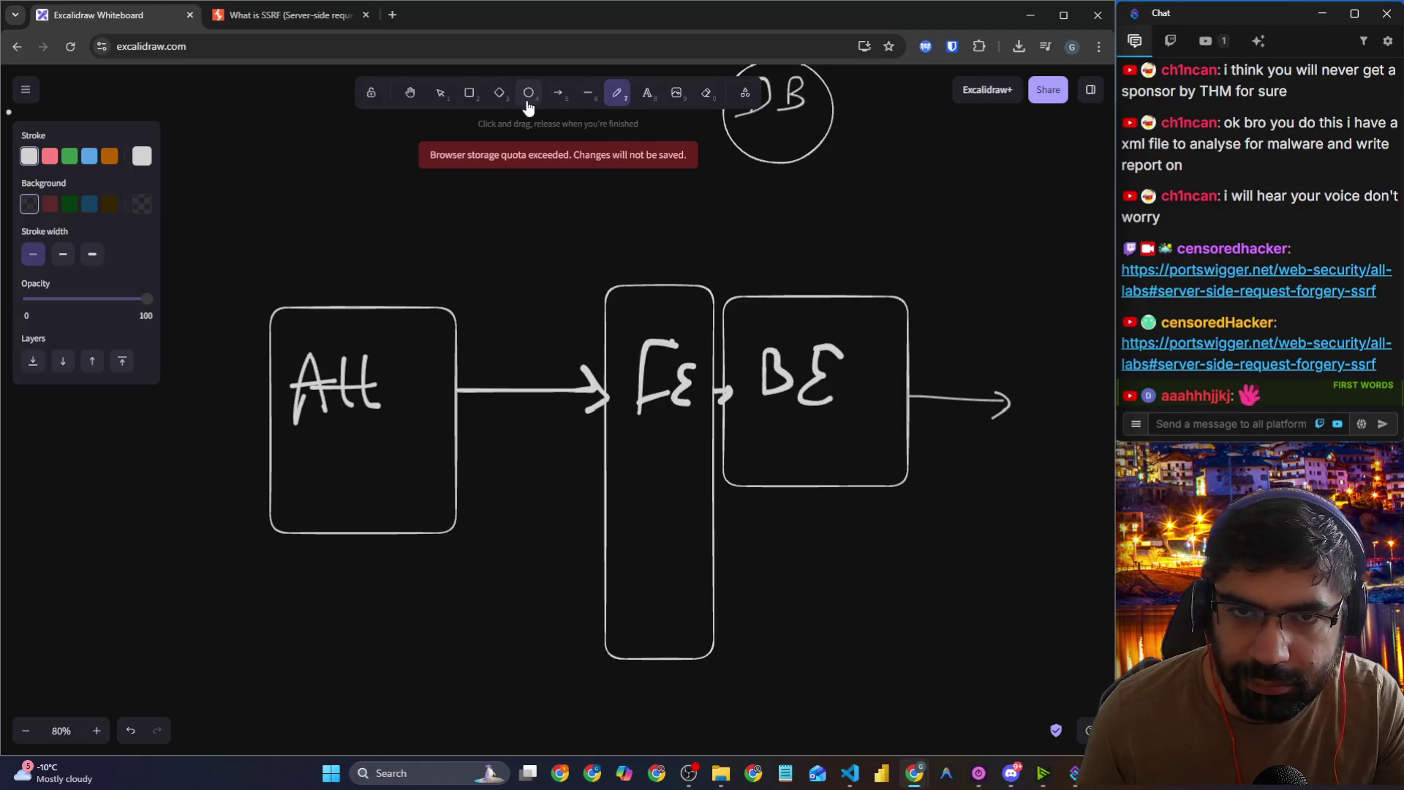
# Step: Pan the canvas left and draw a large diamond right of the BE arrow
pyautogui.click(499, 93)
pyautogui.click(410, 93)
pyautogui.moveTo(617, 247); pyautogui.dragTo(492, 243)
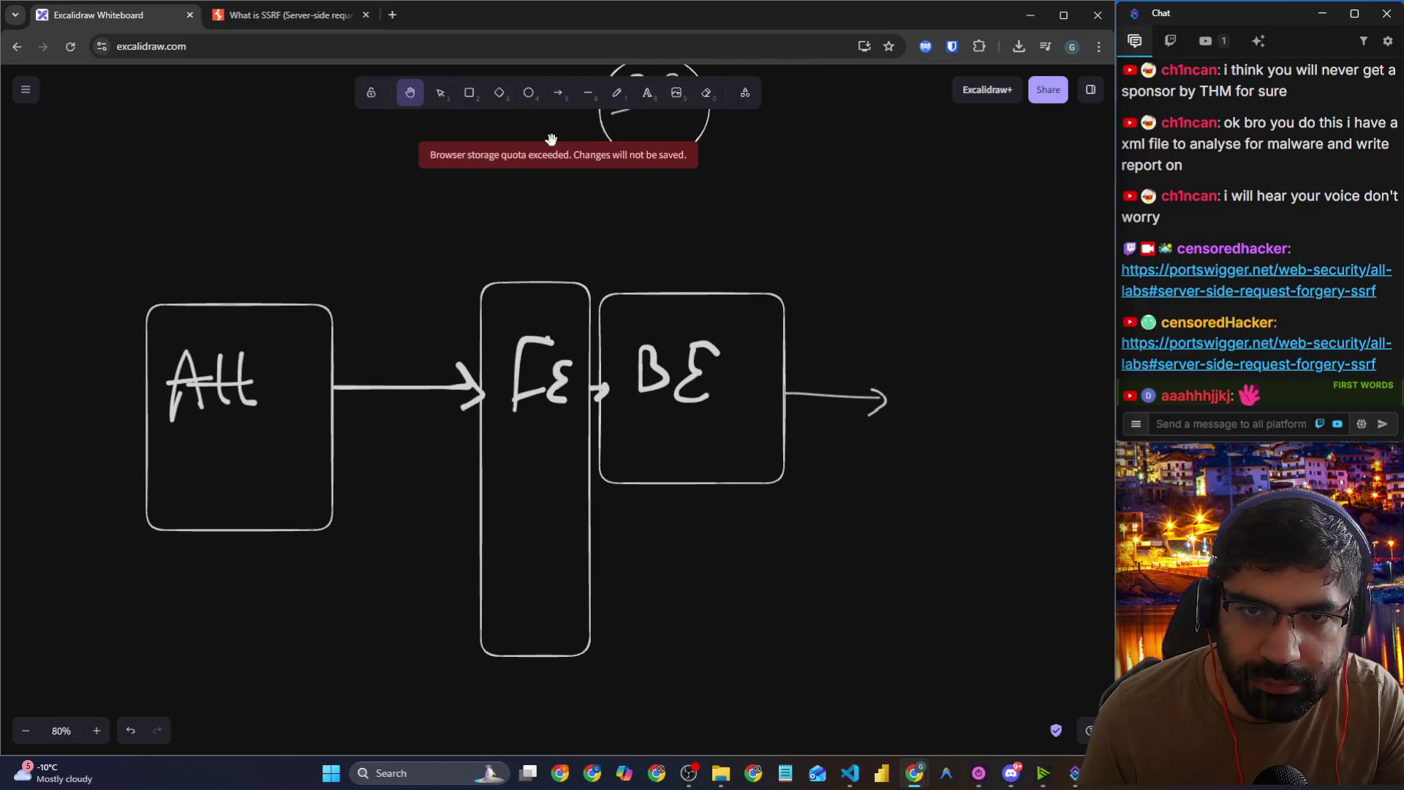
pyautogui.click(499, 93)
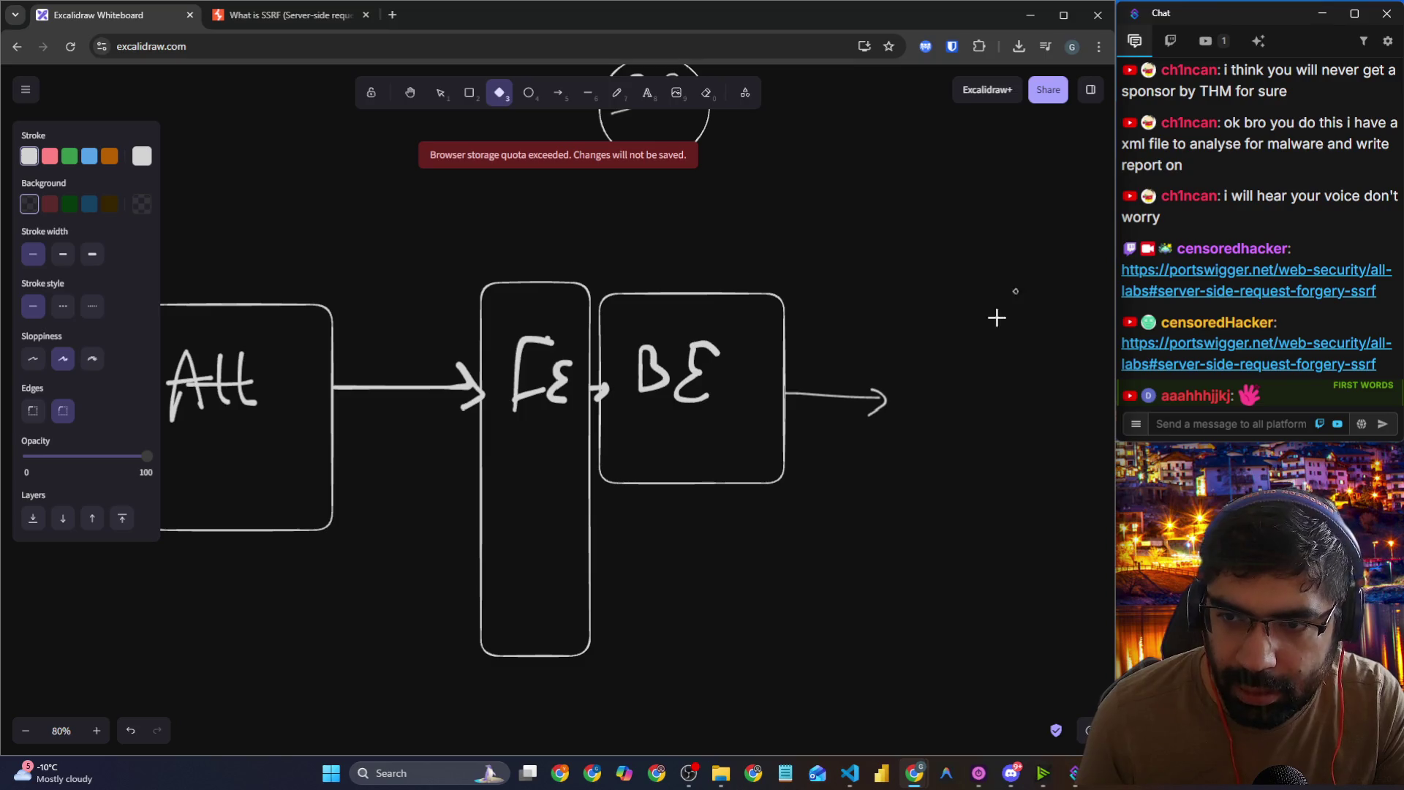
pyautogui.moveTo(997, 317)
pyautogui.mouseDown()
pyautogui.moveTo(909, 486)
pyautogui.moveTo(856, 526)
pyautogui.mouseUp()
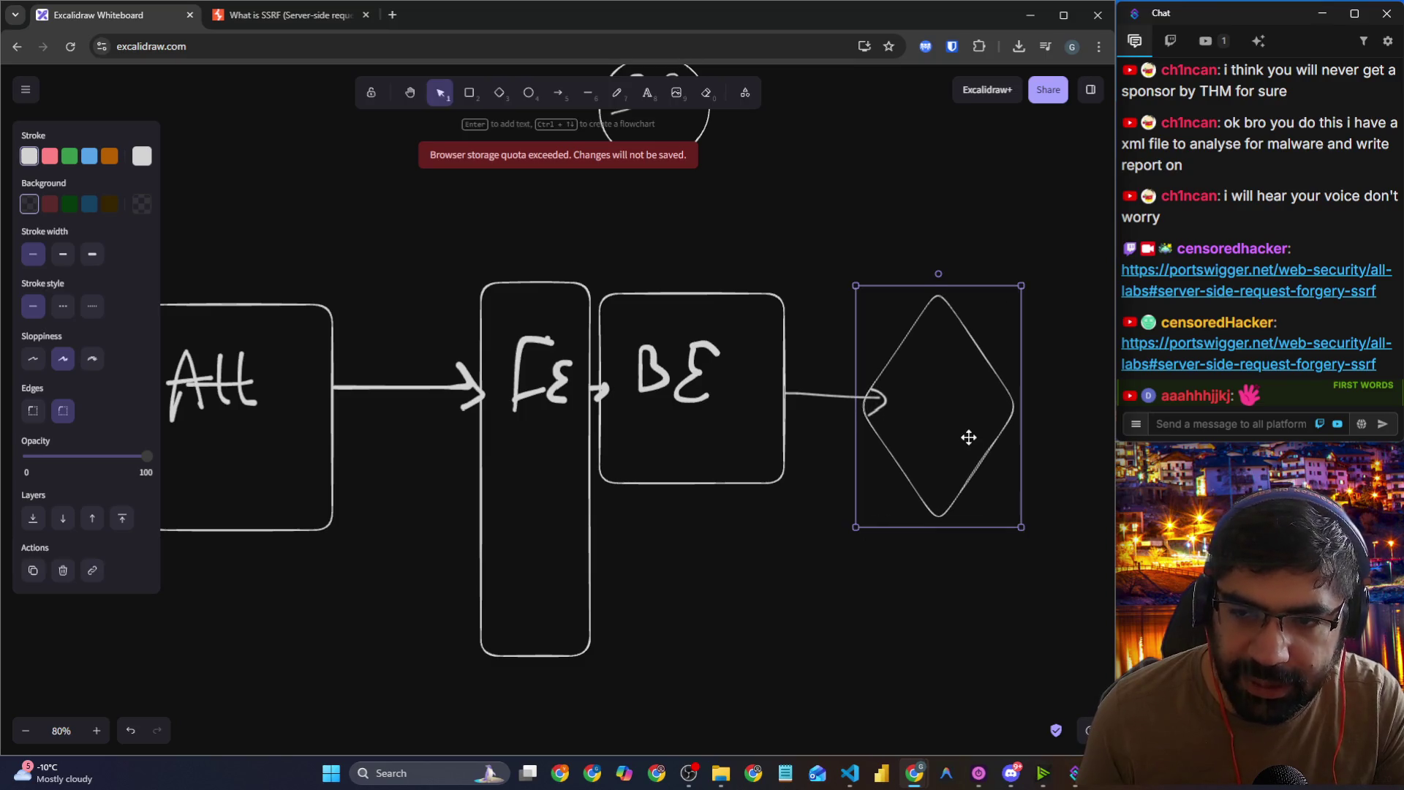
pyautogui.moveTo(969, 438); pyautogui.dragTo(990, 442)
# Step: Hand-write the label 'WLTS' inside the diamond with the Pencil tool
pyautogui.click(616, 93)
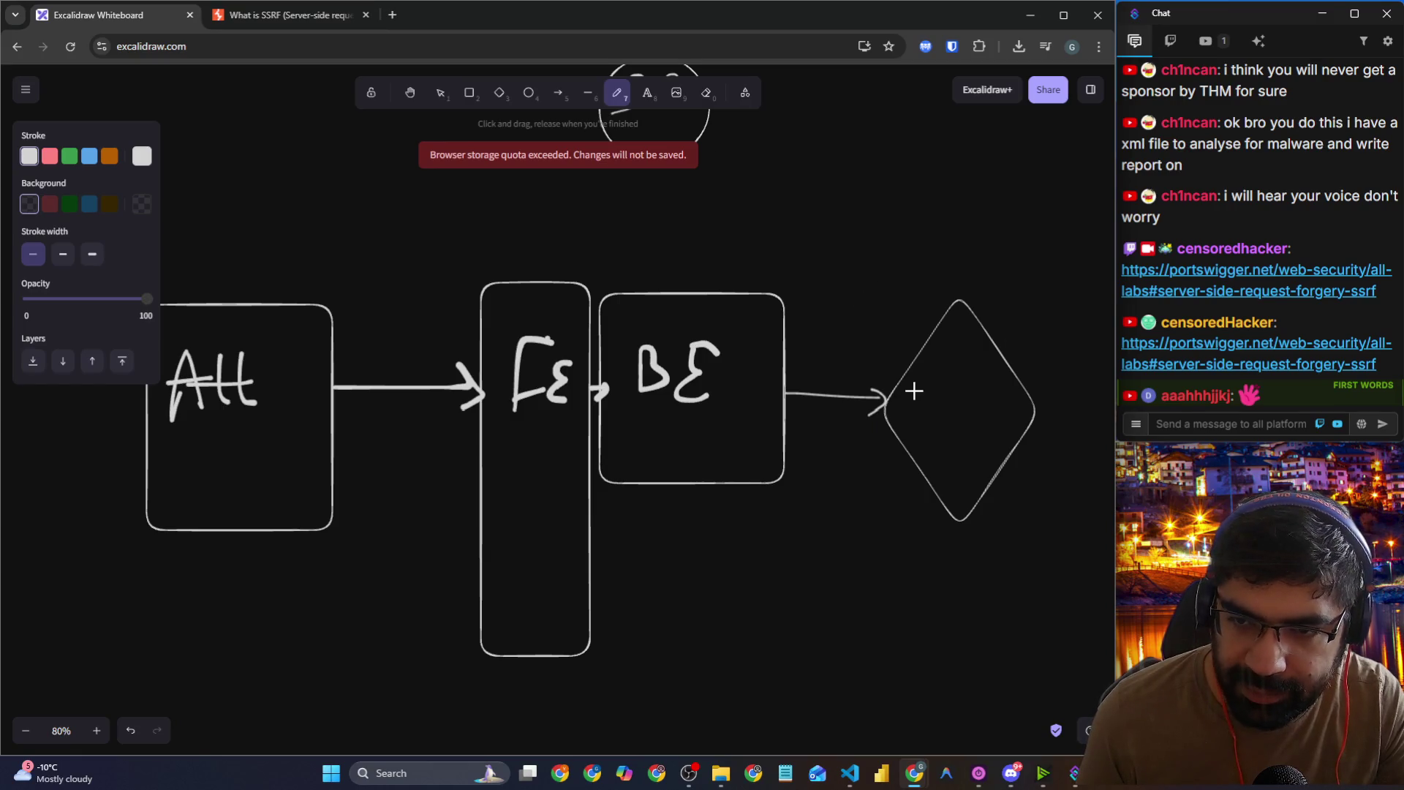
pyautogui.moveTo(913, 391)
pyautogui.mouseDown()
pyautogui.moveTo(956, 418)
pyautogui.moveTo(1010, 424)
pyautogui.mouseUp()
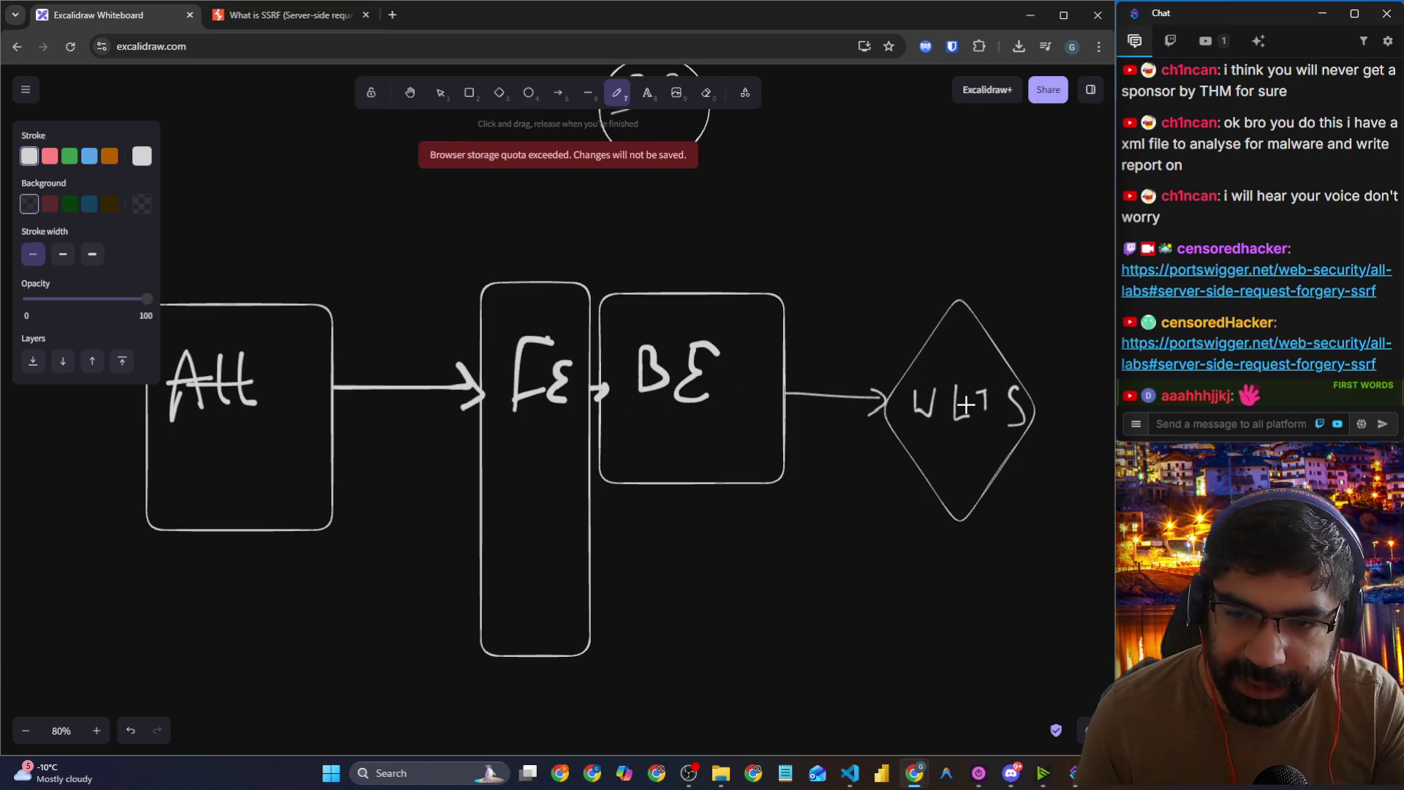
pyautogui.scroll(-2, 963, 413)
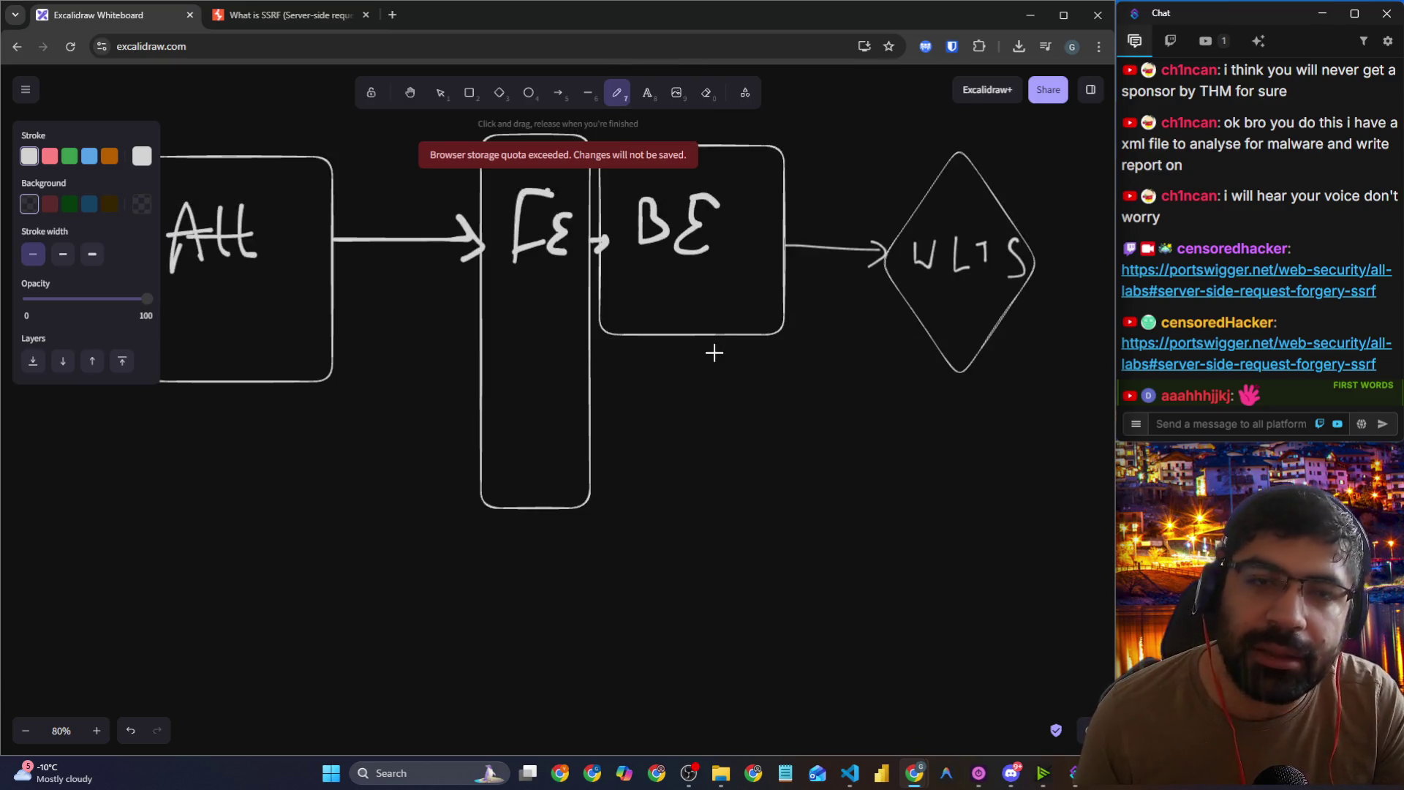
# Step: In the SSRF article, highlight the localhost address in the stockApi example
pyautogui.click(319, 22)
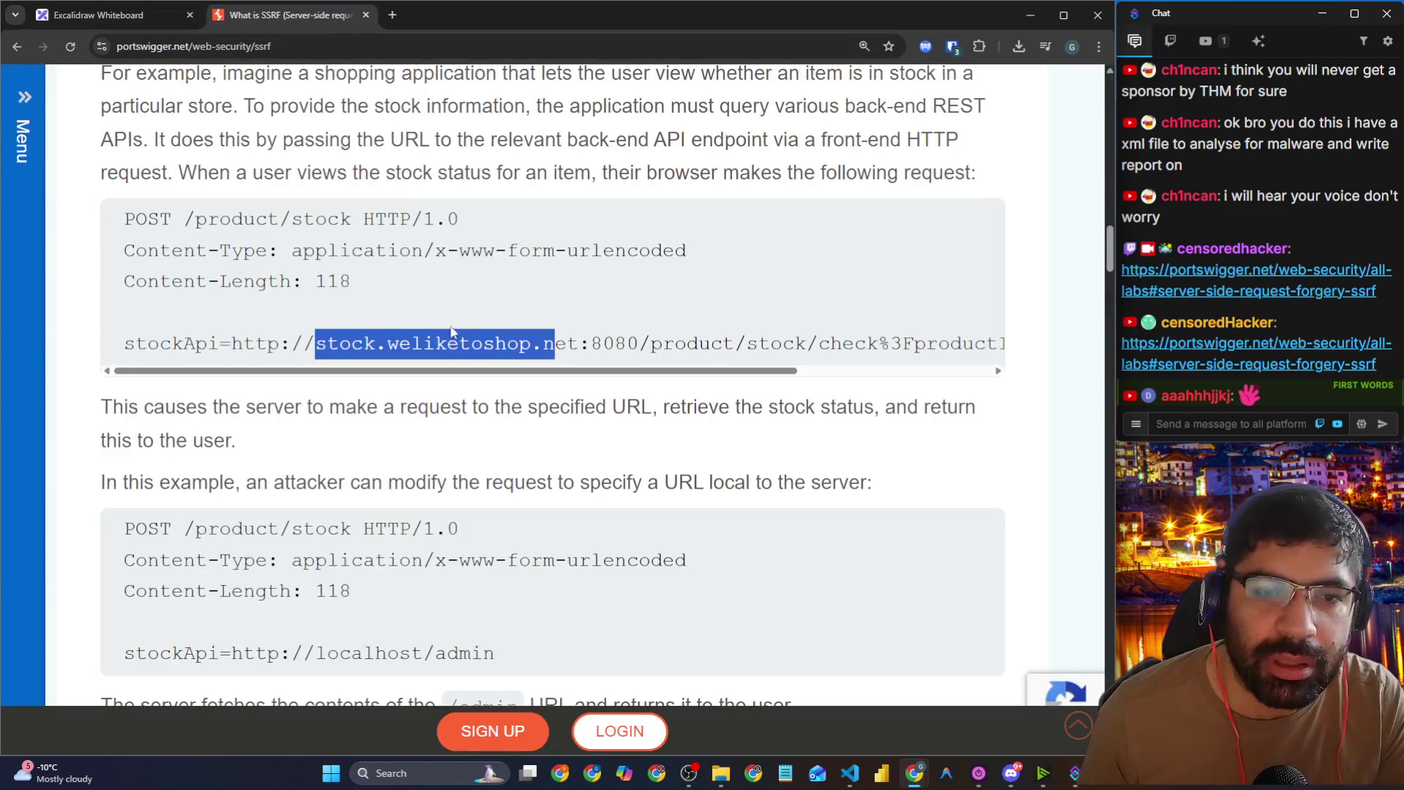
pyautogui.scroll(-3, 466, 349)
pyautogui.scroll(-2, 467, 351)
pyautogui.moveTo(243, 208); pyautogui.dragTo(432, 212)
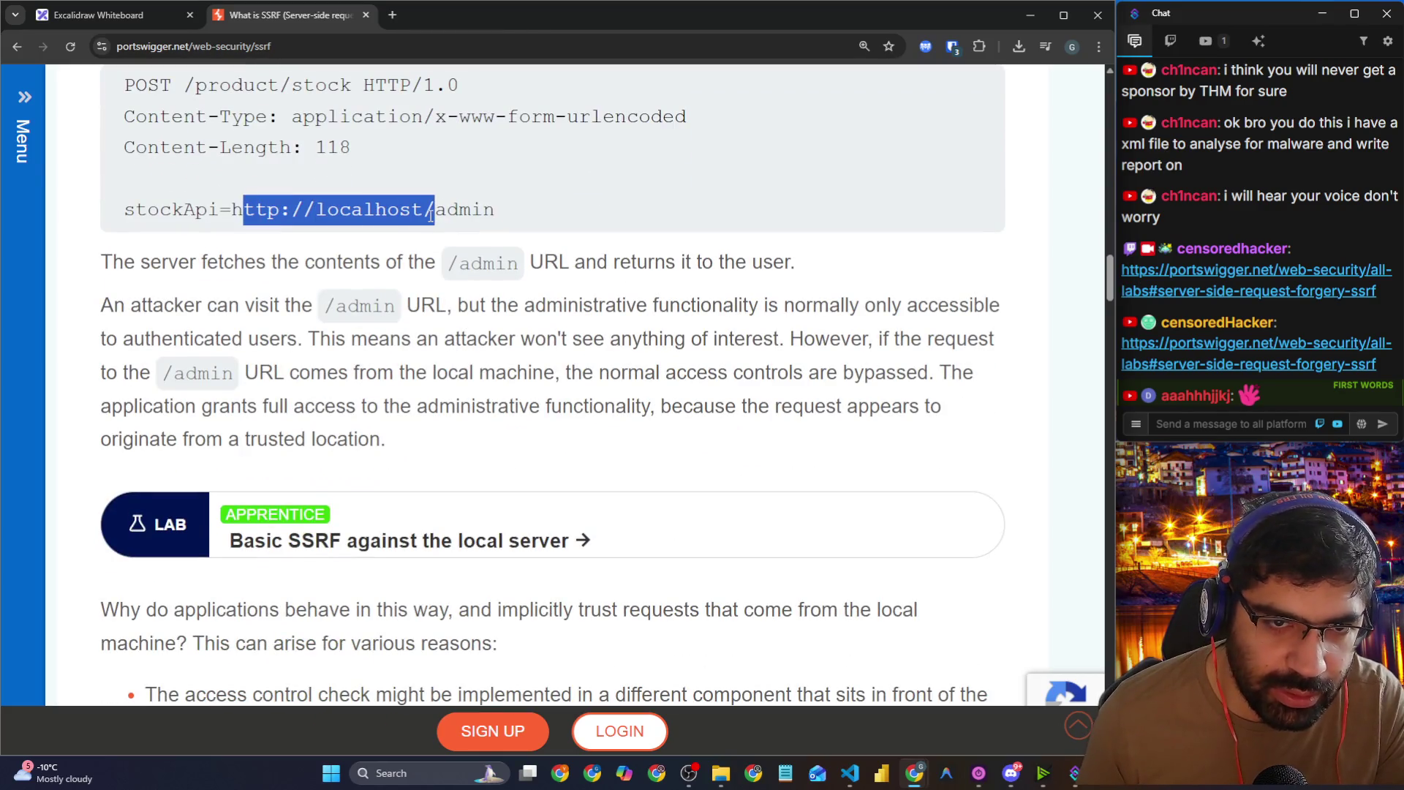
# Step: On the whiteboard, draw a loop arrow from BE back into BE and begin writing localhost
pyautogui.click(110, 16)
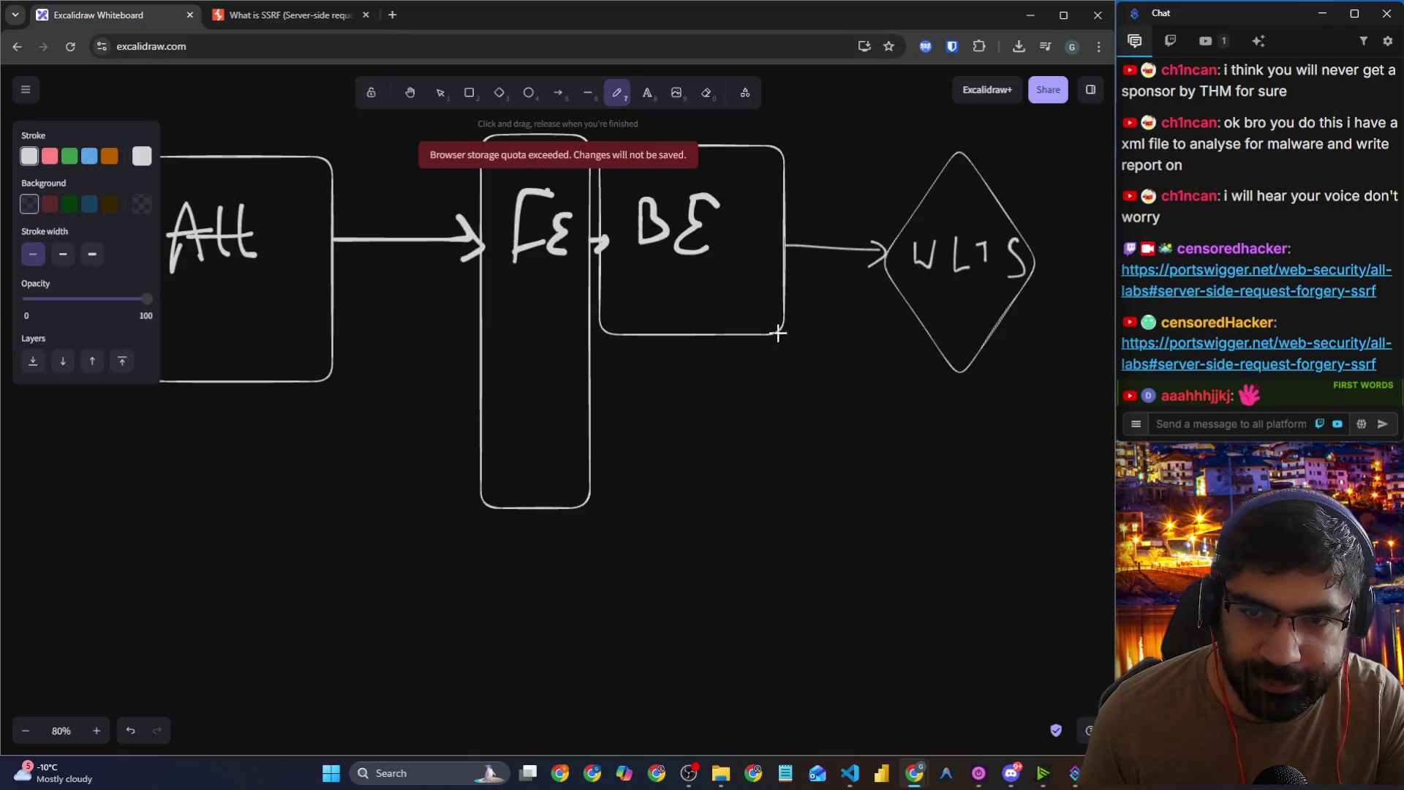
pyautogui.moveTo(760, 337)
pyautogui.mouseDown()
pyautogui.moveTo(742, 407)
pyautogui.moveTo(624, 429)
pyautogui.moveTo(638, 342)
pyautogui.moveTo(651, 348)
pyautogui.mouseUp()
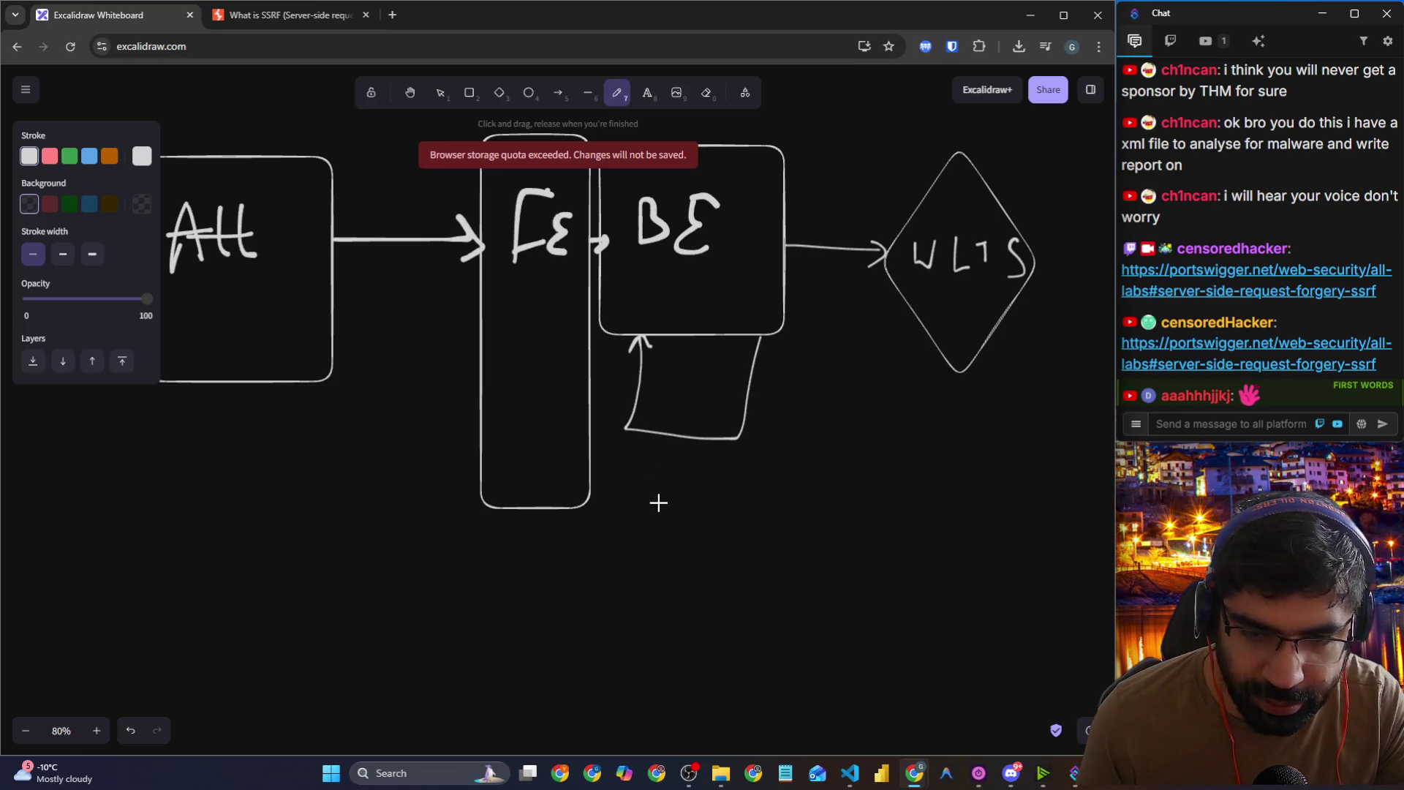
pyautogui.moveTo(659, 502)
pyautogui.mouseDown()
pyautogui.moveTo(688, 497)
pyautogui.moveTo(701, 517)
pyautogui.moveTo(730, 505)
pyautogui.moveTo(724, 516)
pyautogui.moveTo(749, 494)
pyautogui.moveTo(761, 510)
pyautogui.moveTo(777, 501)
pyautogui.moveTo(754, 471)
pyautogui.moveTo(777, 512)
pyautogui.moveTo(811, 526)
pyautogui.mouseUp()
pyautogui.hotkey('ctrl', 'z')
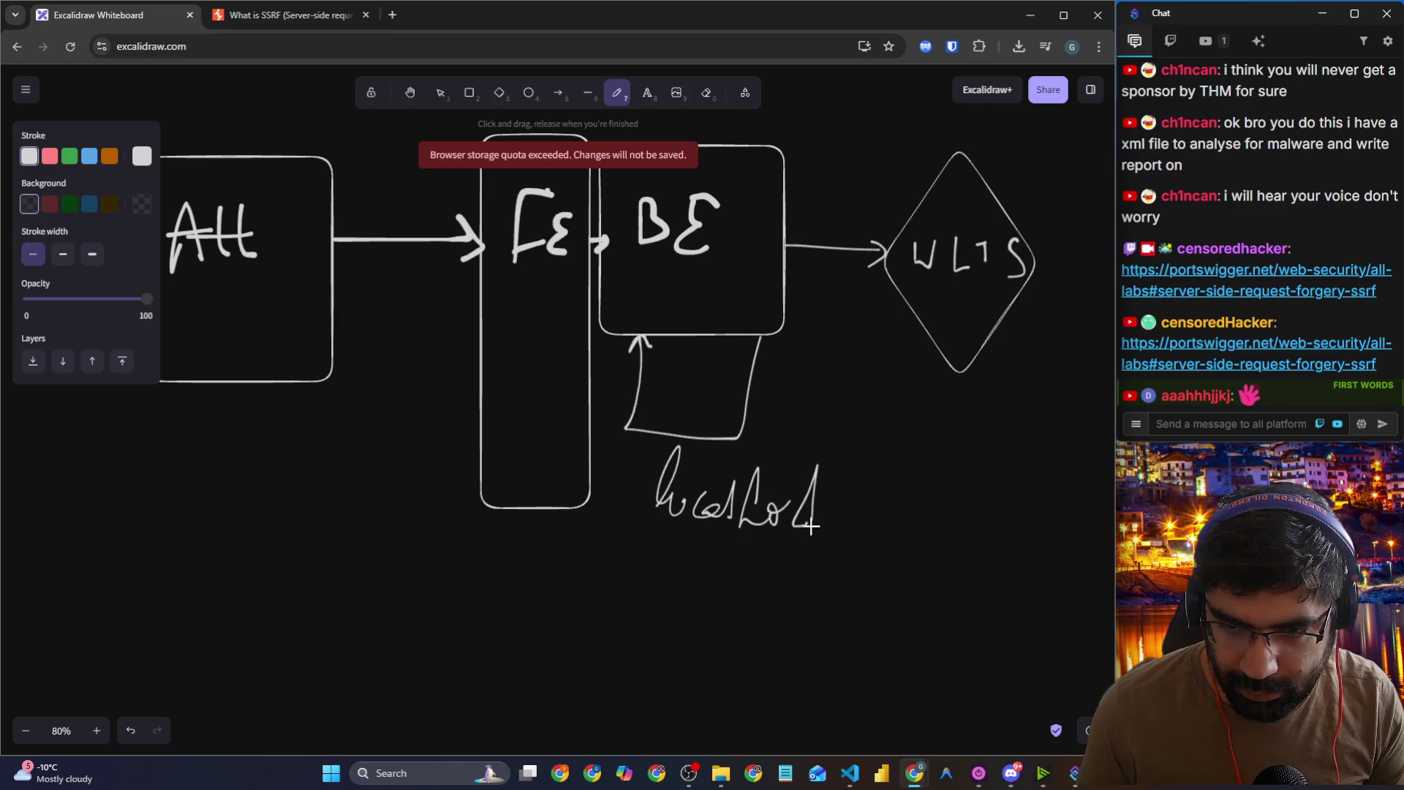
# Step: Finish the underlined 'localhost/admin' note below the loop and return to the SSRF article
pyautogui.moveTo(862, 441); pyautogui.dragTo(808, 551)
pyautogui.moveTo(845, 506)
pyautogui.mouseDown()
pyautogui.moveTo(860, 523)
pyautogui.moveTo(867, 468)
pyautogui.moveTo(896, 512)
pyautogui.moveTo(936, 497)
pyautogui.moveTo(984, 521)
pyautogui.mouseUp()
pyautogui.click(952, 476)
pyautogui.moveTo(787, 558); pyautogui.dragTo(989, 524)
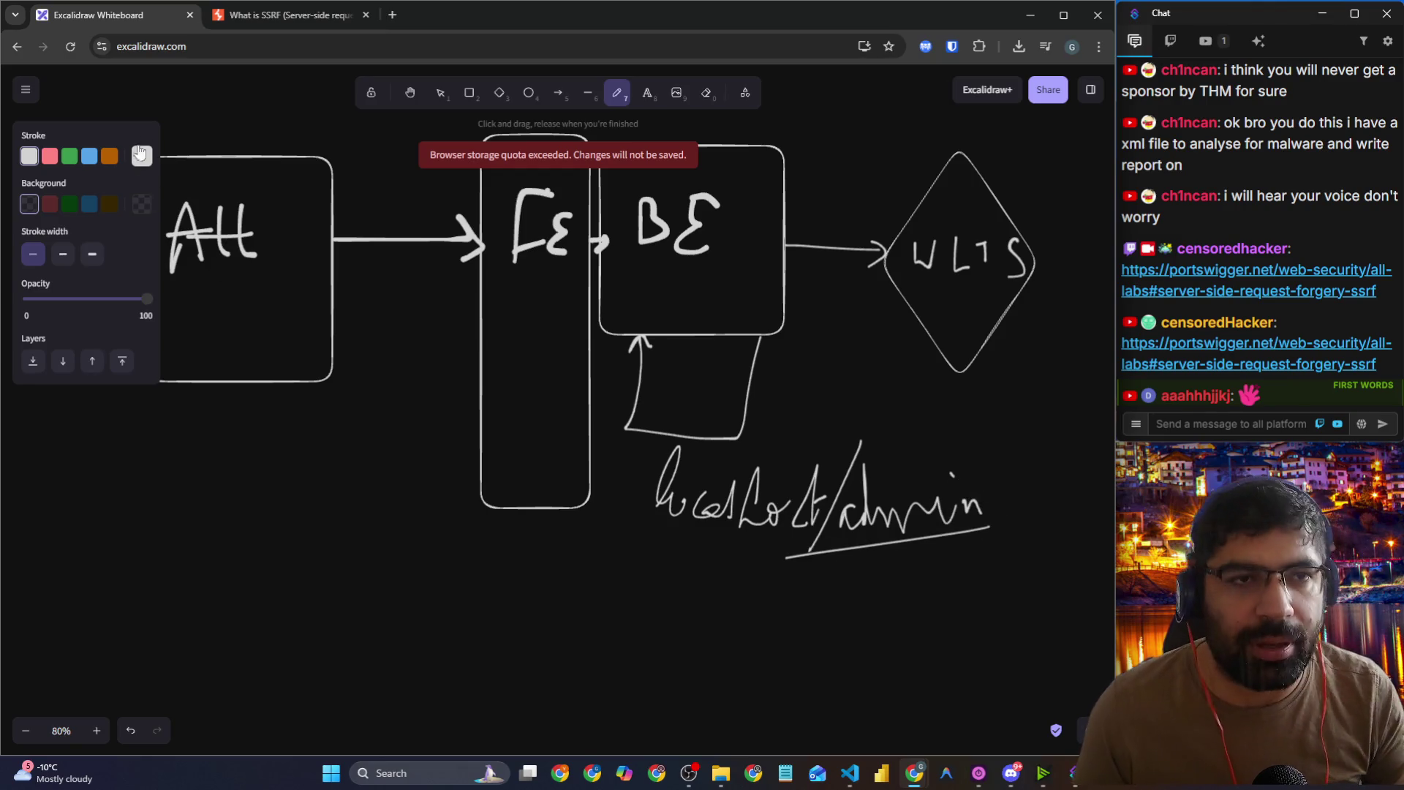
pyautogui.click(266, 24)
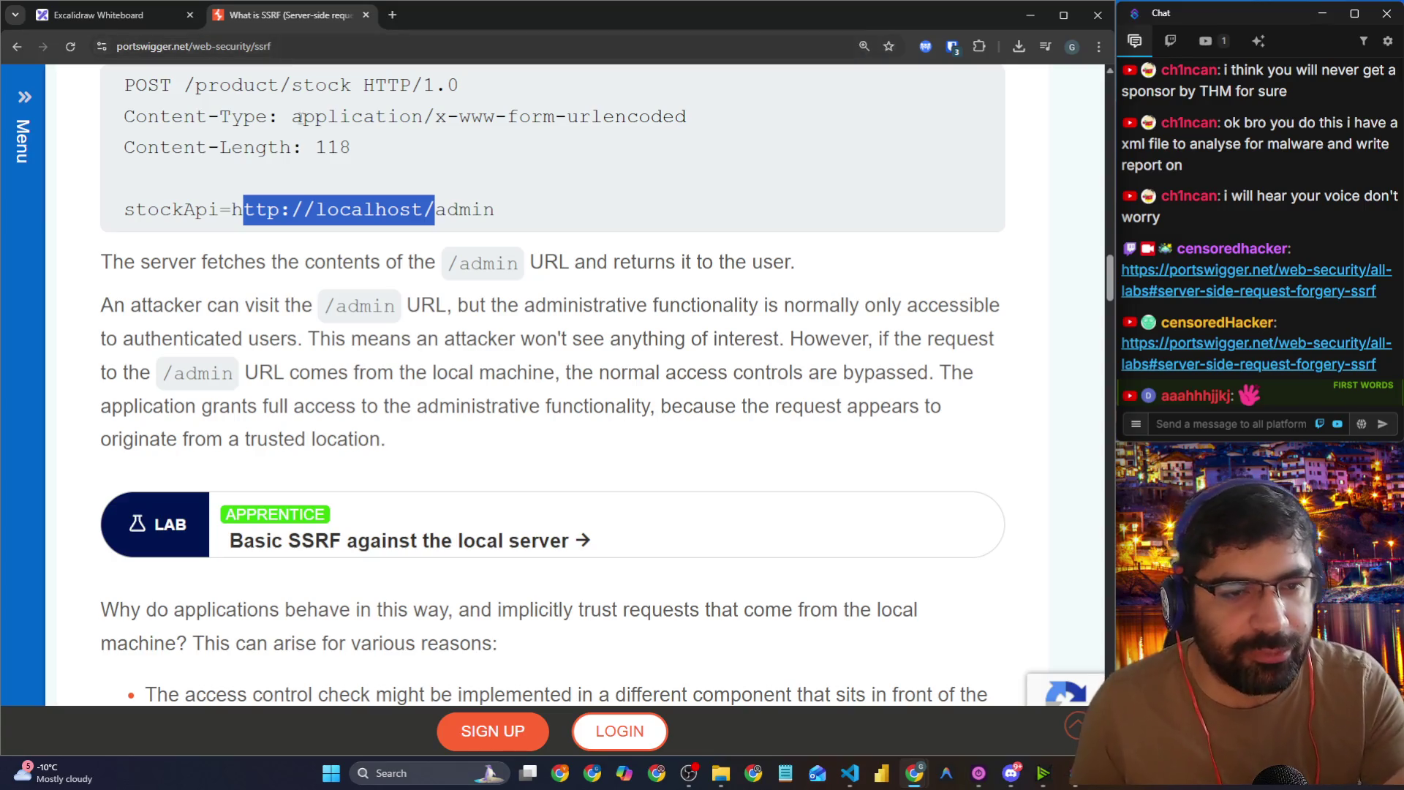
pyautogui.click(394, 372)
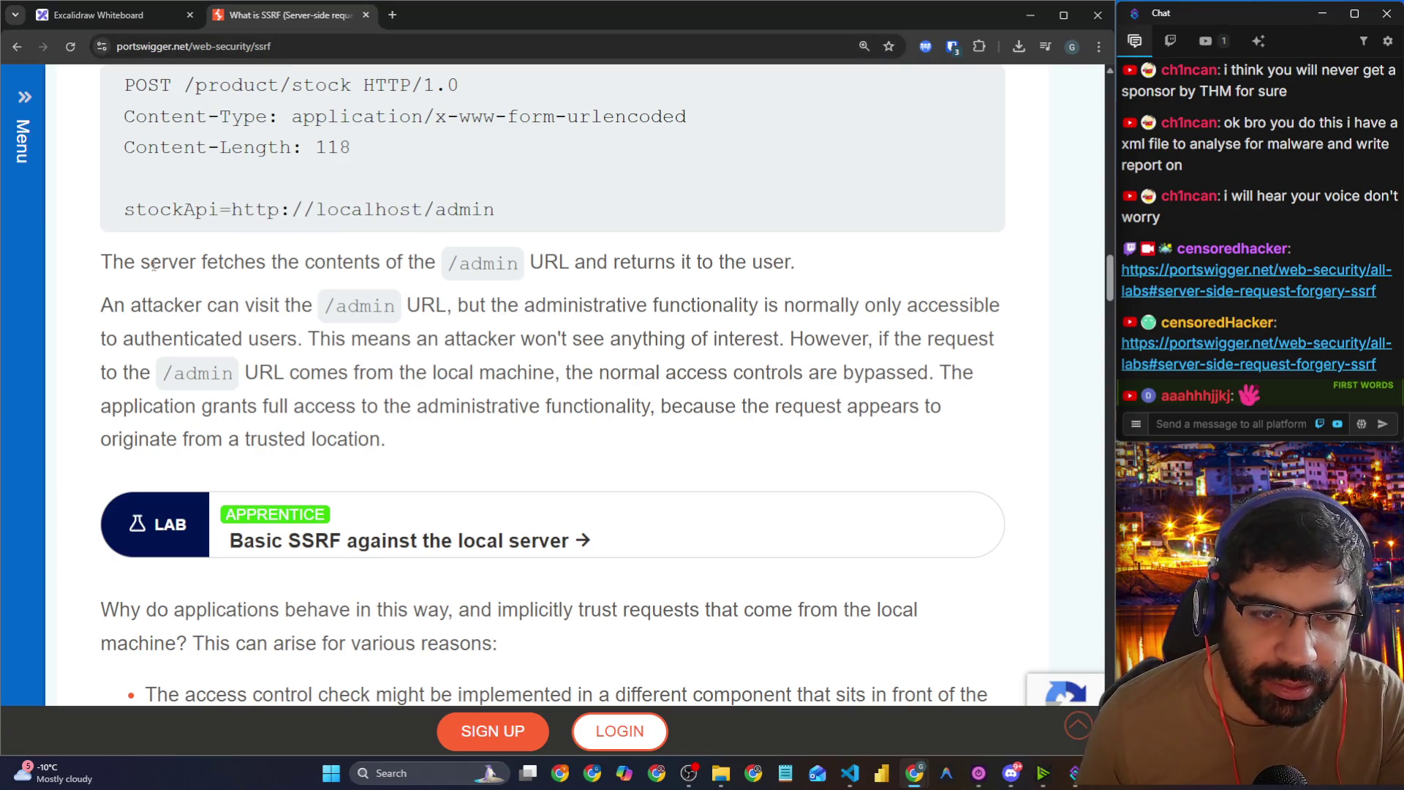
pyautogui.moveTo(95, 265); pyautogui.dragTo(792, 266)
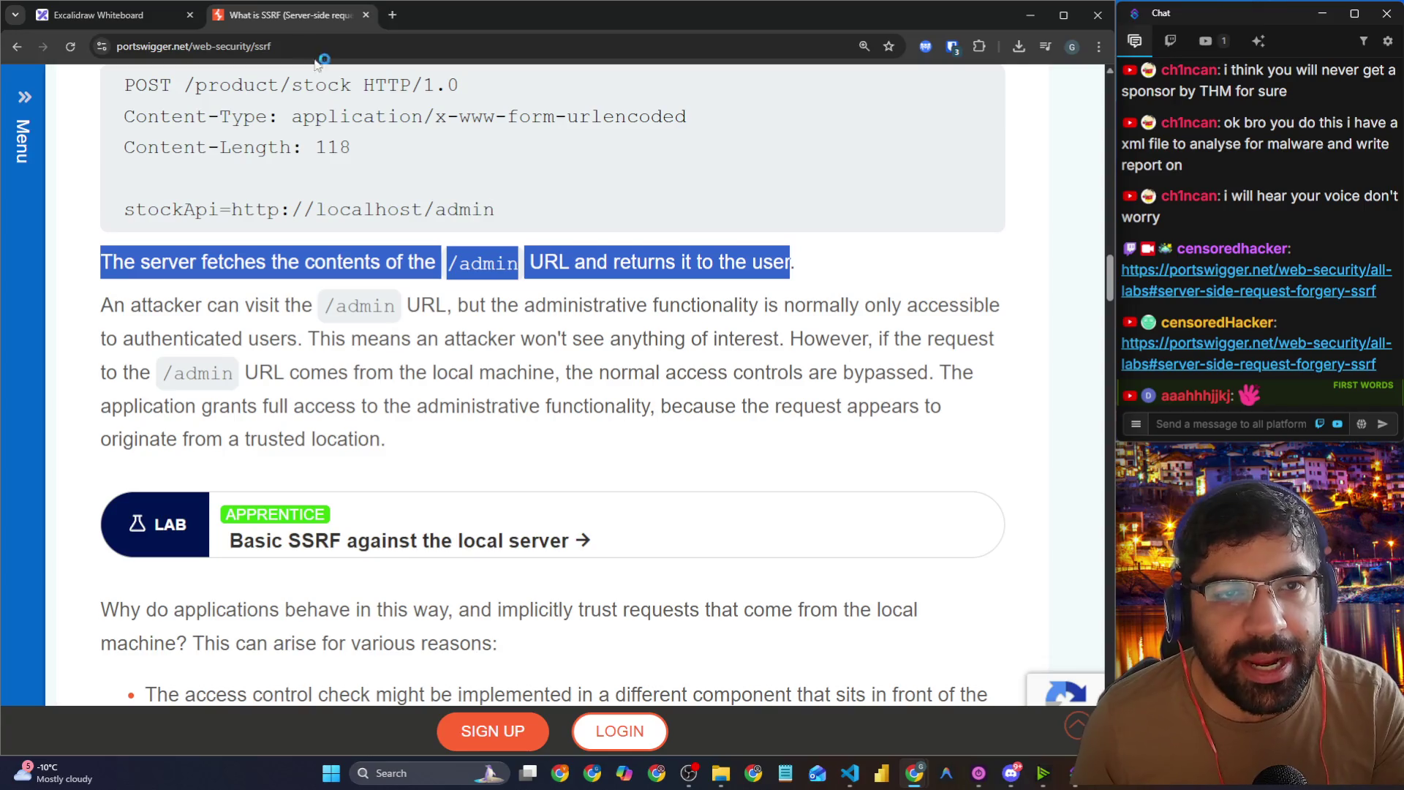
pyautogui.click(155, 16)
pyautogui.scroll(-3, 470, 313)
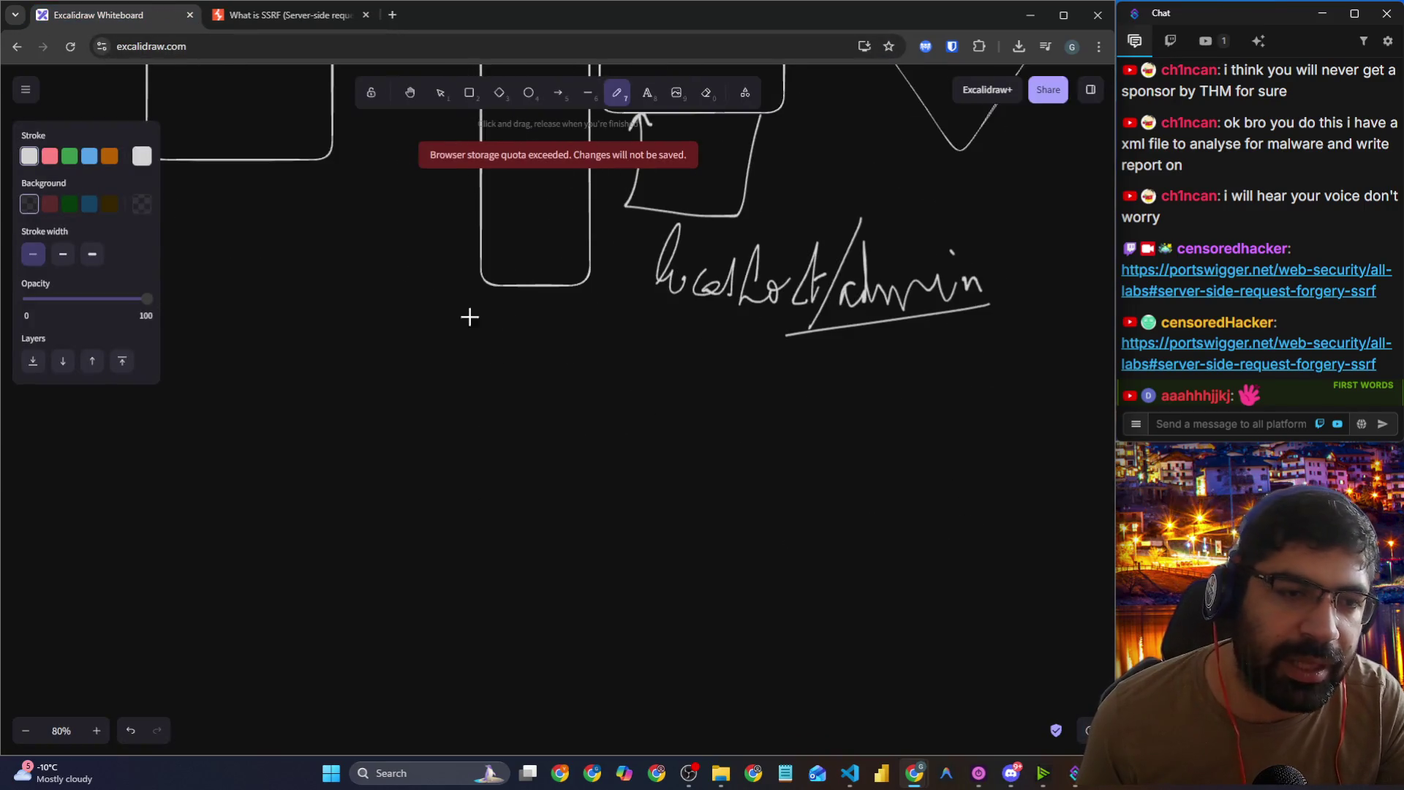
pyautogui.scroll(3, 690, 237)
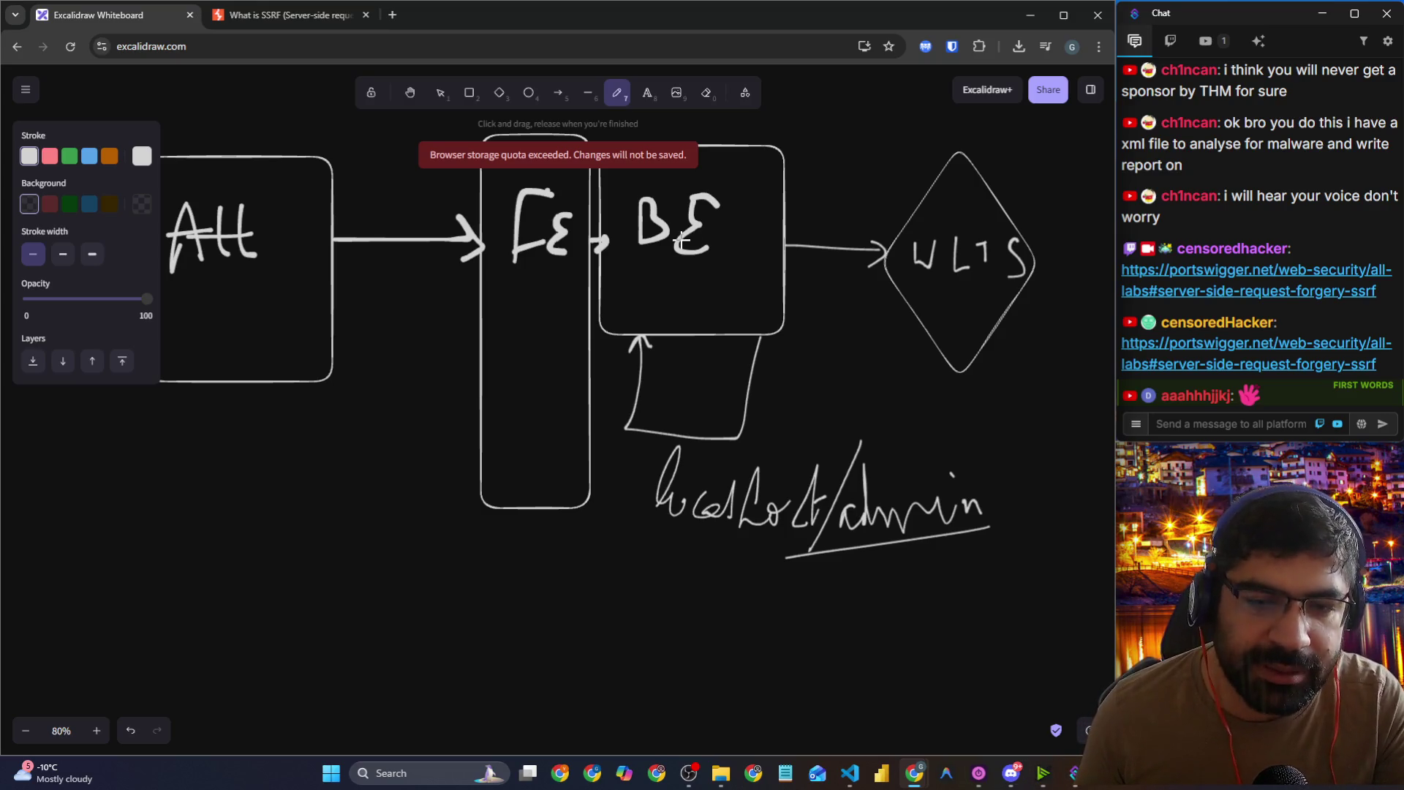
pyautogui.scroll(-4, 676, 240)
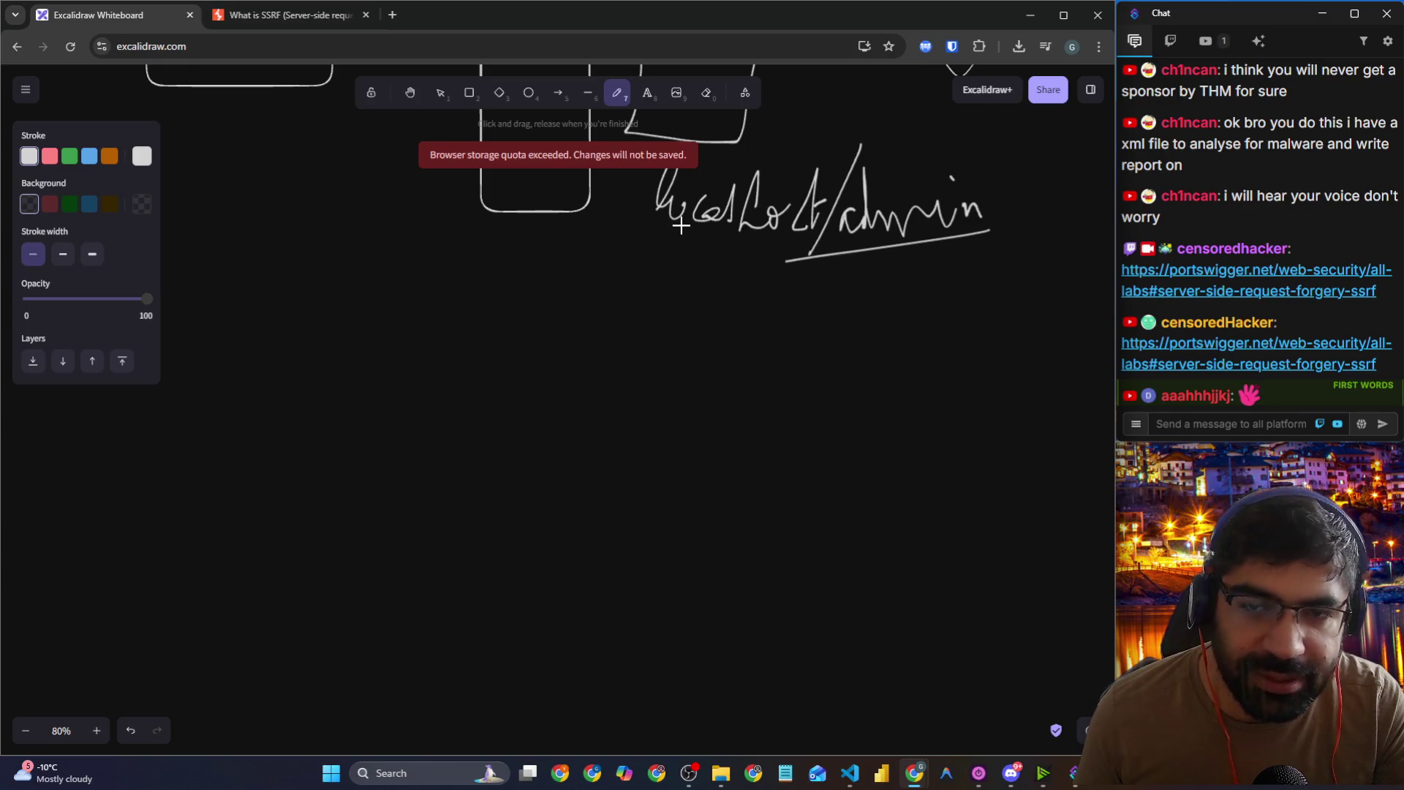
pyautogui.click(262, 23)
pyautogui.moveTo(468, 305)
pyautogui.mouseDown()
pyautogui.moveTo(989, 307)
pyautogui.moveTo(1016, 321)
pyautogui.mouseUp()
pyautogui.moveTo(106, 339); pyautogui.dragTo(316, 341)
pyautogui.moveTo(439, 338); pyautogui.dragTo(734, 340)
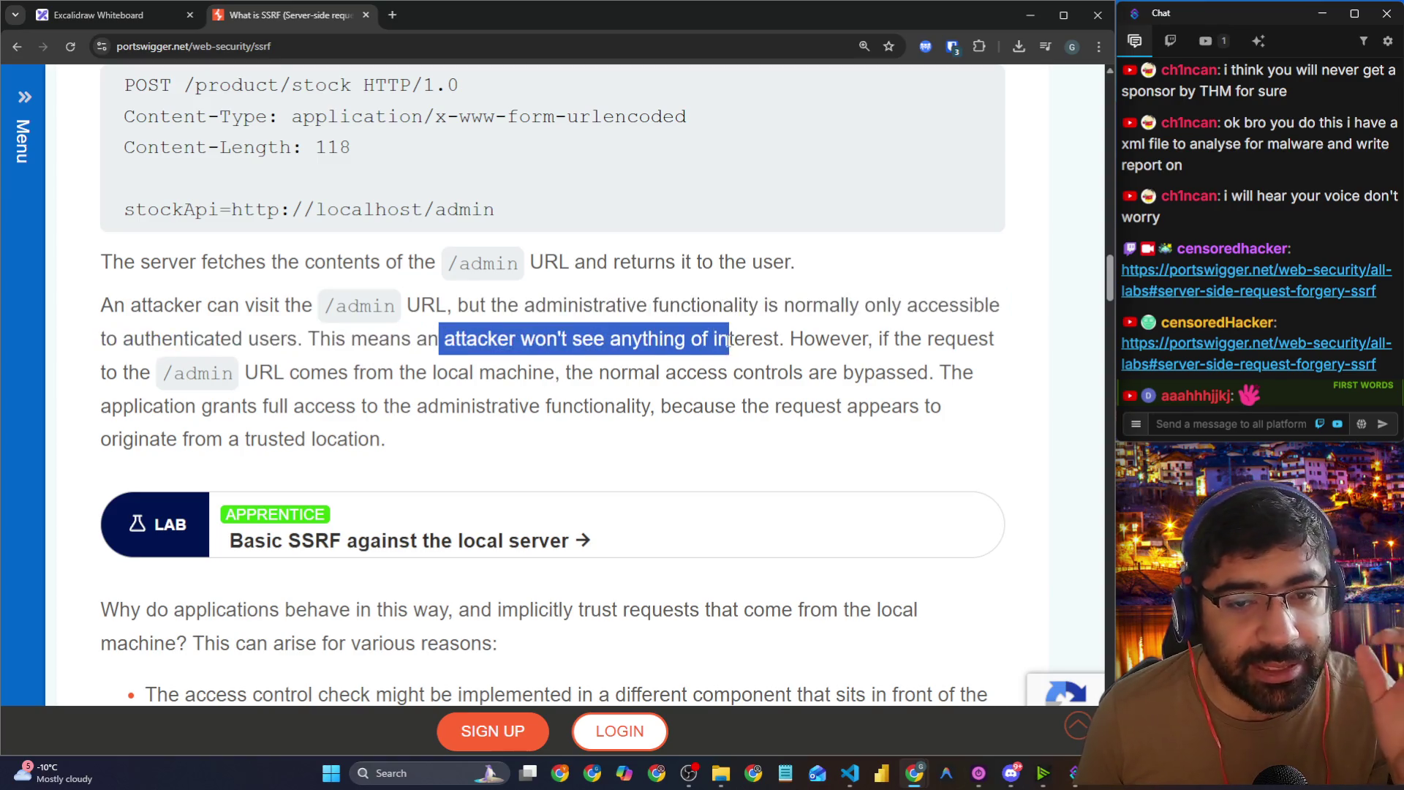
pyautogui.scroll(-1, 742, 339)
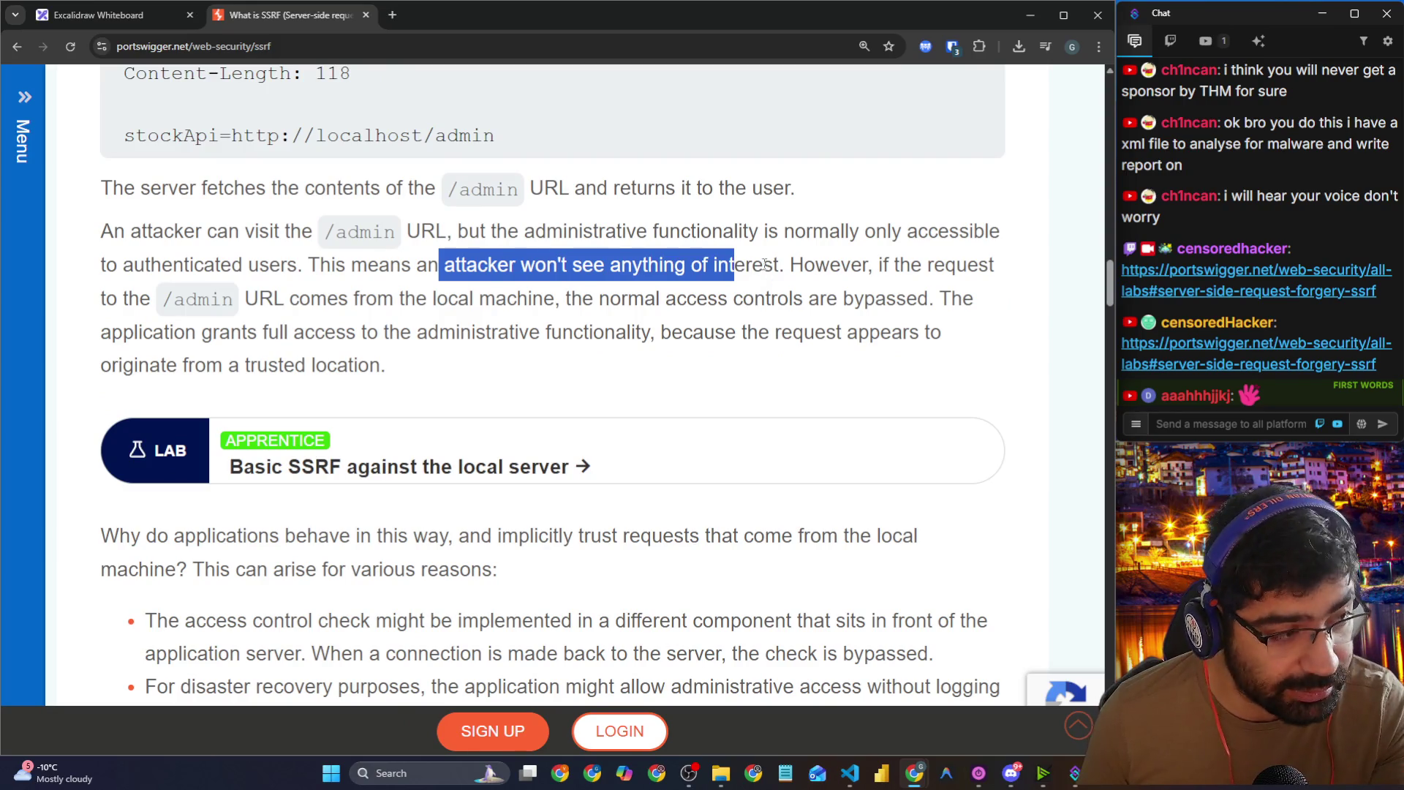
pyautogui.moveTo(790, 264); pyautogui.dragTo(989, 265)
pyautogui.moveTo(118, 300); pyautogui.dragTo(557, 307)
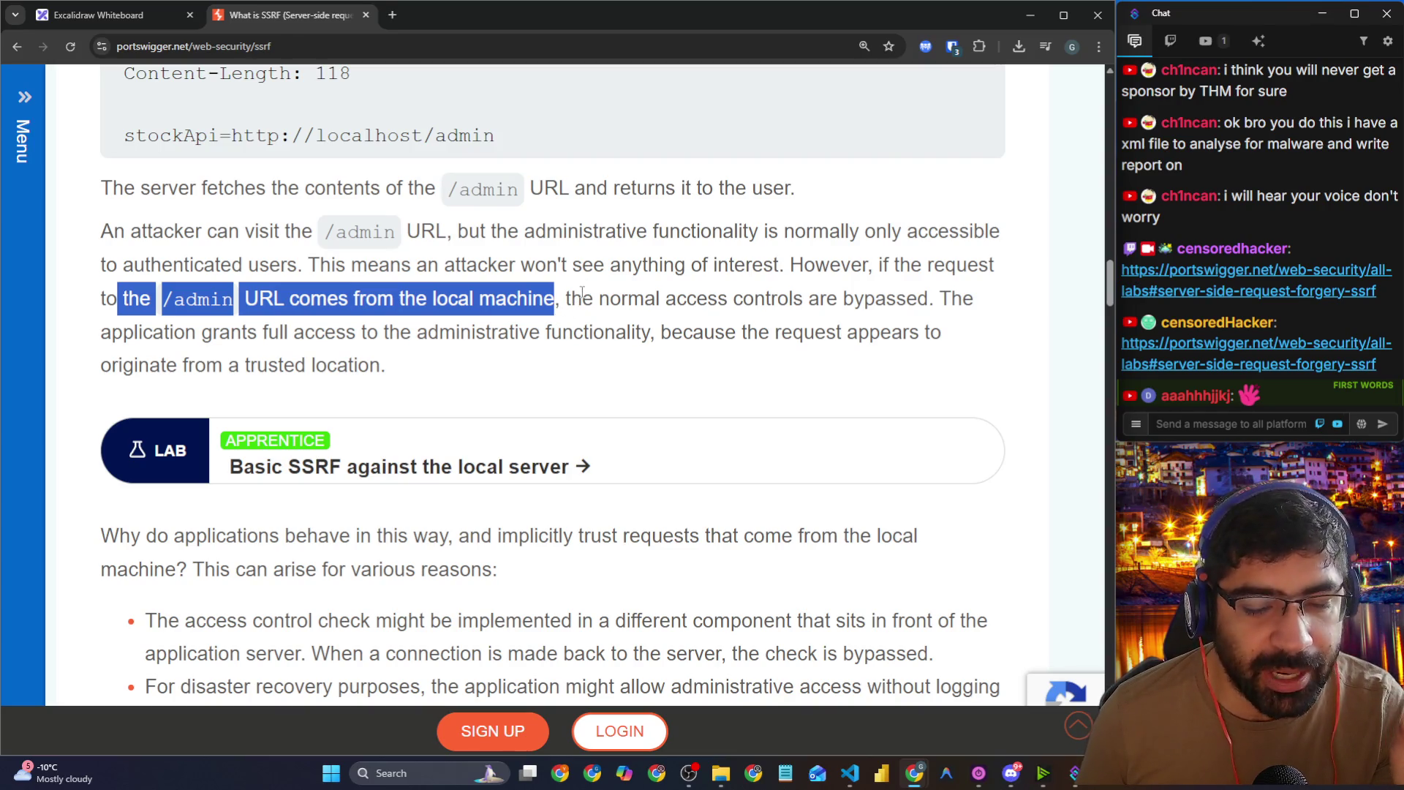
pyautogui.moveTo(568, 298); pyautogui.dragTo(928, 308)
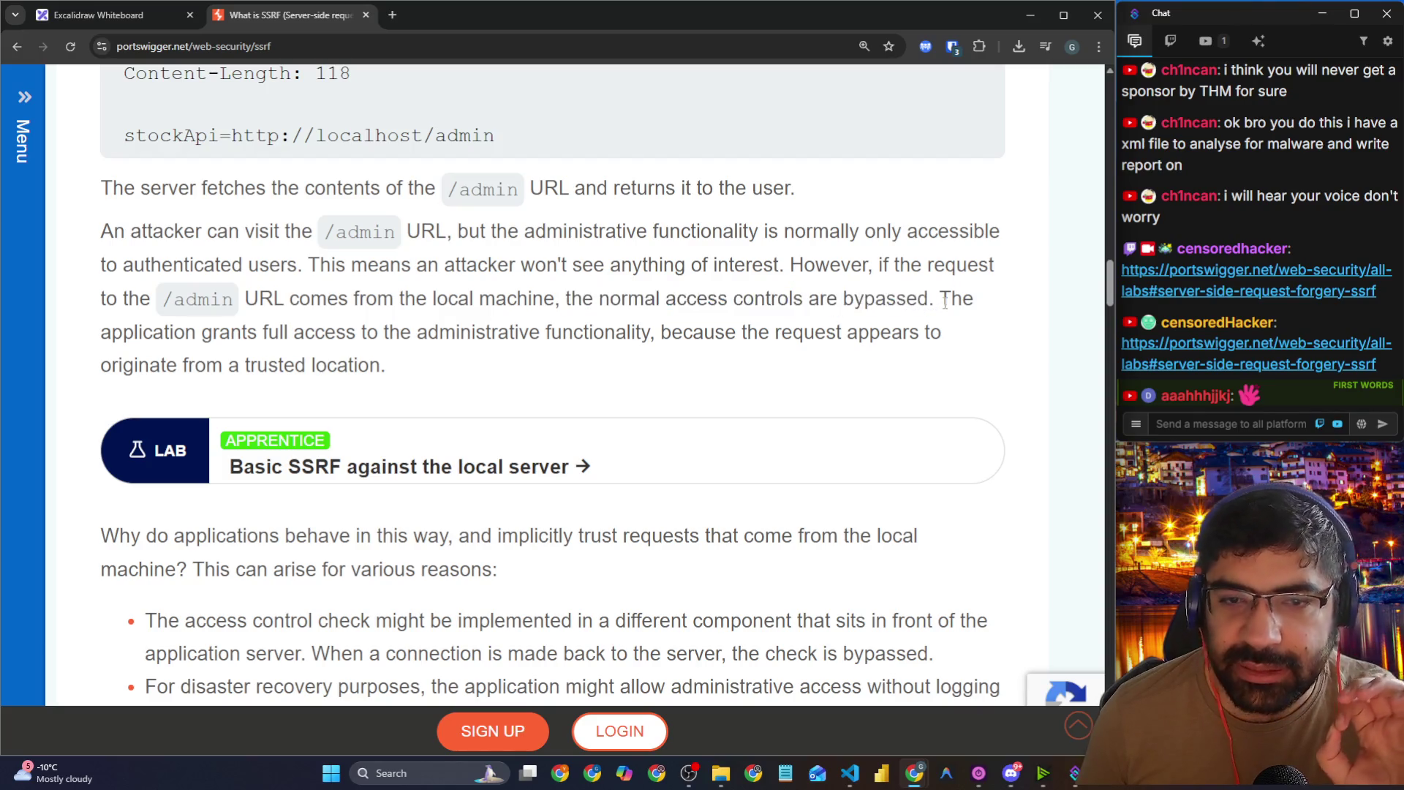
pyautogui.doubleClick(944, 303)
pyautogui.click(193, 335)
pyautogui.moveTo(176, 333)
pyautogui.mouseDown()
pyautogui.moveTo(336, 334)
pyautogui.moveTo(512, 362)
pyautogui.moveTo(596, 334)
pyautogui.moveTo(958, 335)
pyautogui.moveTo(942, 337)
pyautogui.mouseUp()
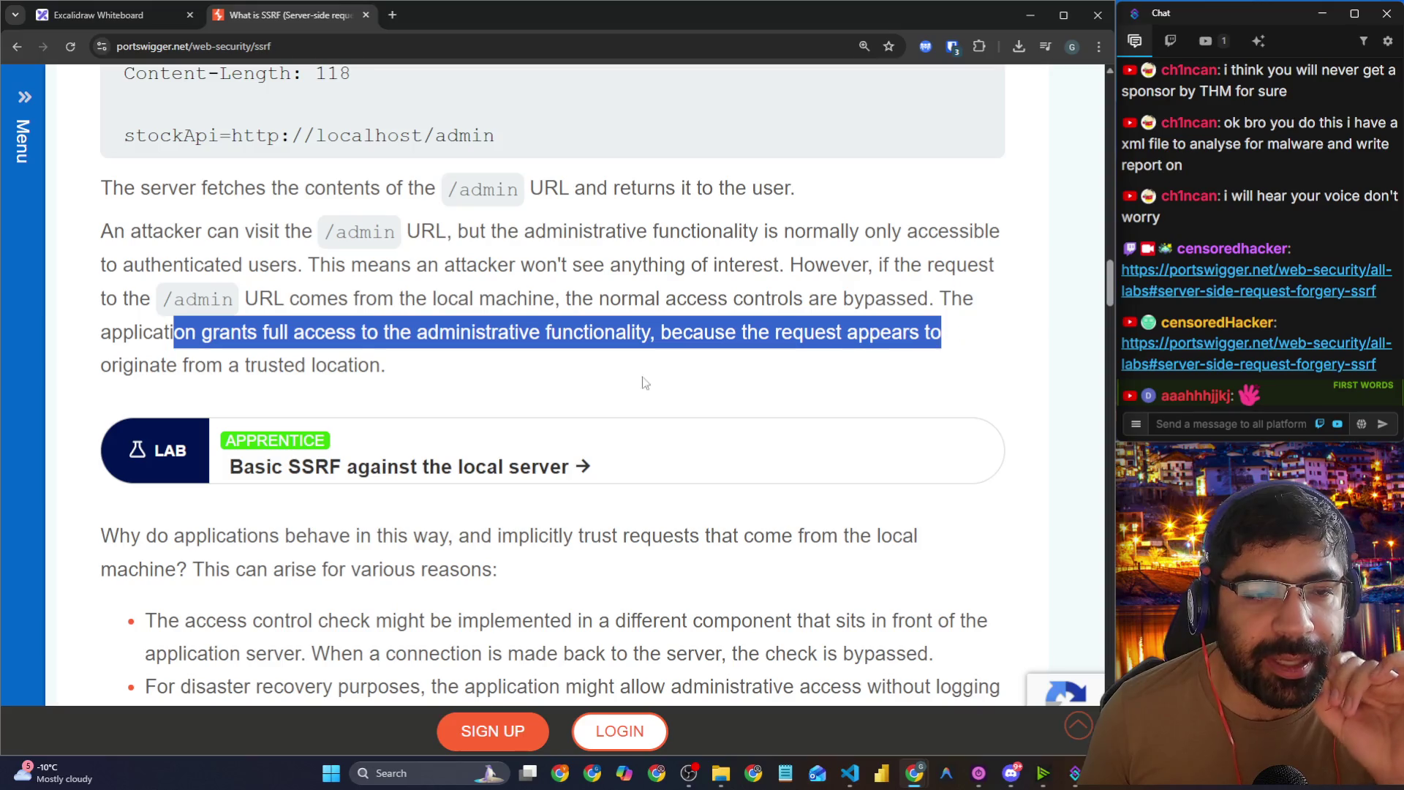
pyautogui.moveTo(251, 368); pyautogui.dragTo(358, 366)
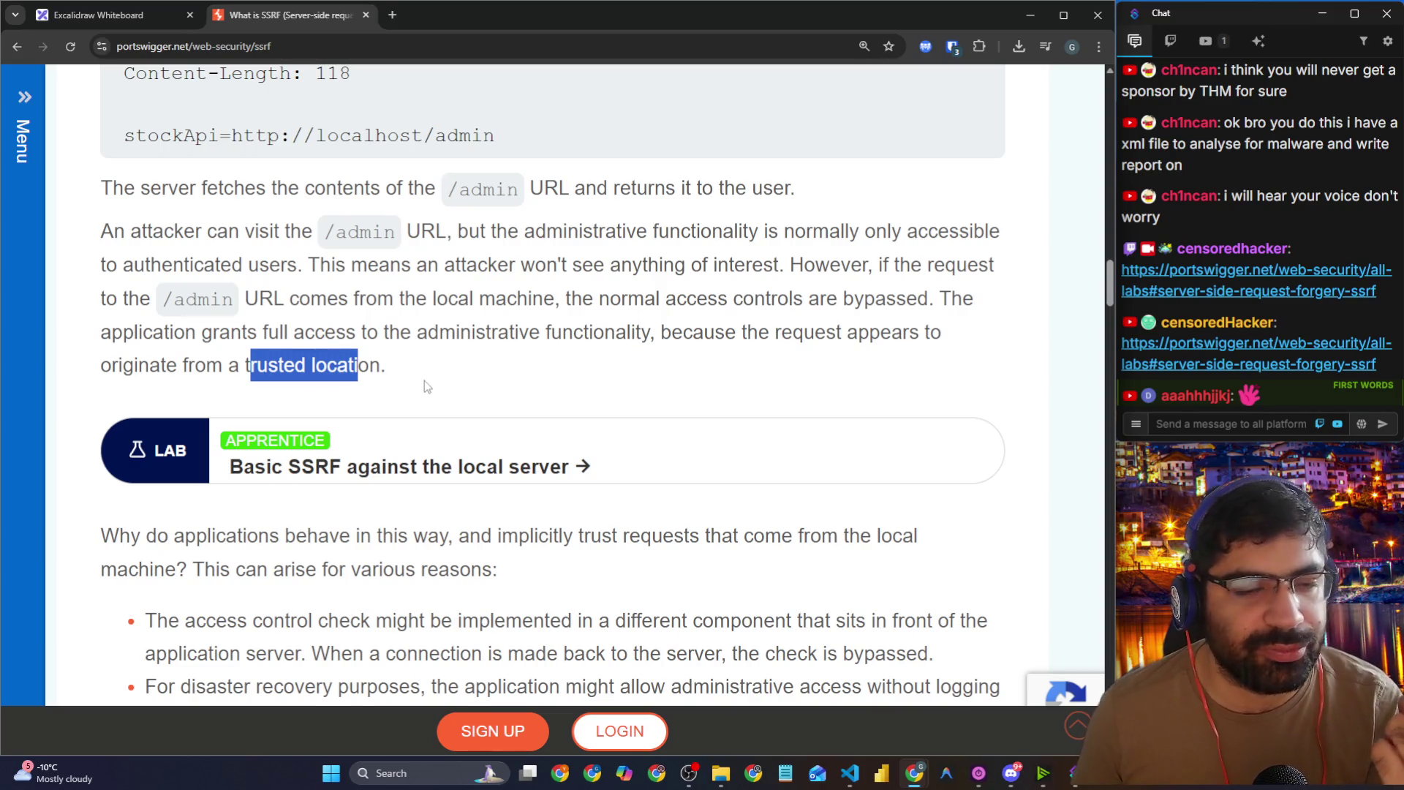
pyautogui.scroll(-3, 424, 381)
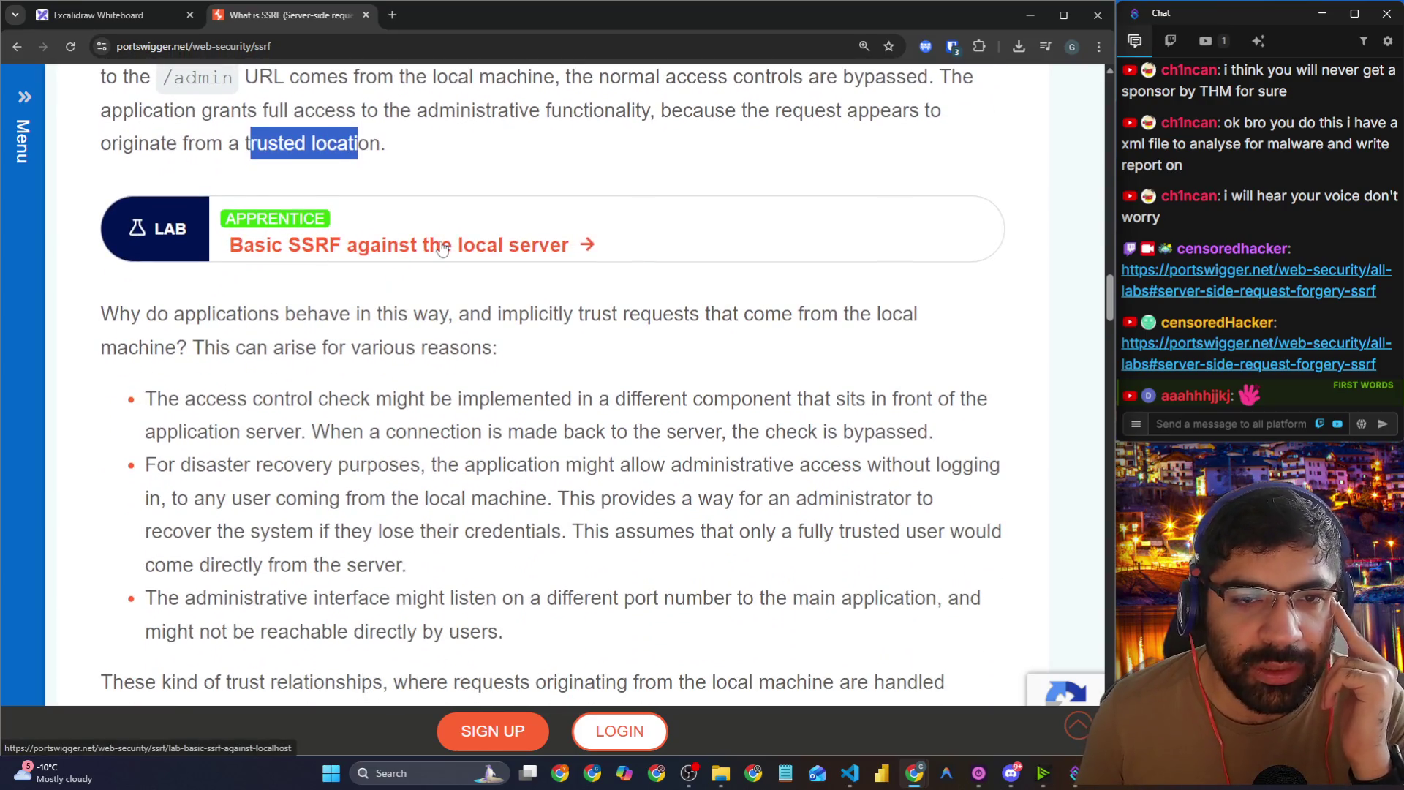
# Step: Open the 'Basic SSRF against the local server' lab in a new tab and select its address
pyautogui.rightClick(436, 243)
pyautogui.click(555, 253)
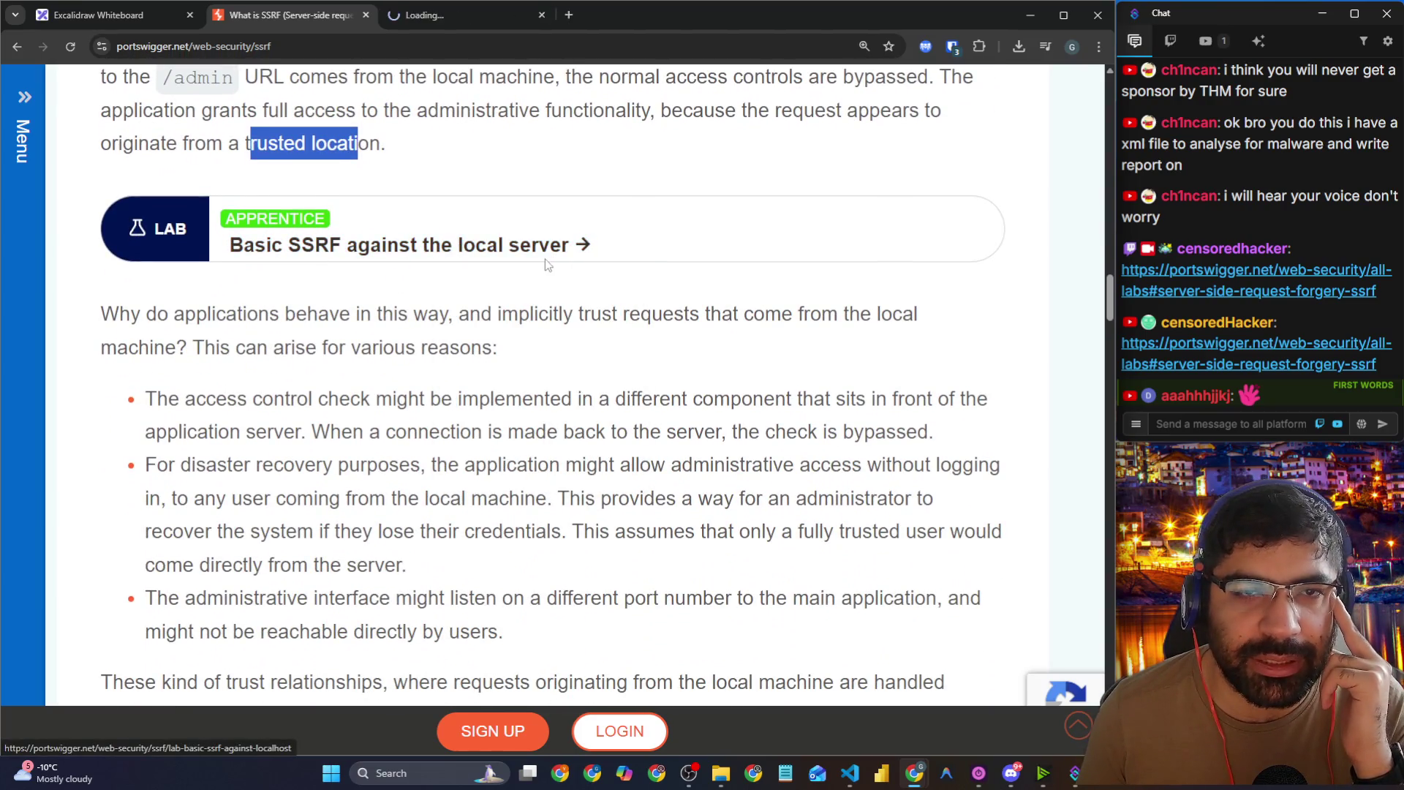
pyautogui.click(456, 13)
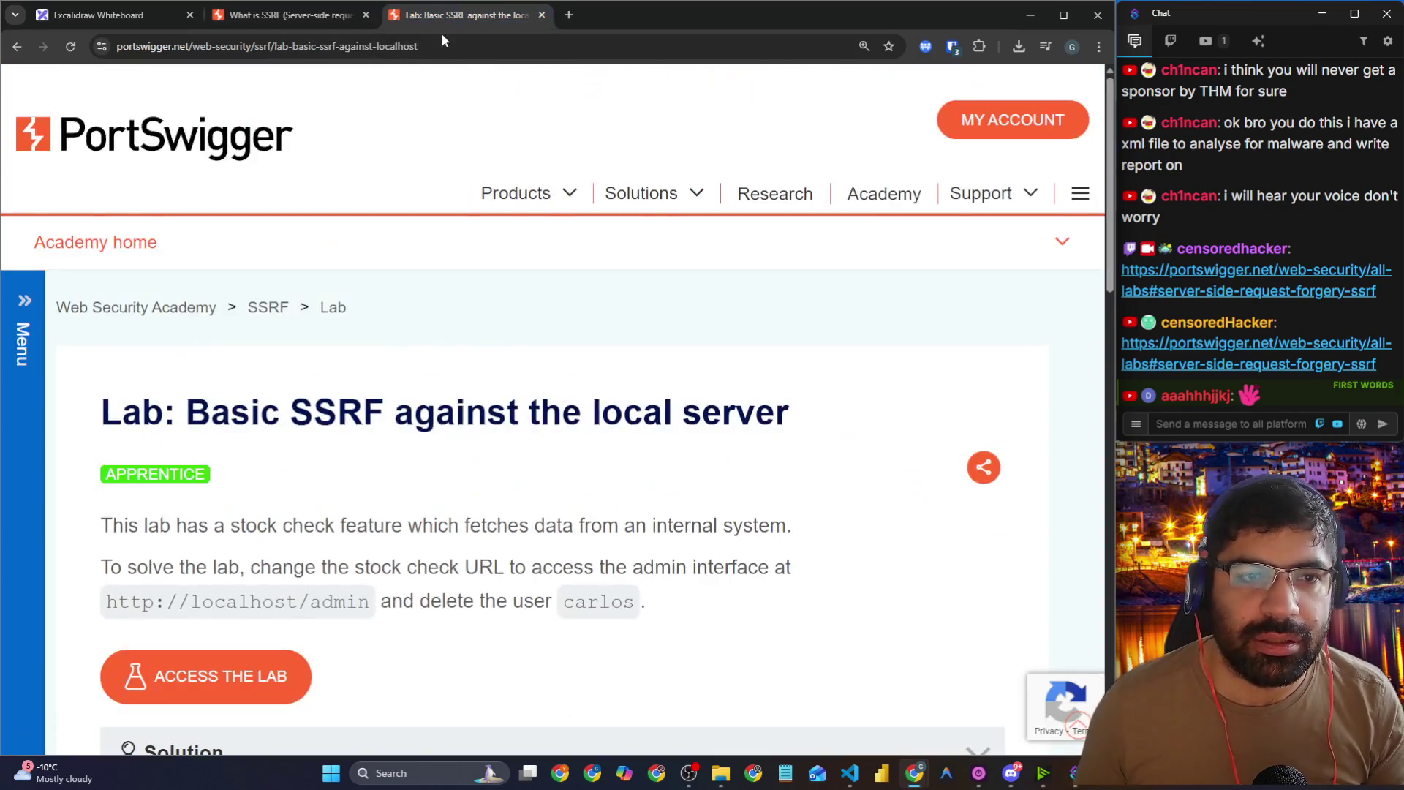
pyautogui.scroll(-3, 379, 246)
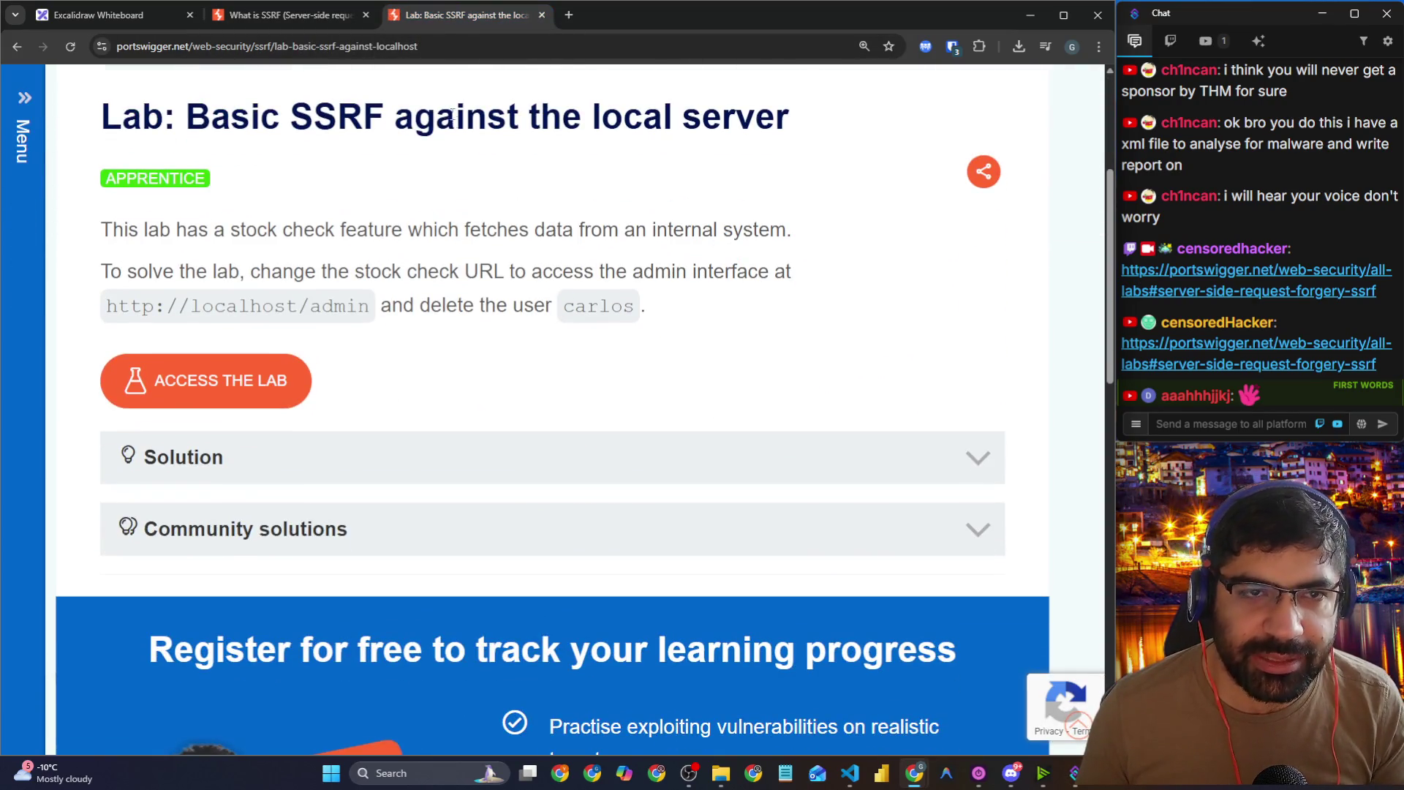
pyautogui.click(453, 46)
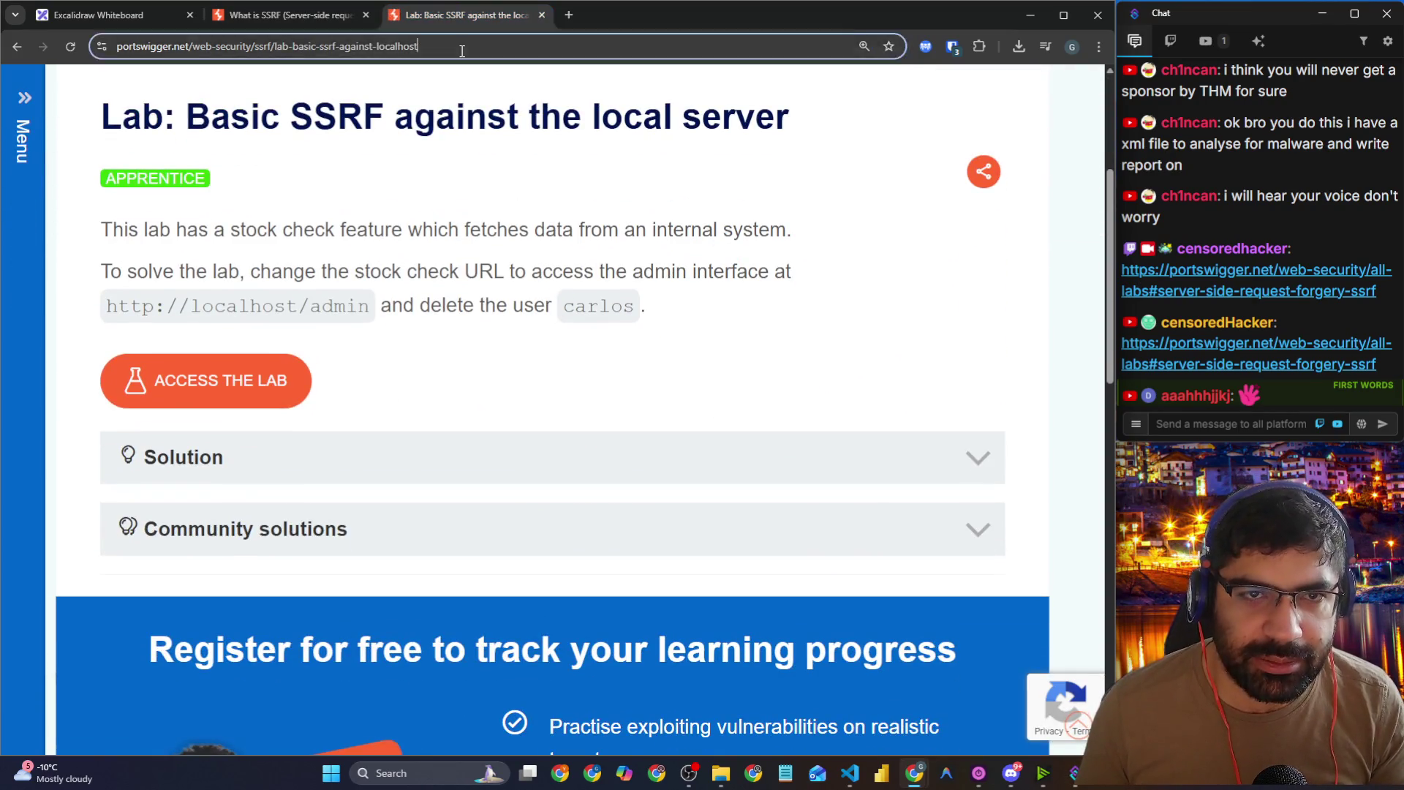
# Step: Launch VirtualBox from Windows search with 'virt'
pyautogui.click(415, 765)
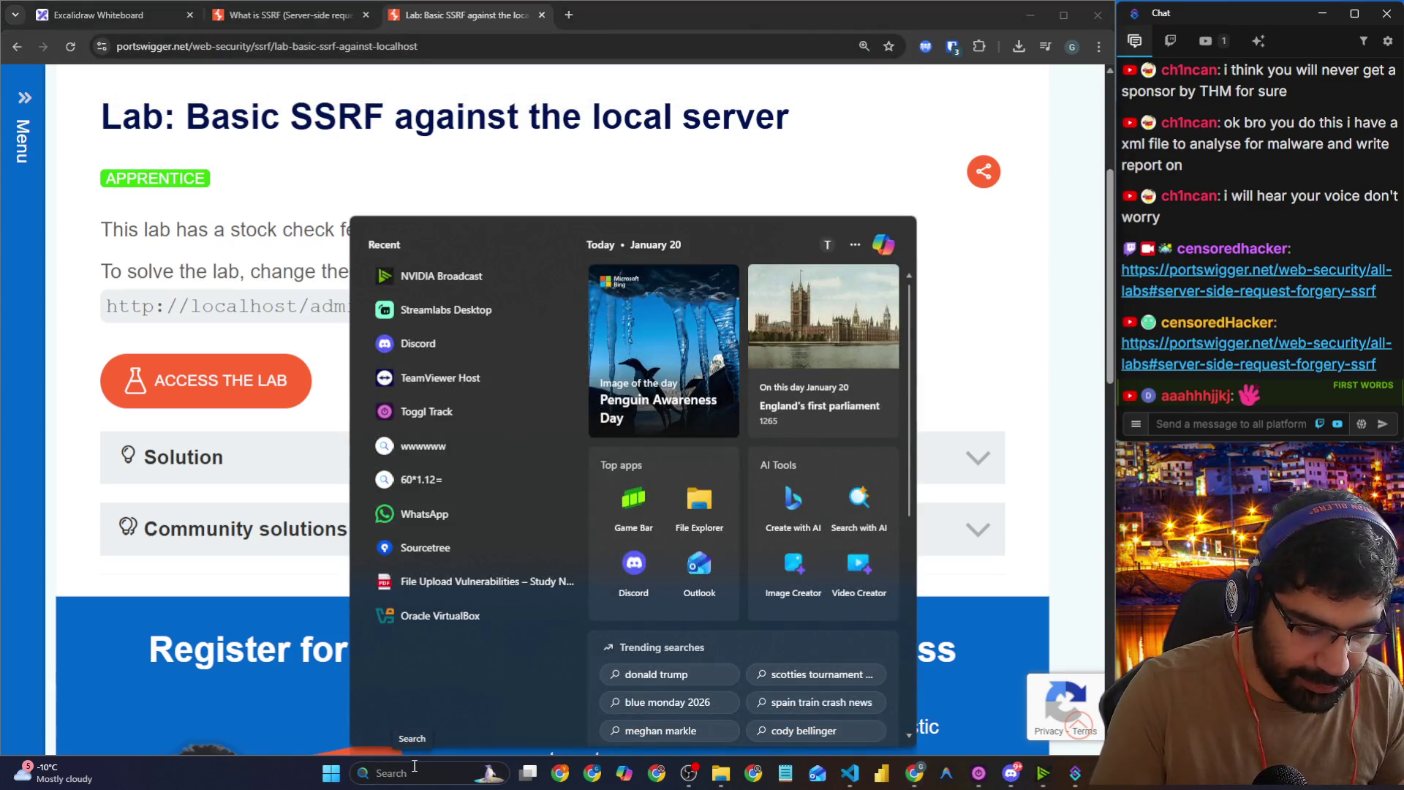
pyautogui.write('virt')
pyautogui.press('Return')
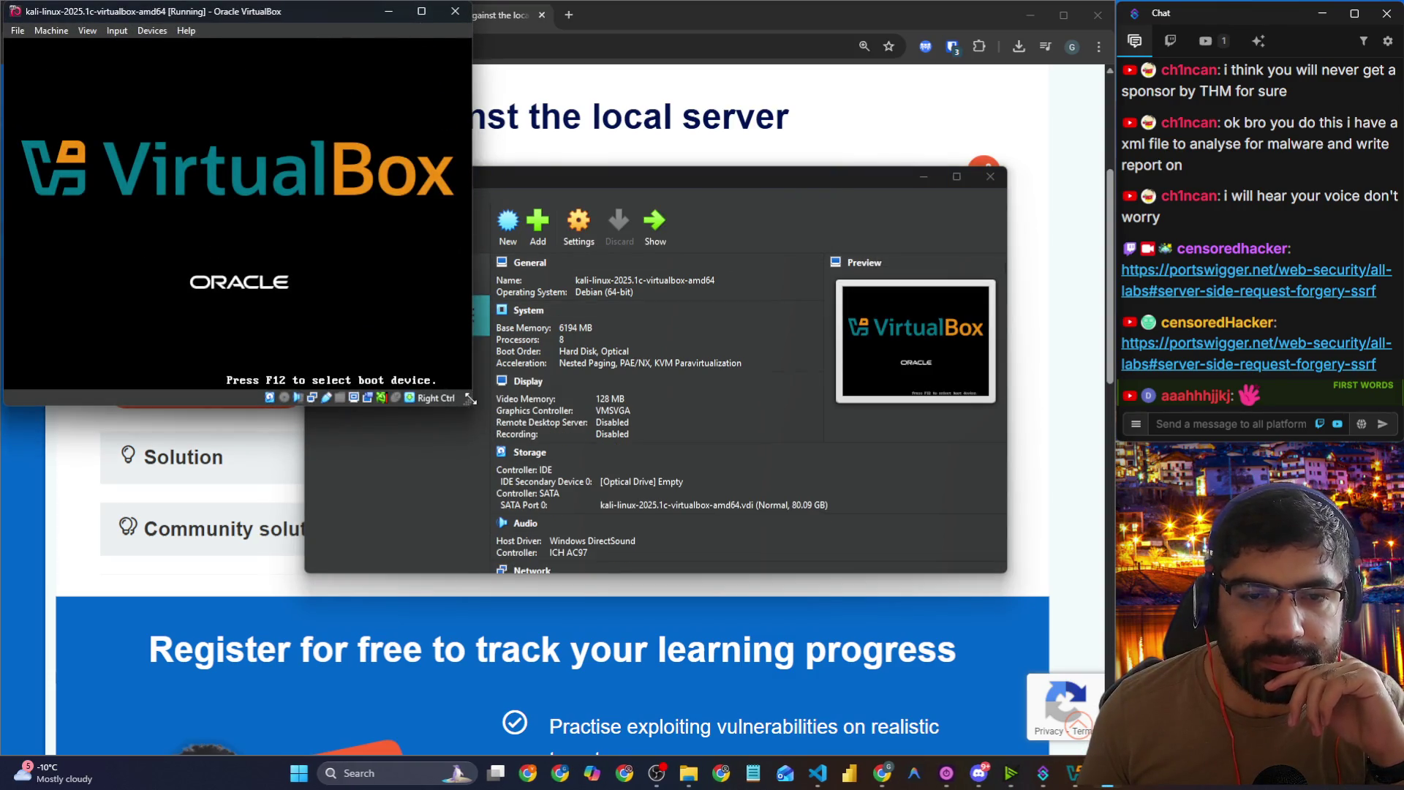
# Step: Enlarge the Kali VM window by dragging its edges out wider and taller
pyautogui.moveTo(476, 407)
pyautogui.mouseDown()
pyautogui.moveTo(837, 684)
pyautogui.moveTo(1003, 712)
pyautogui.moveTo(1116, 754)
pyautogui.mouseUp()
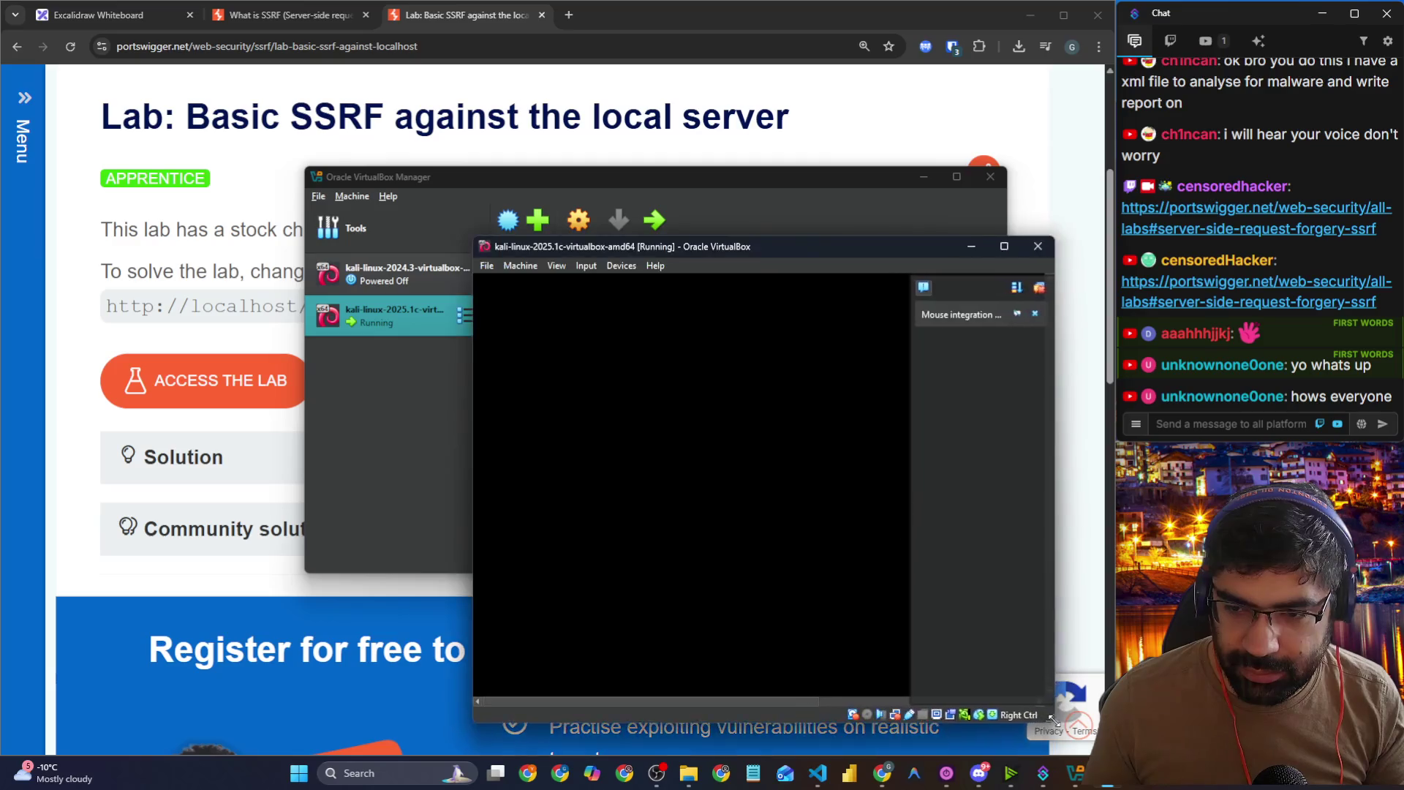
pyautogui.moveTo(1033, 736); pyautogui.dragTo(1086, 743)
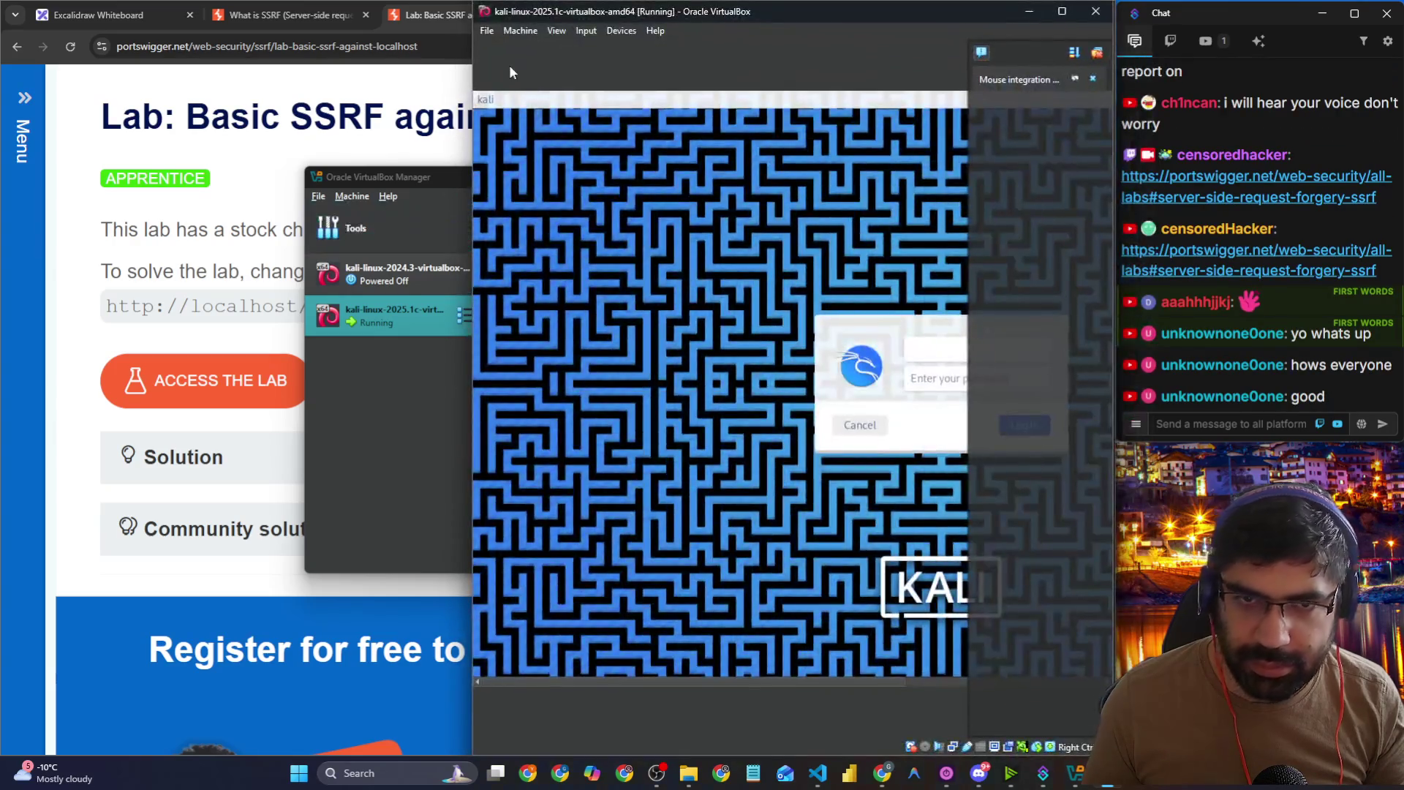
pyautogui.moveTo(469, 49); pyautogui.dragTo(0, 49)
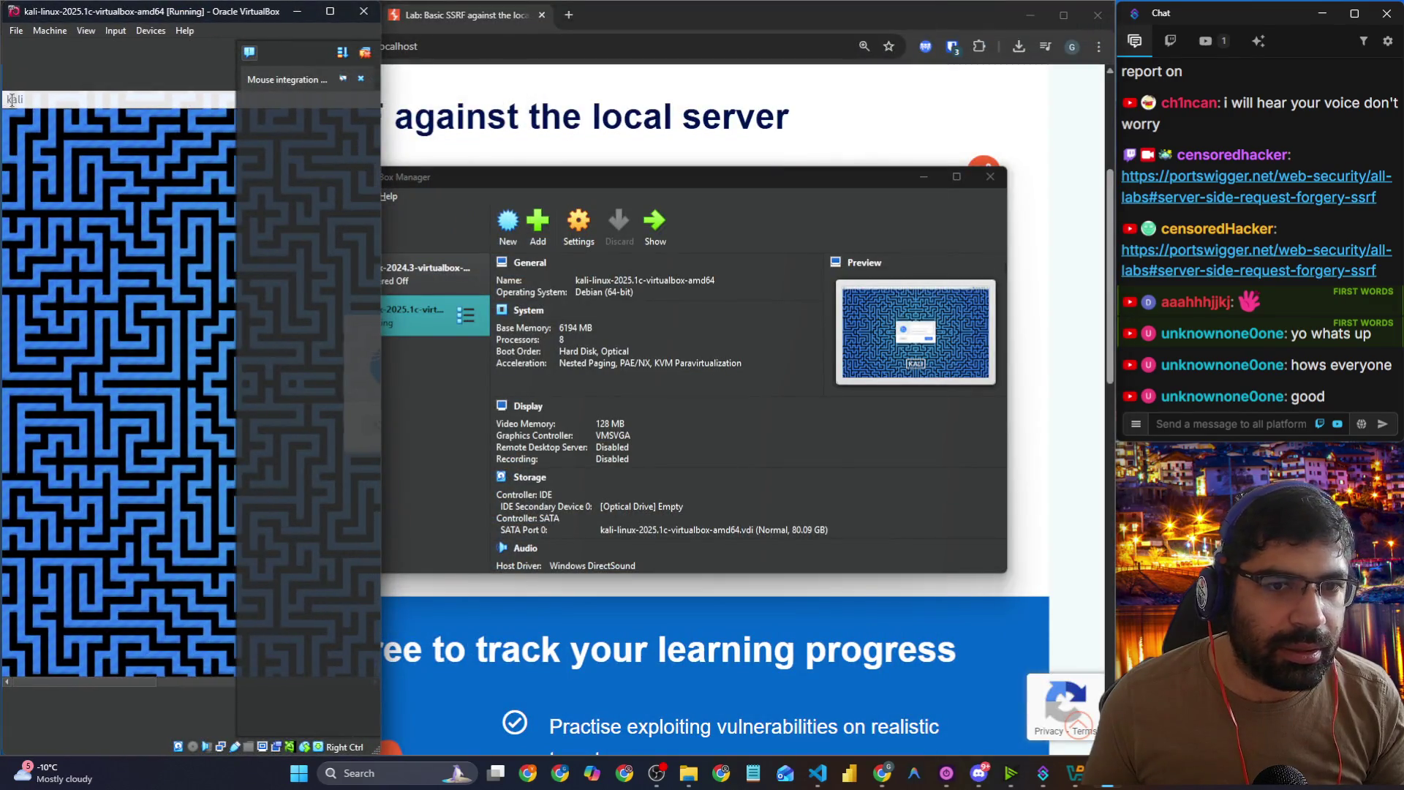
pyautogui.moveTo(381, 118); pyautogui.dragTo(1123, 118)
# Step: Log in to the Kali session with the username and password
pyautogui.write('kal')
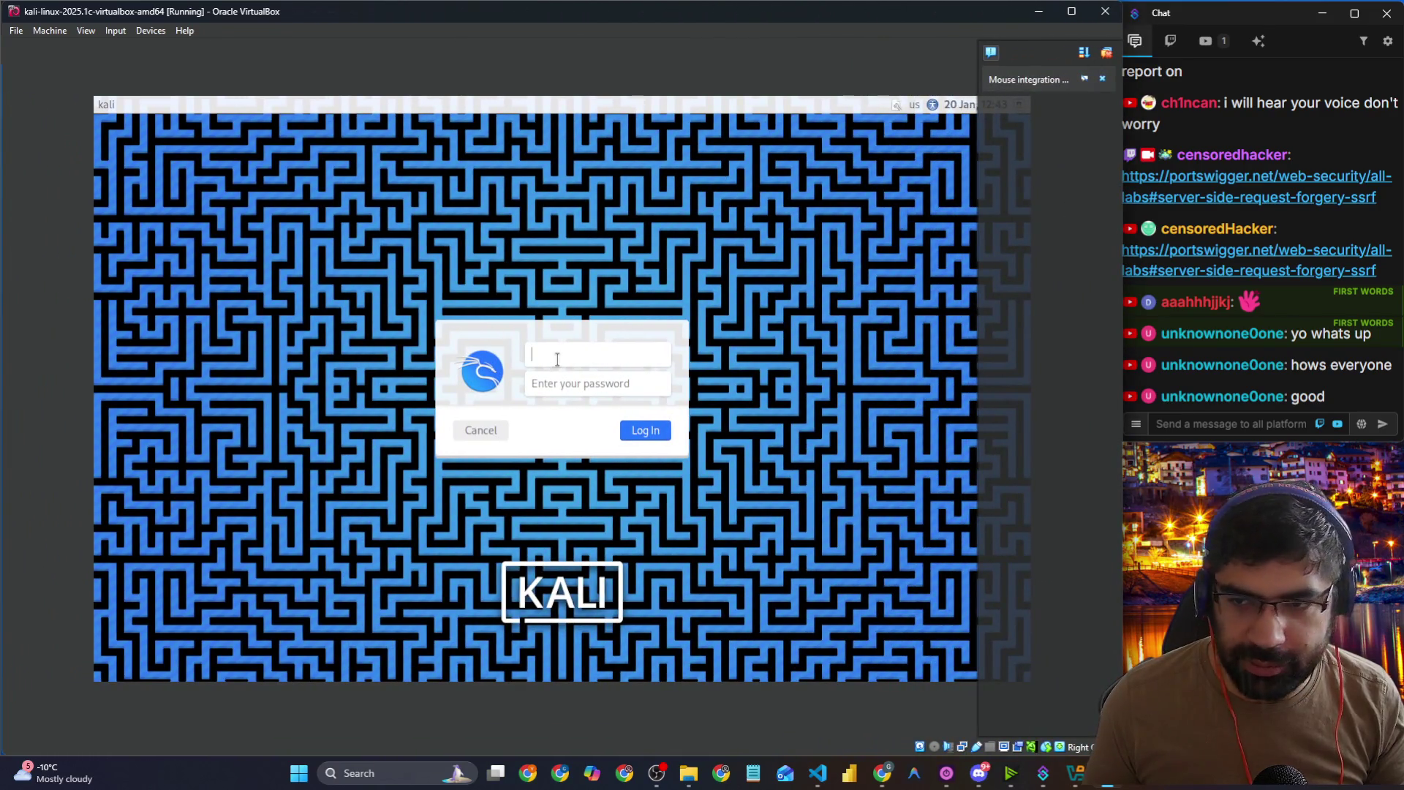
pyautogui.write('i')
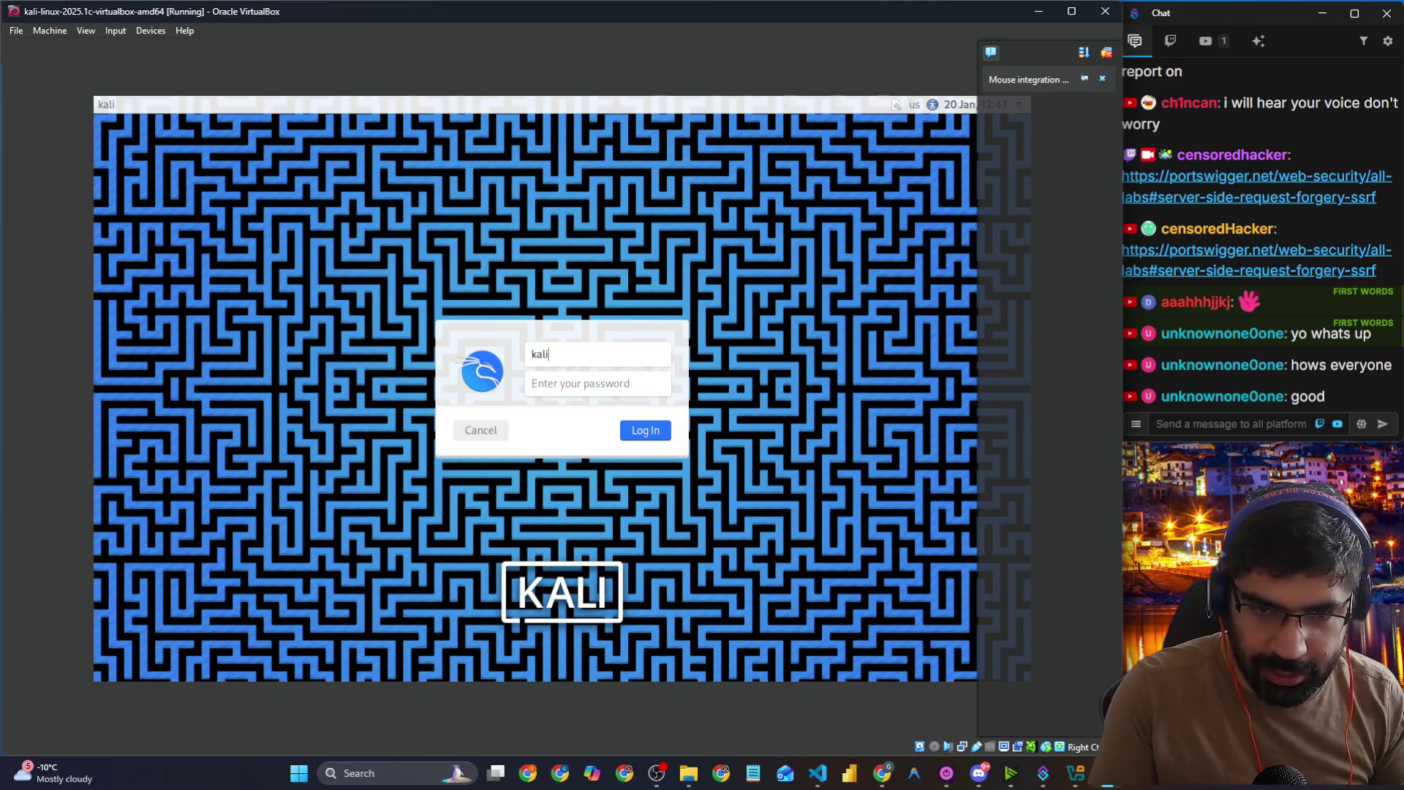
pyautogui.press('Tab')
pyautogui.write('li')
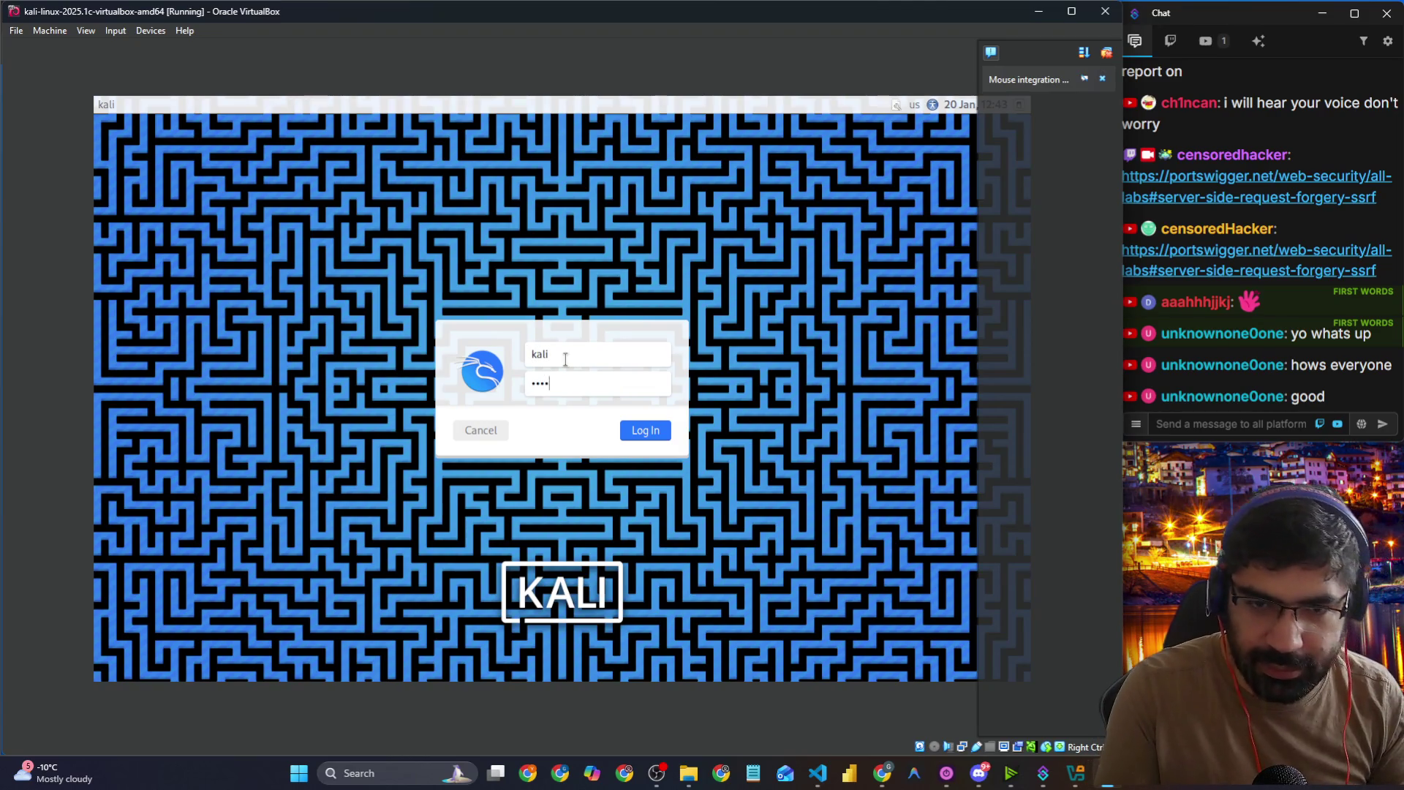
pyautogui.press('Return')
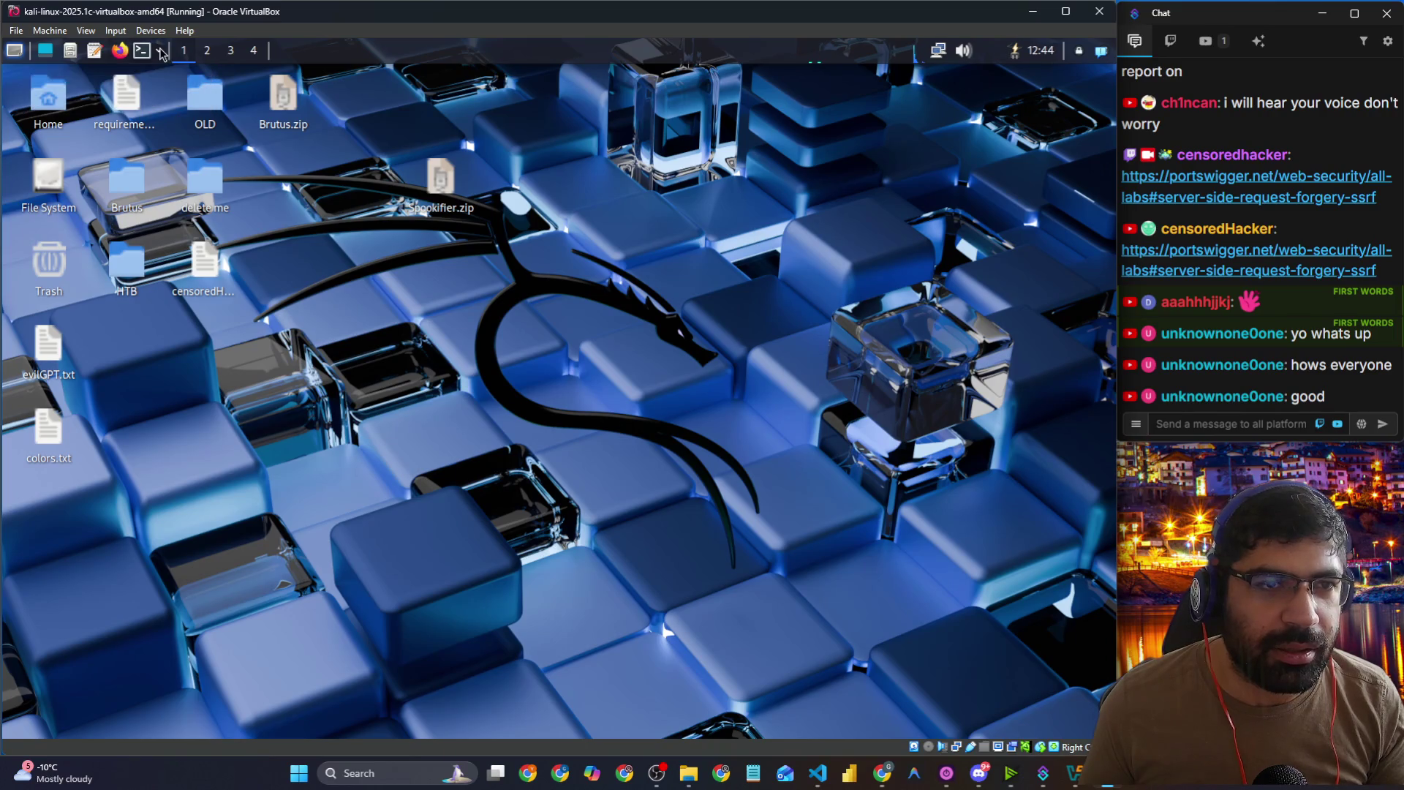
# Step: Close the Firefox window and start Burp Suite by searching 'burp' in the Kali menu
pyautogui.click(120, 51)
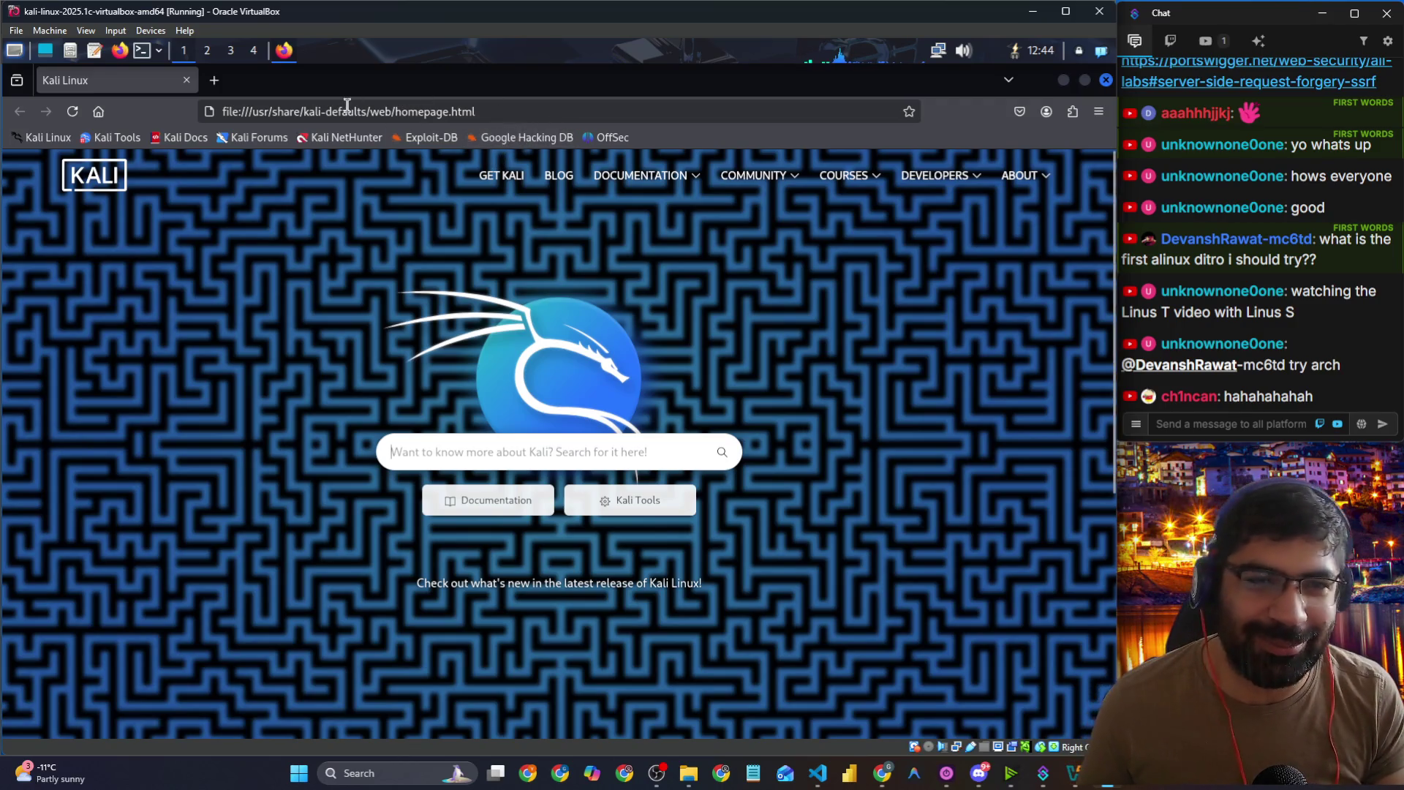
pyautogui.click(187, 80)
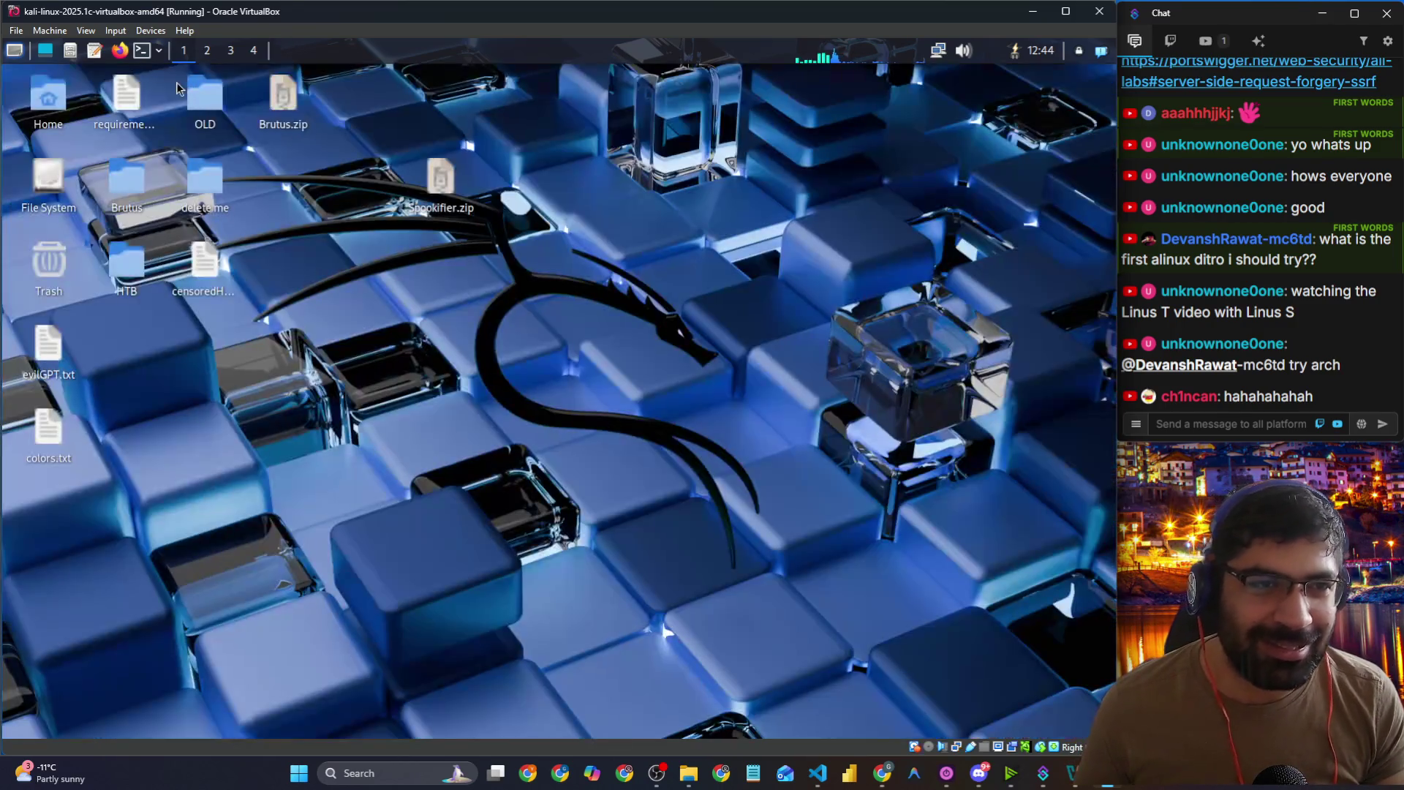
pyautogui.click(22, 56)
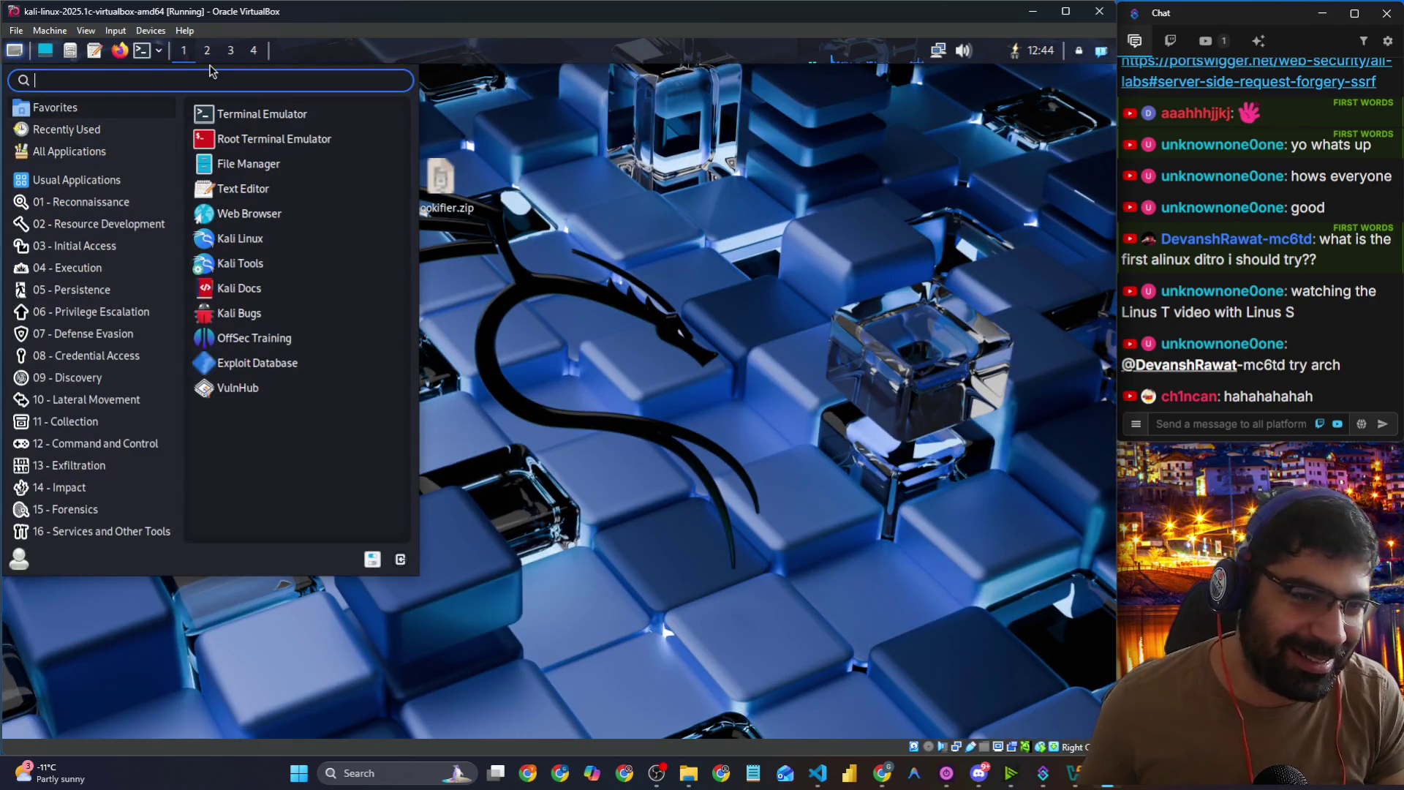
pyautogui.write('burp')
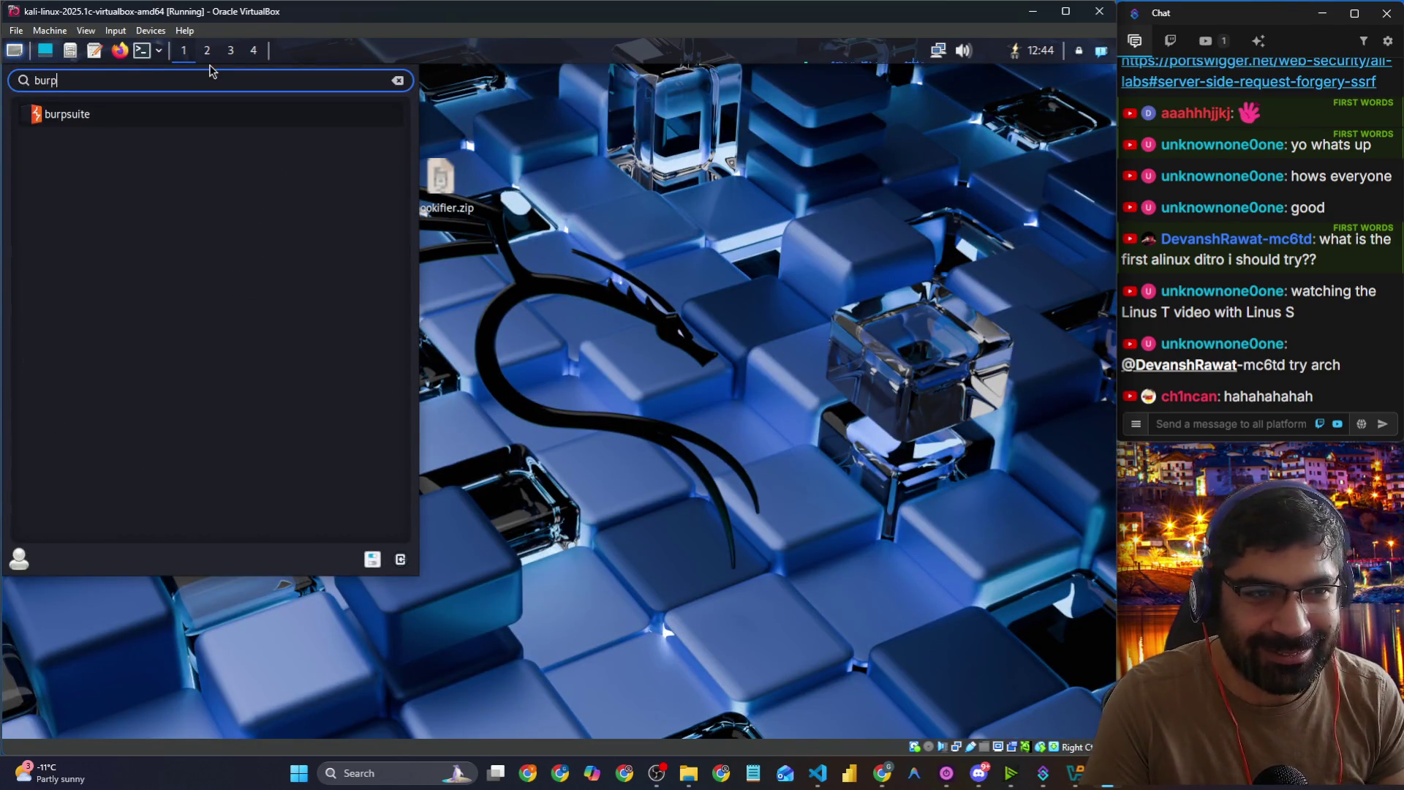
pyautogui.press('Return')
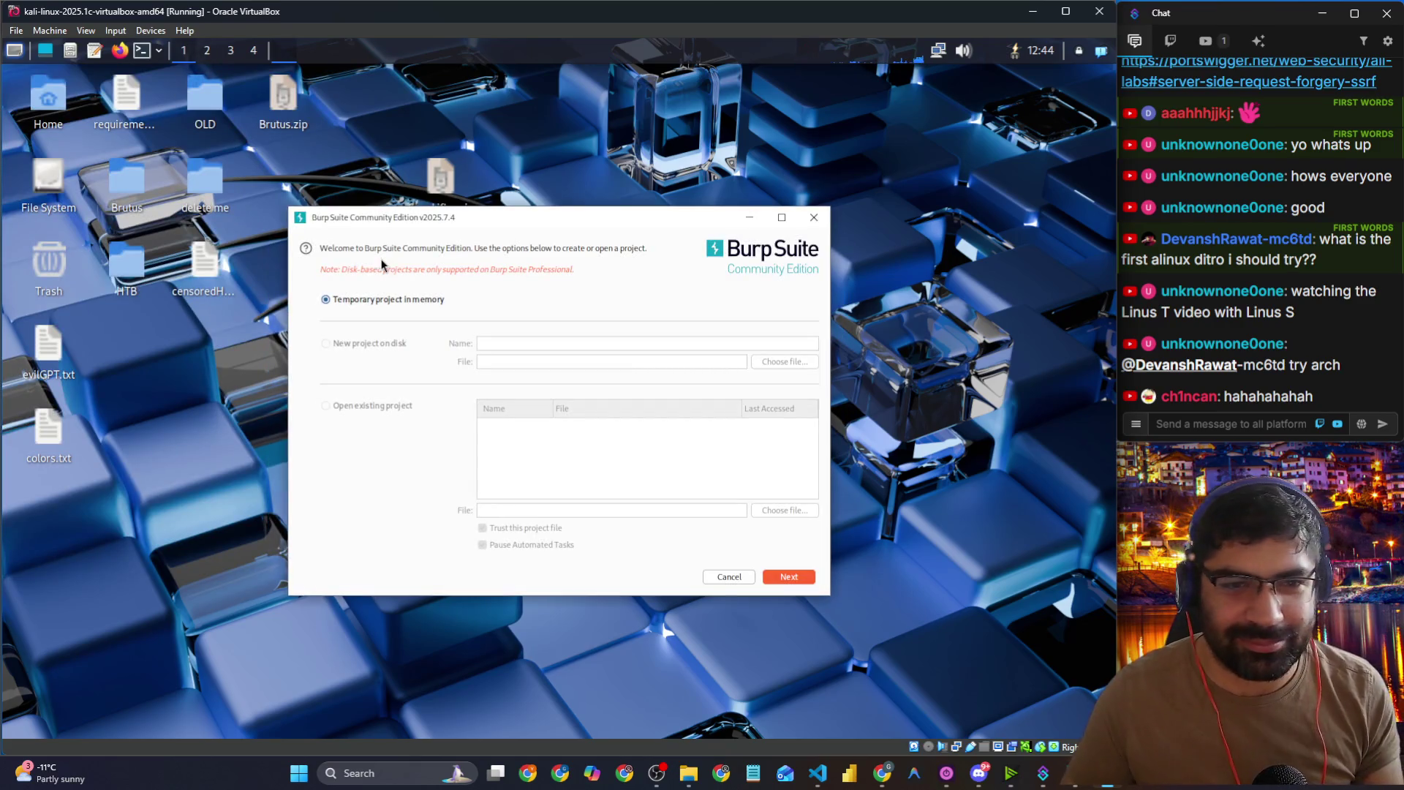
# Step: Start Burp on a temporary project with default settings and dismiss the out-of-date notice
pyautogui.click(787, 576)
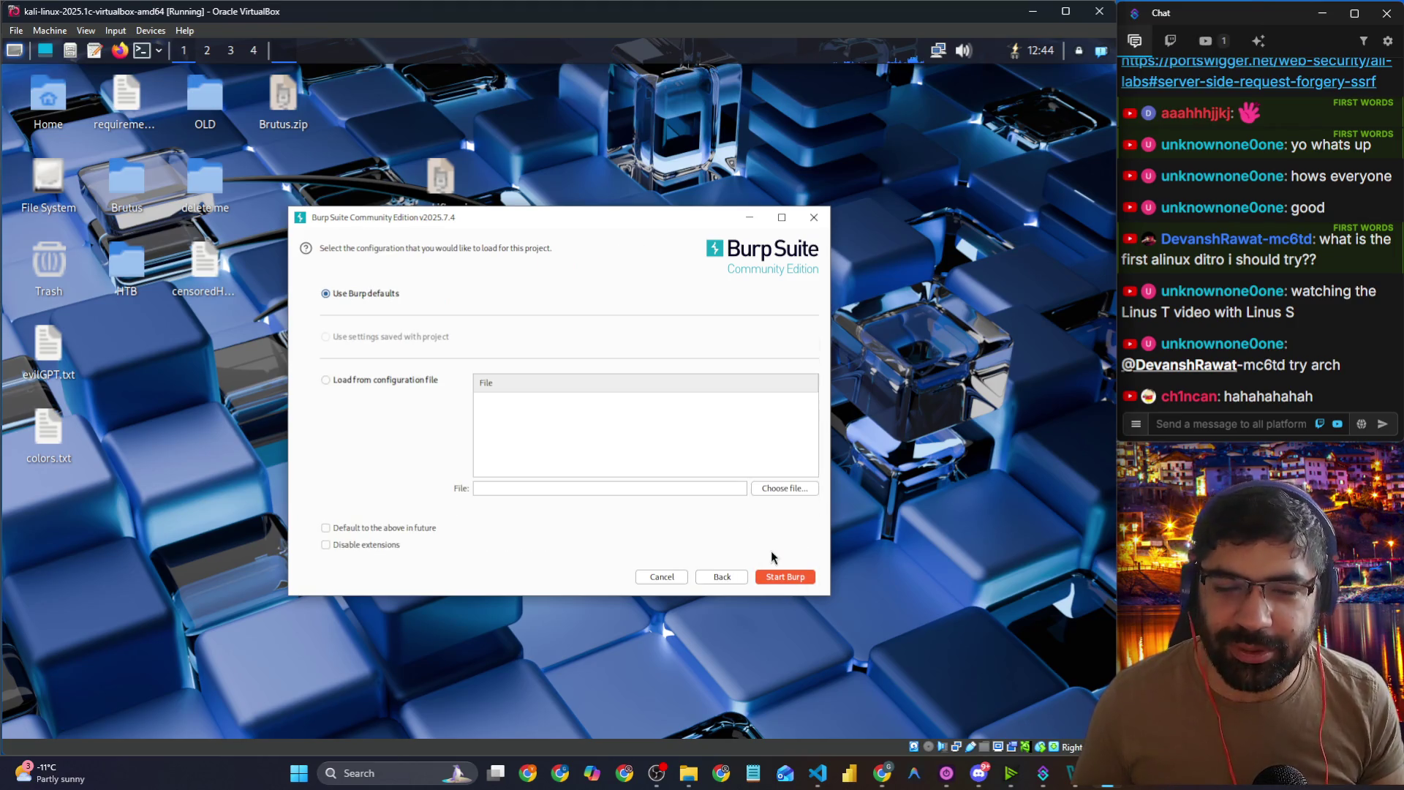
pyautogui.click(800, 578)
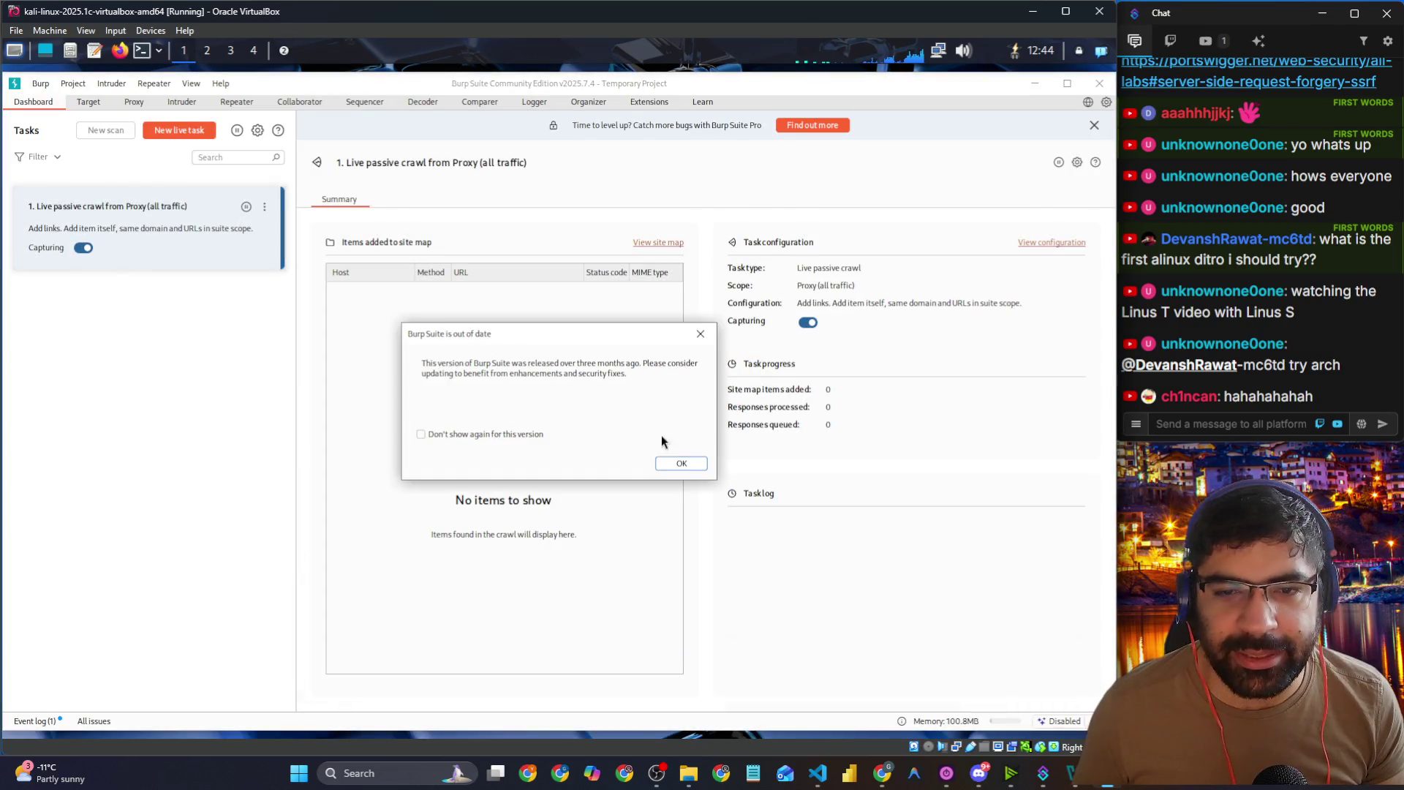
pyautogui.click(686, 463)
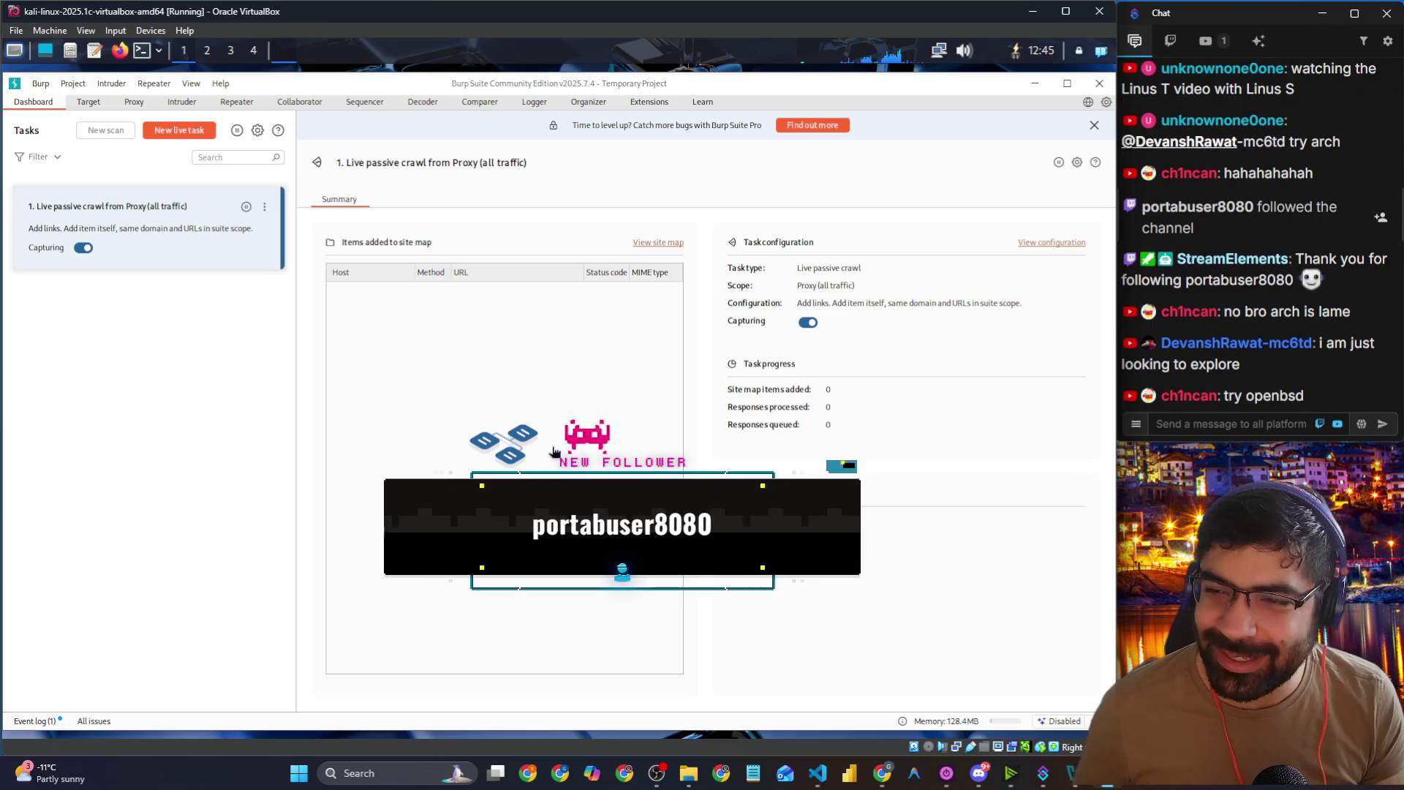
pyautogui.click(1258, 426)
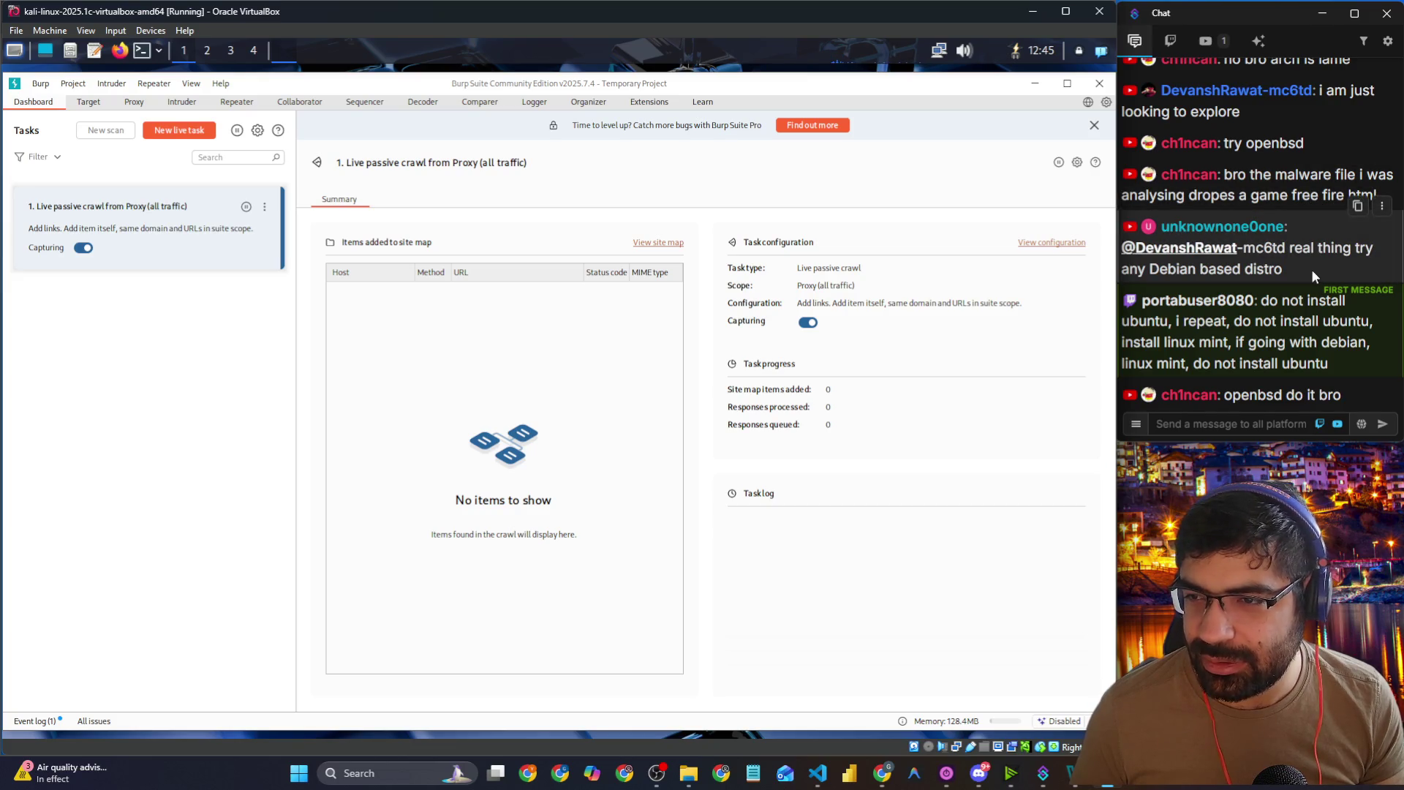
pyautogui.click(1259, 302)
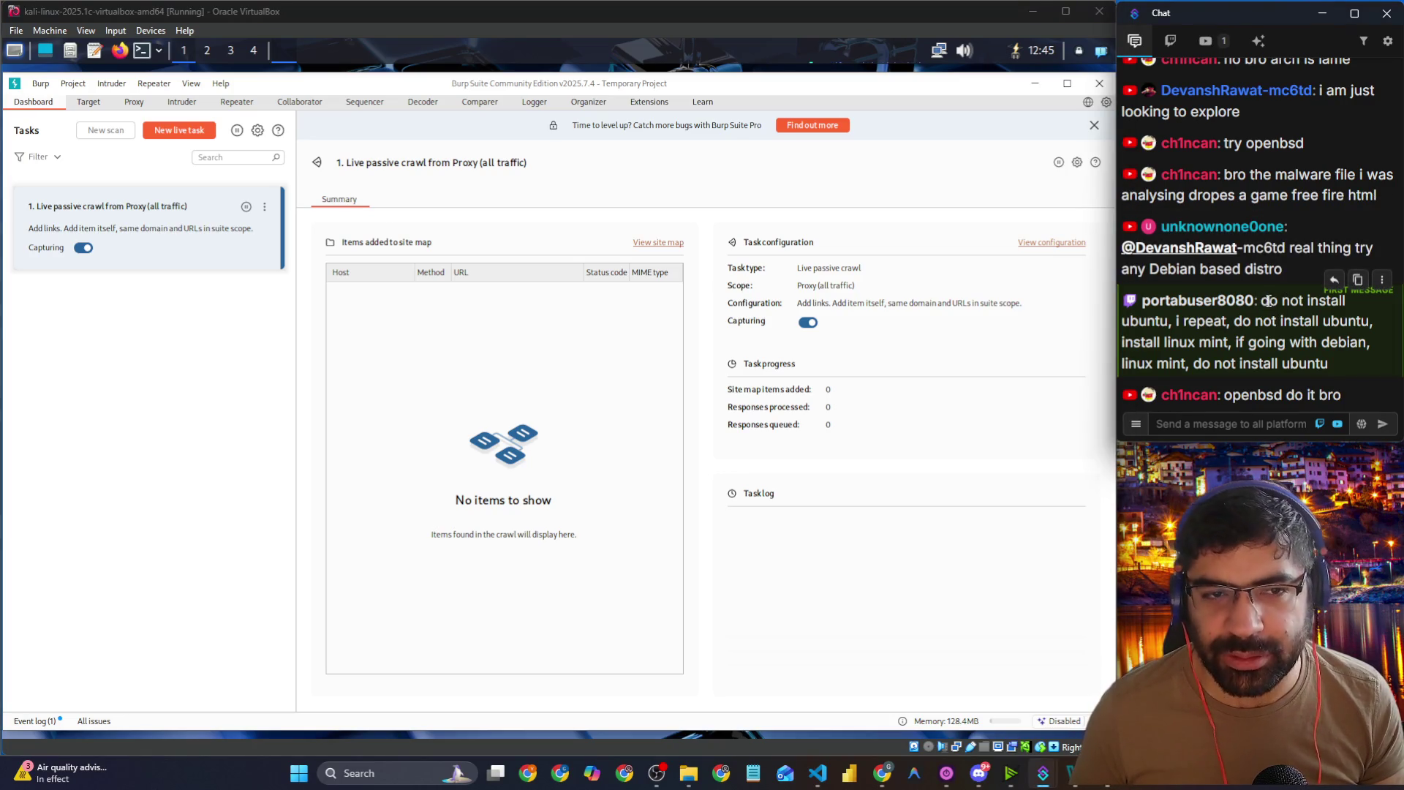
# Step: Inspect the live passive crawl's scan configuration, then open Settings on the Proxy listener 127.0.0.1:8080
pyautogui.moveTo(1269, 307); pyautogui.dragTo(1330, 303)
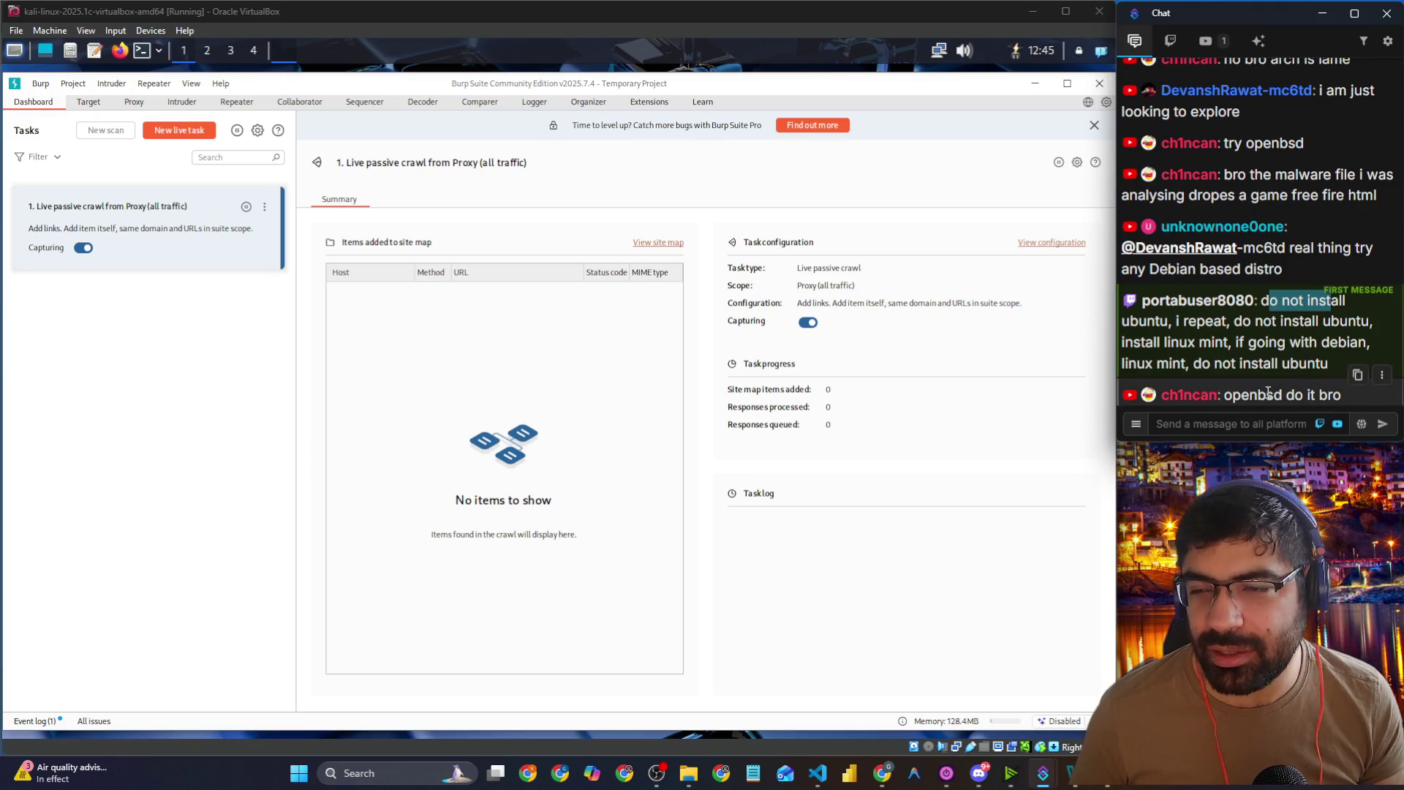
pyautogui.click(1077, 163)
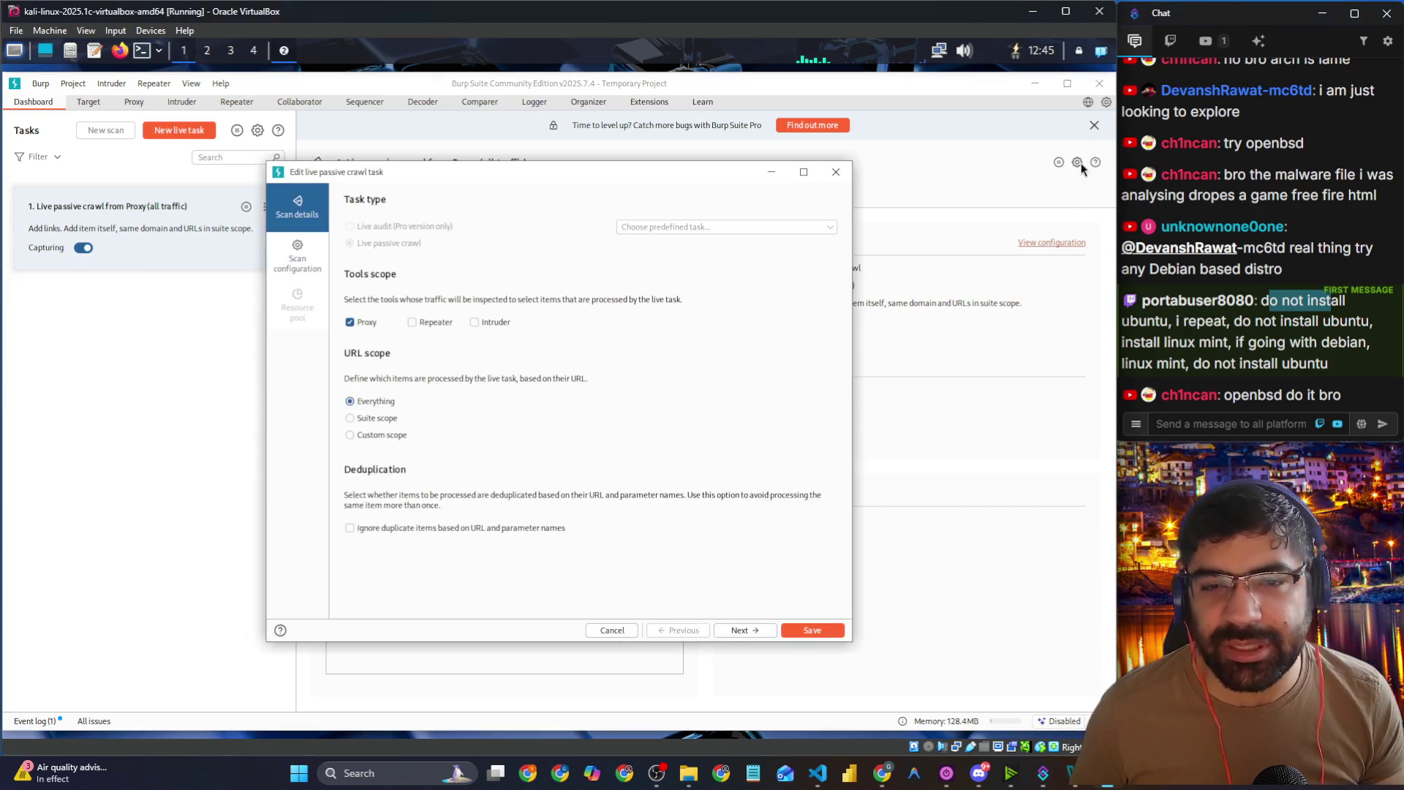
pyautogui.click(308, 246)
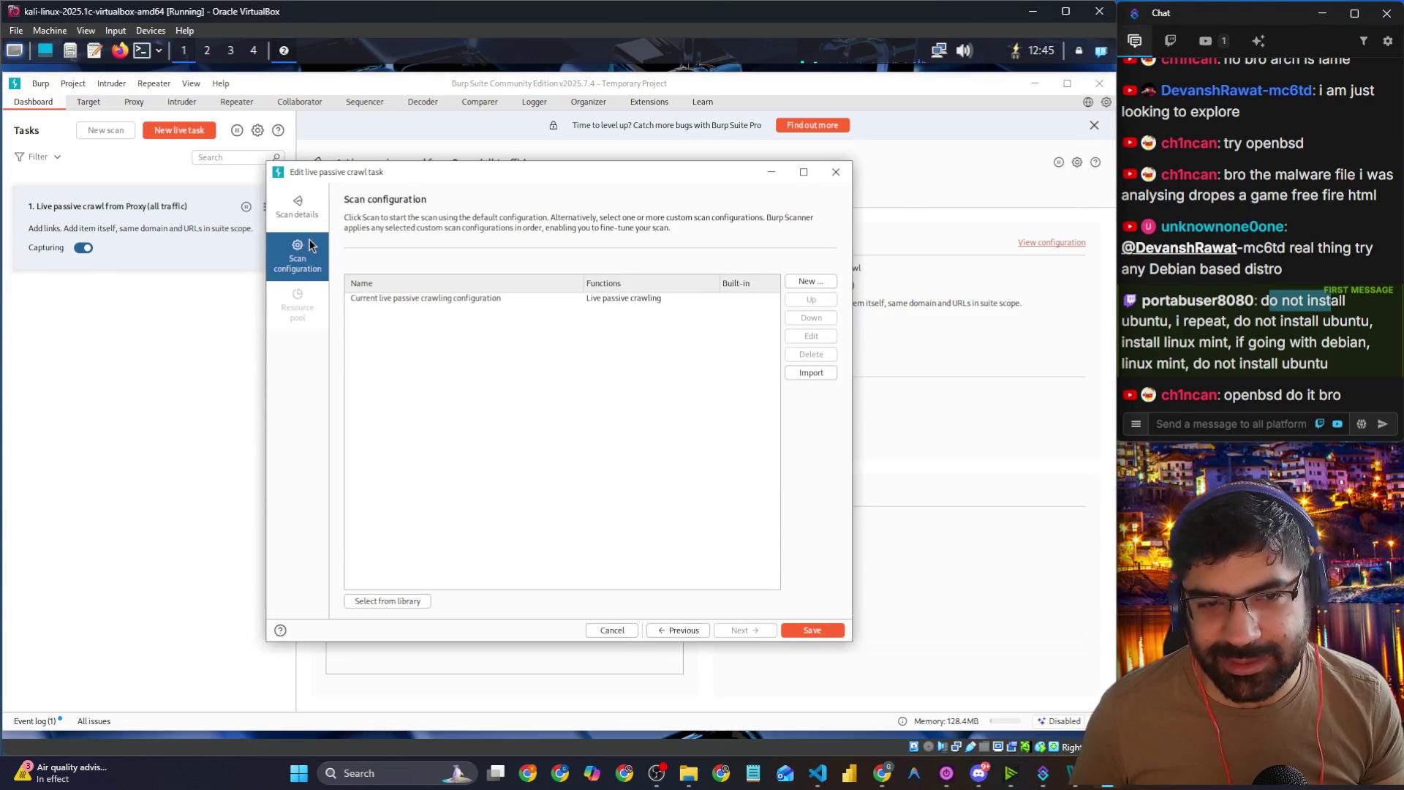
pyautogui.click(834, 172)
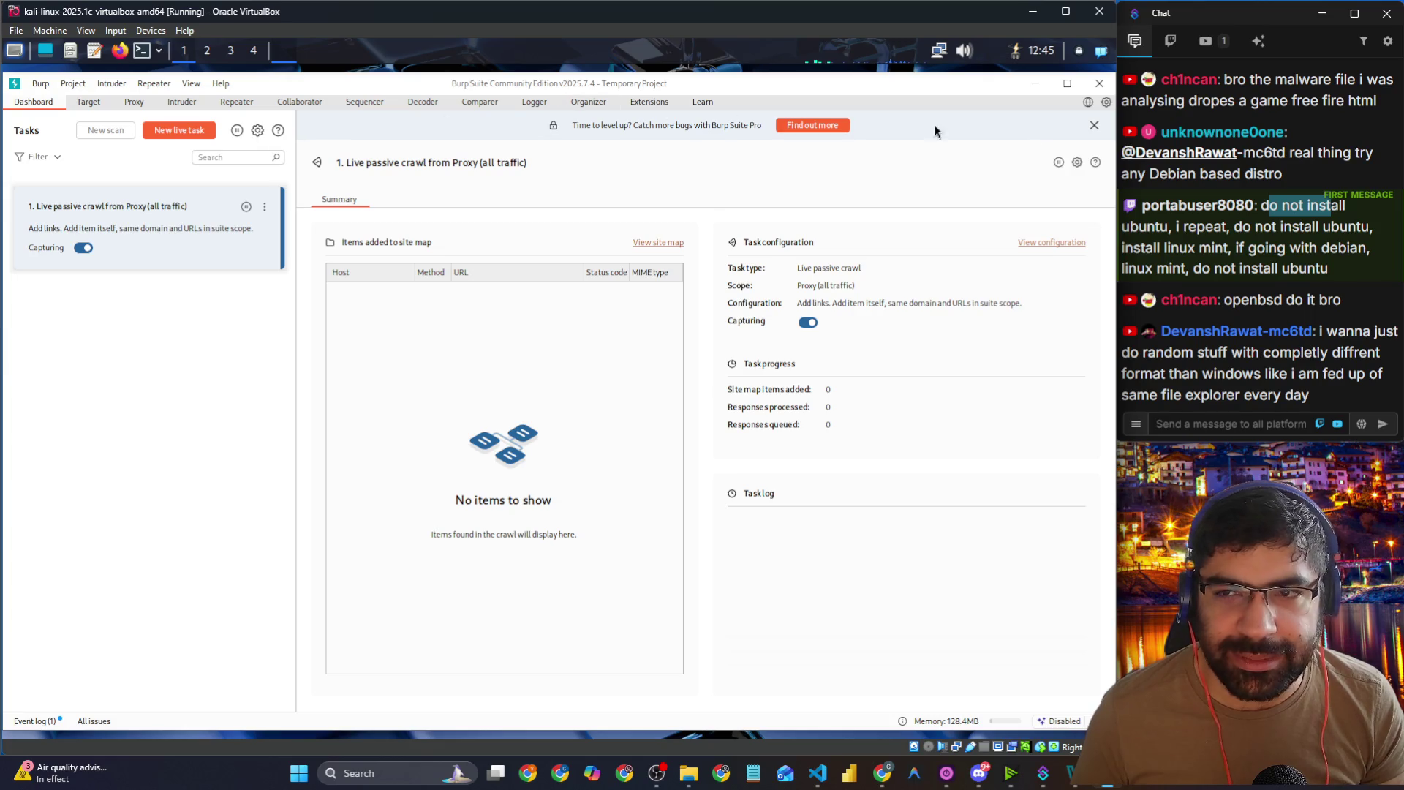
pyautogui.click(1107, 103)
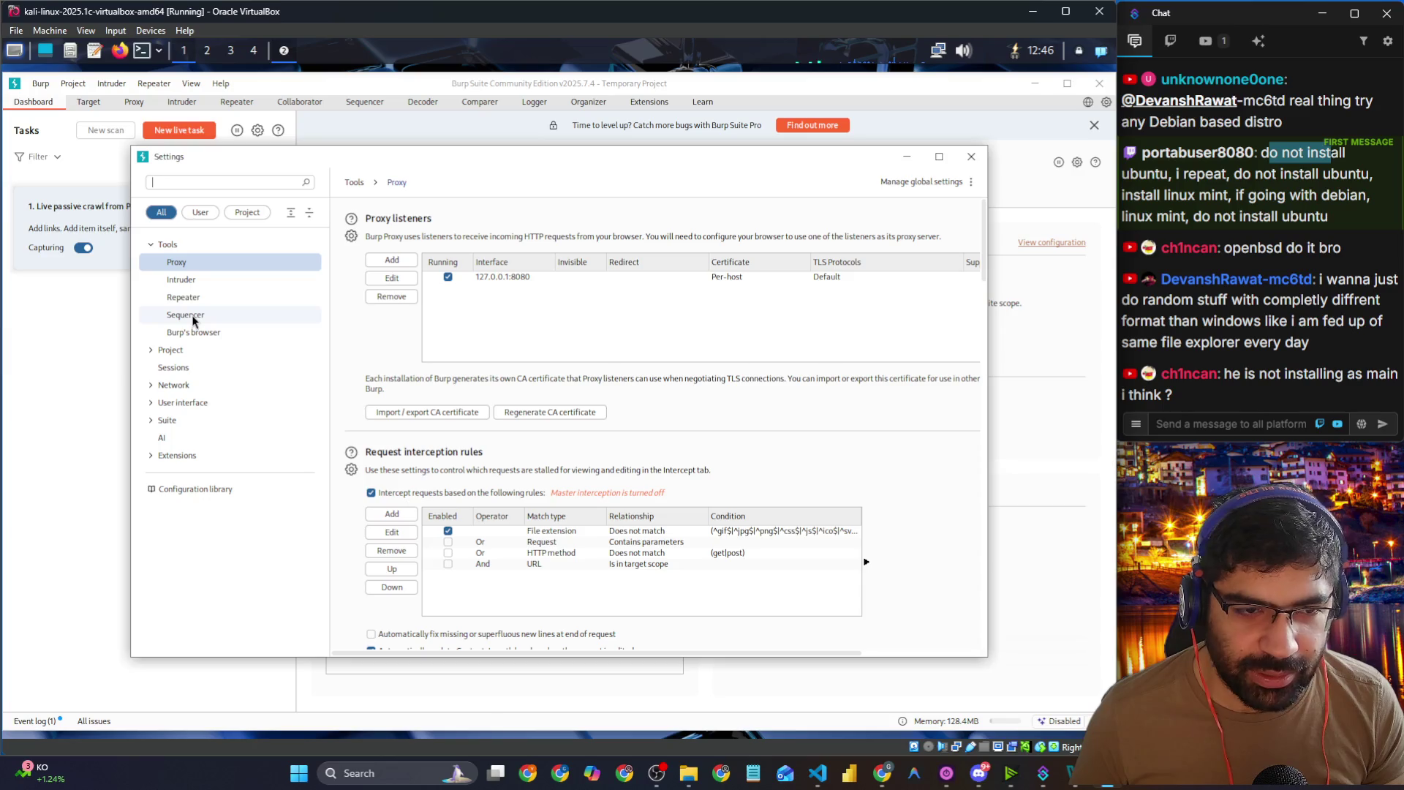
# Step: Search settings for 'font' and set the HTTP message font size to 17
pyautogui.click(197, 333)
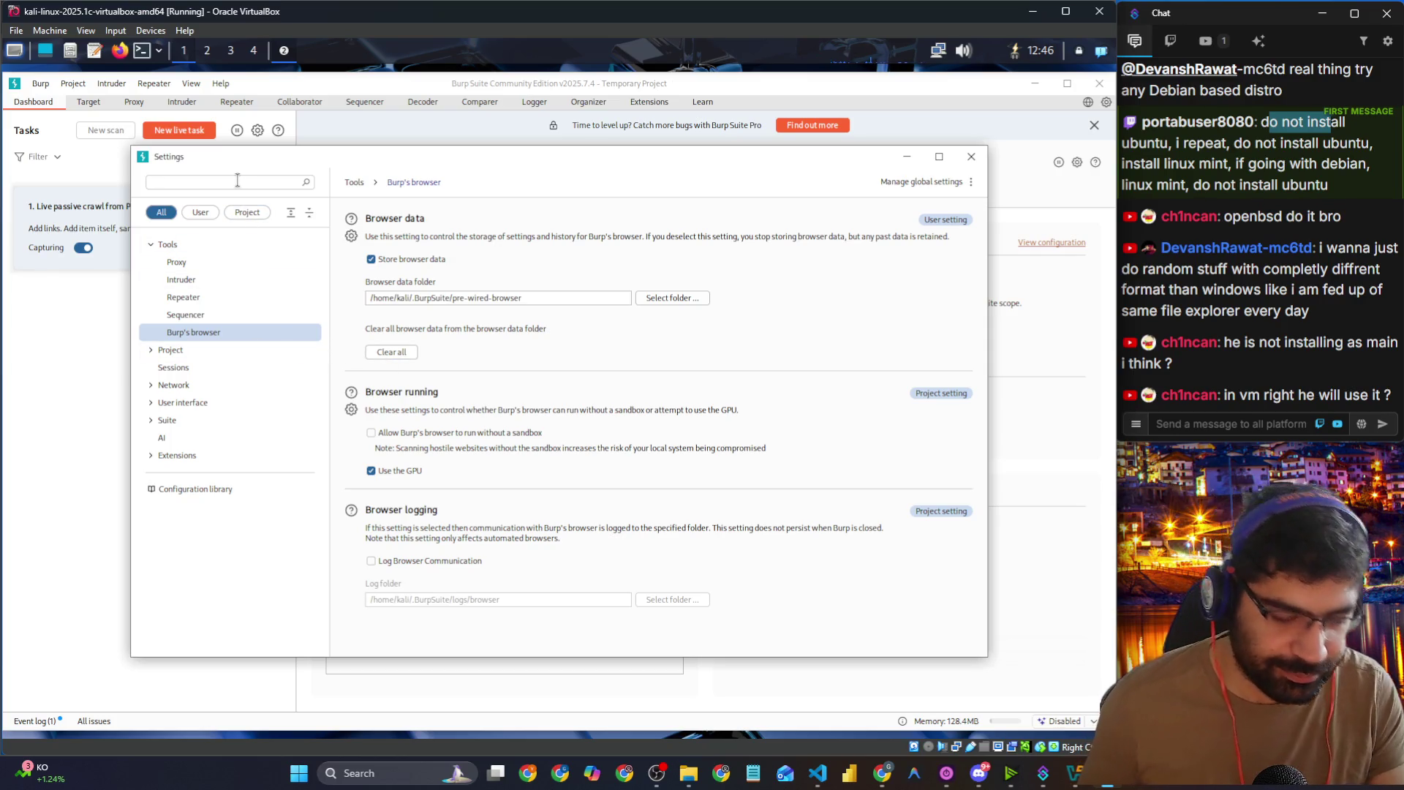
pyautogui.write('font')
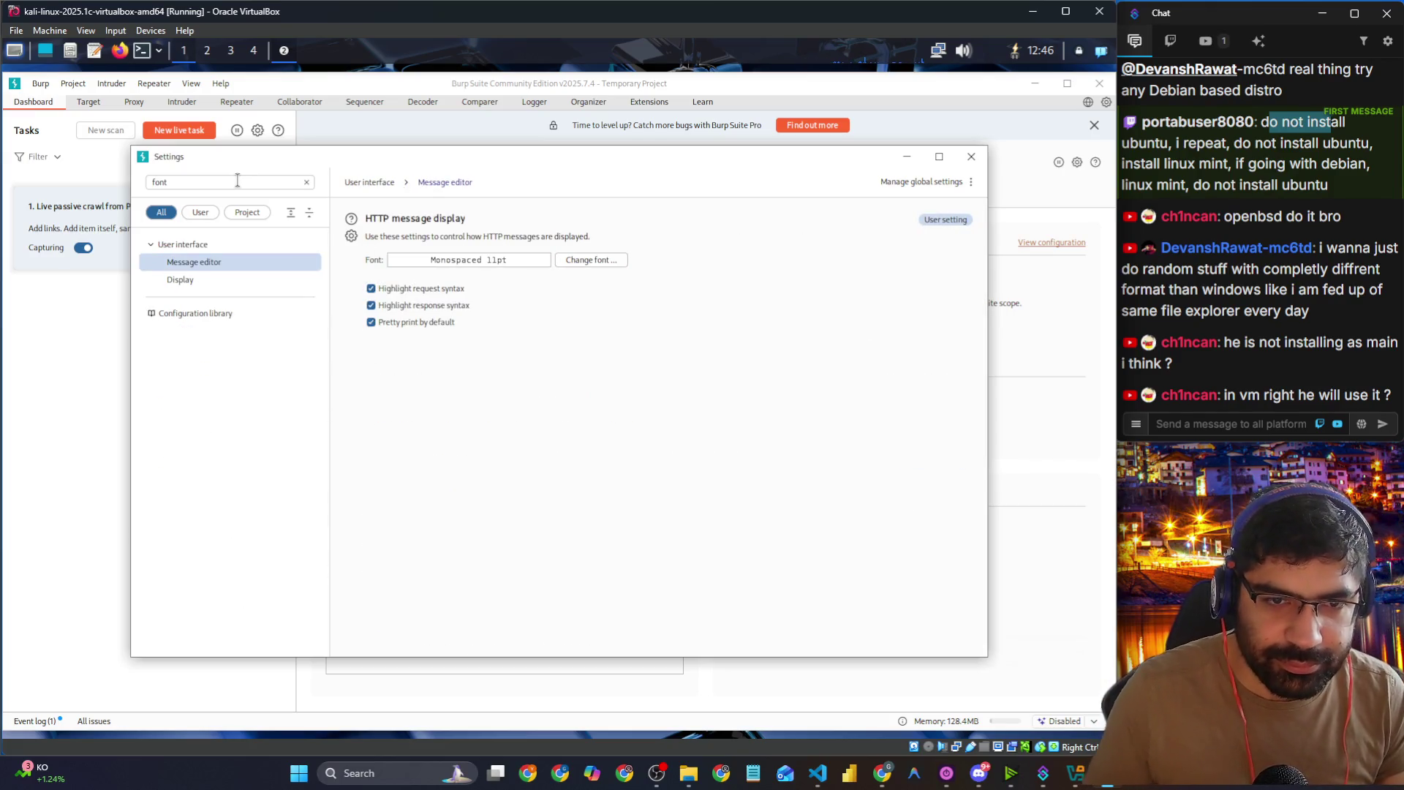
pyautogui.click(600, 262)
pyautogui.scroll(-2, 602, 352)
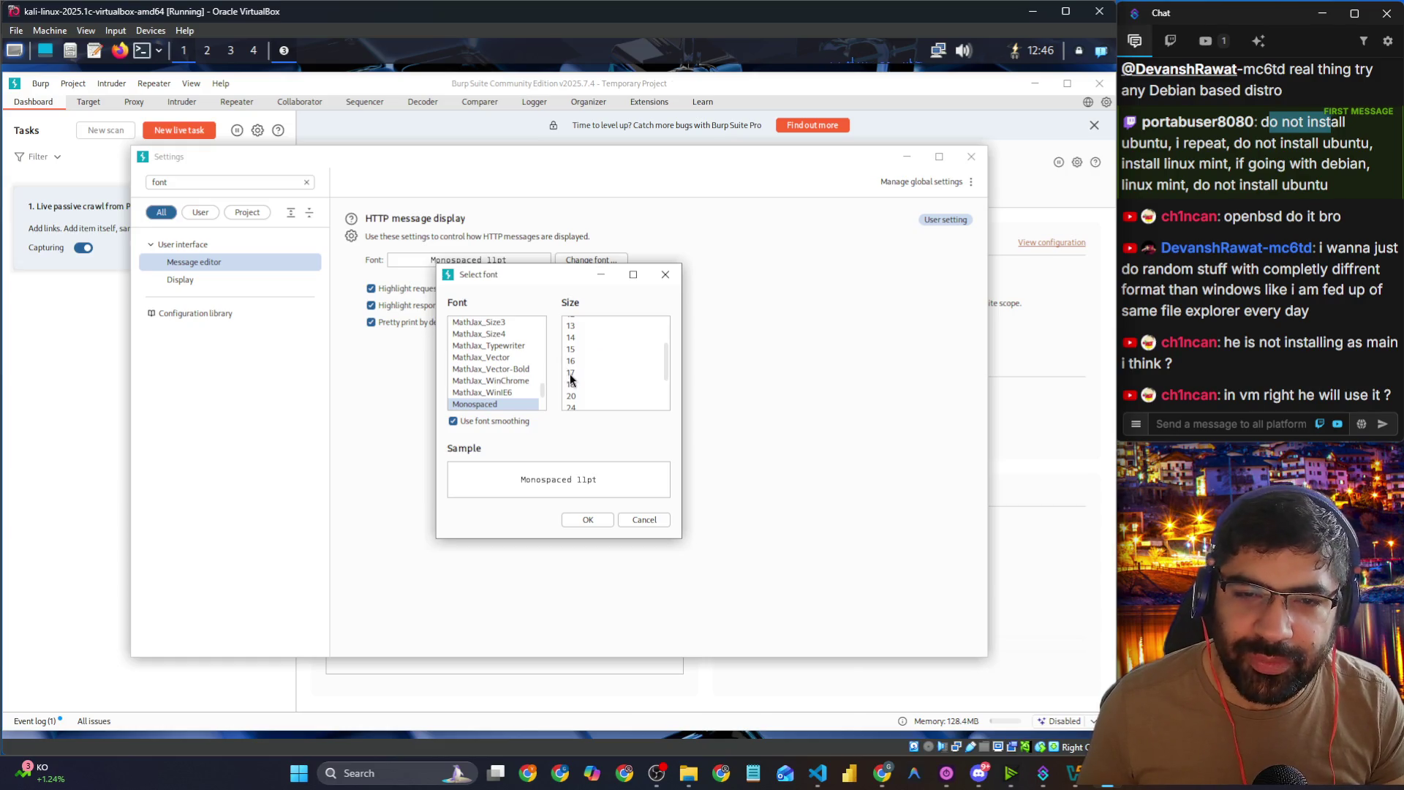
pyautogui.click(572, 373)
pyautogui.click(584, 515)
# Step: Set the interface display font size to 17 and close Settings
pyautogui.click(220, 279)
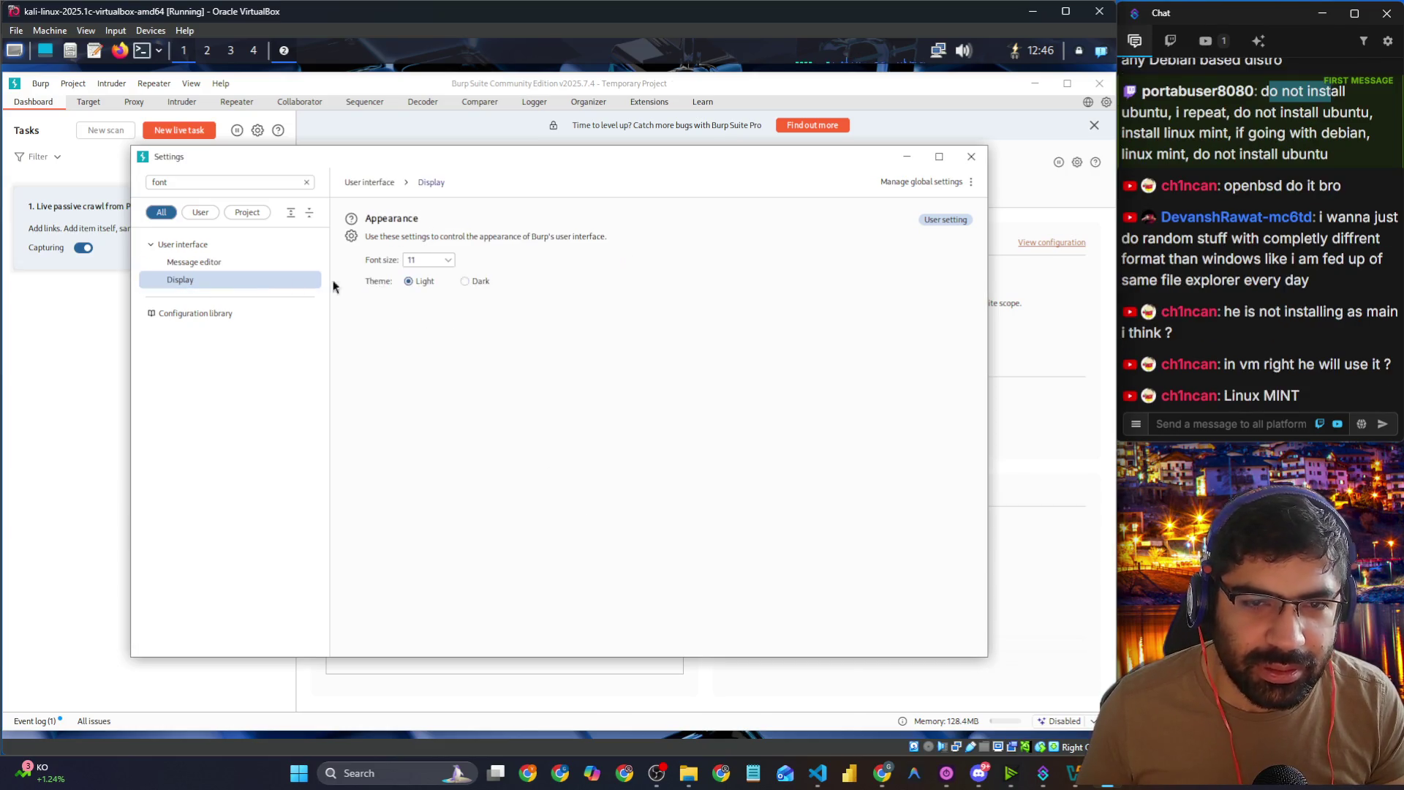
pyautogui.click(442, 262)
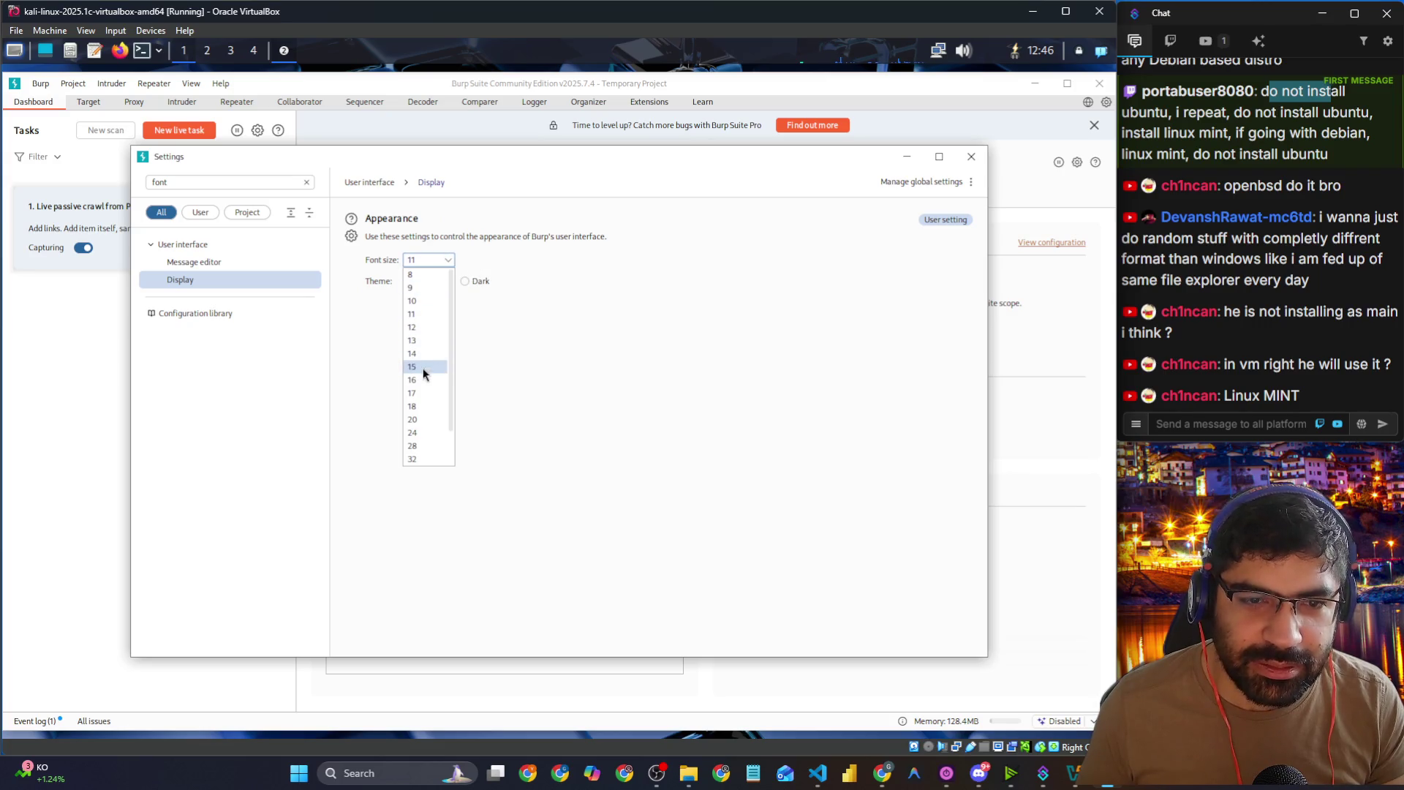
pyautogui.click(413, 393)
pyautogui.click(971, 156)
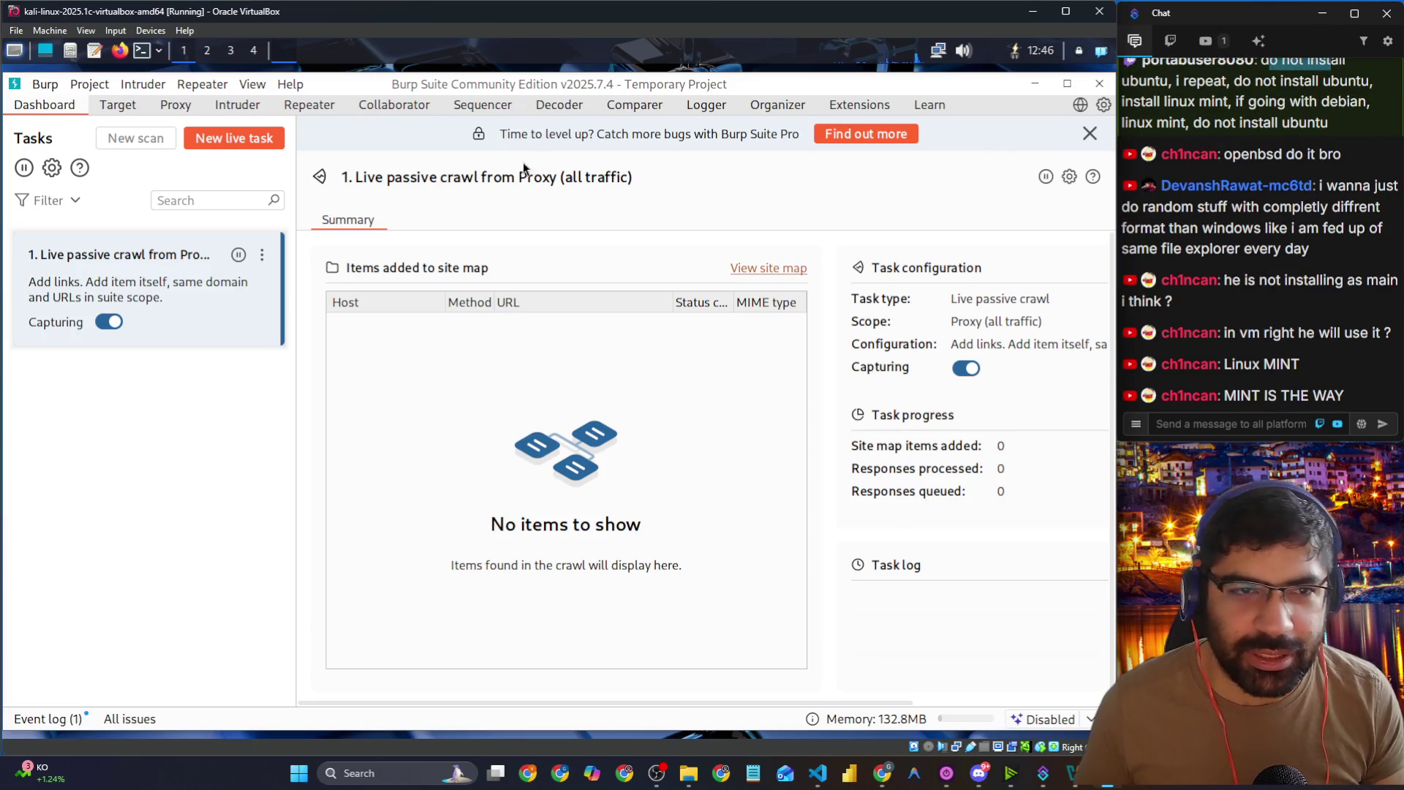
# Step: From the Target tab, open Burp's browser and load the pasted SSRF lab page
pyautogui.click(113, 107)
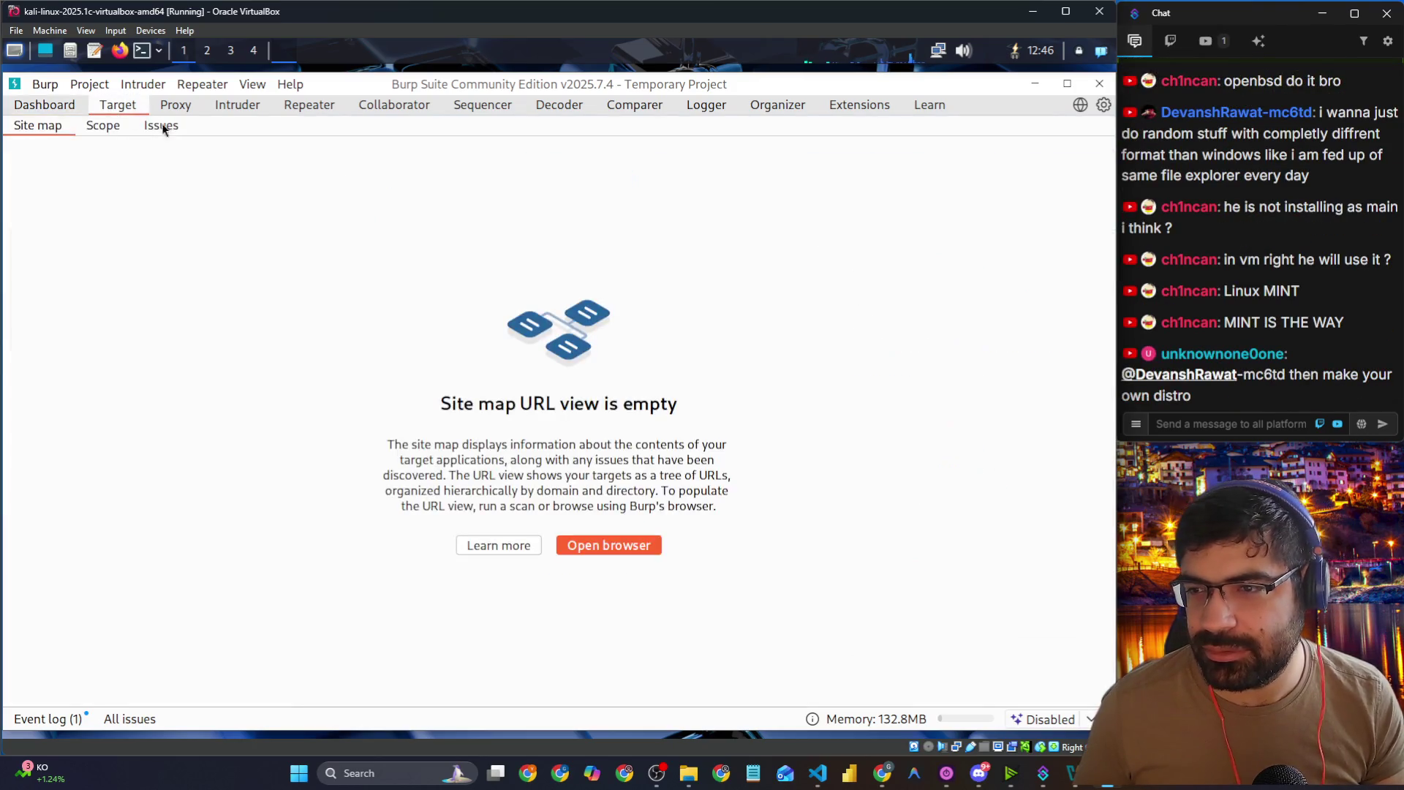
pyautogui.click(606, 545)
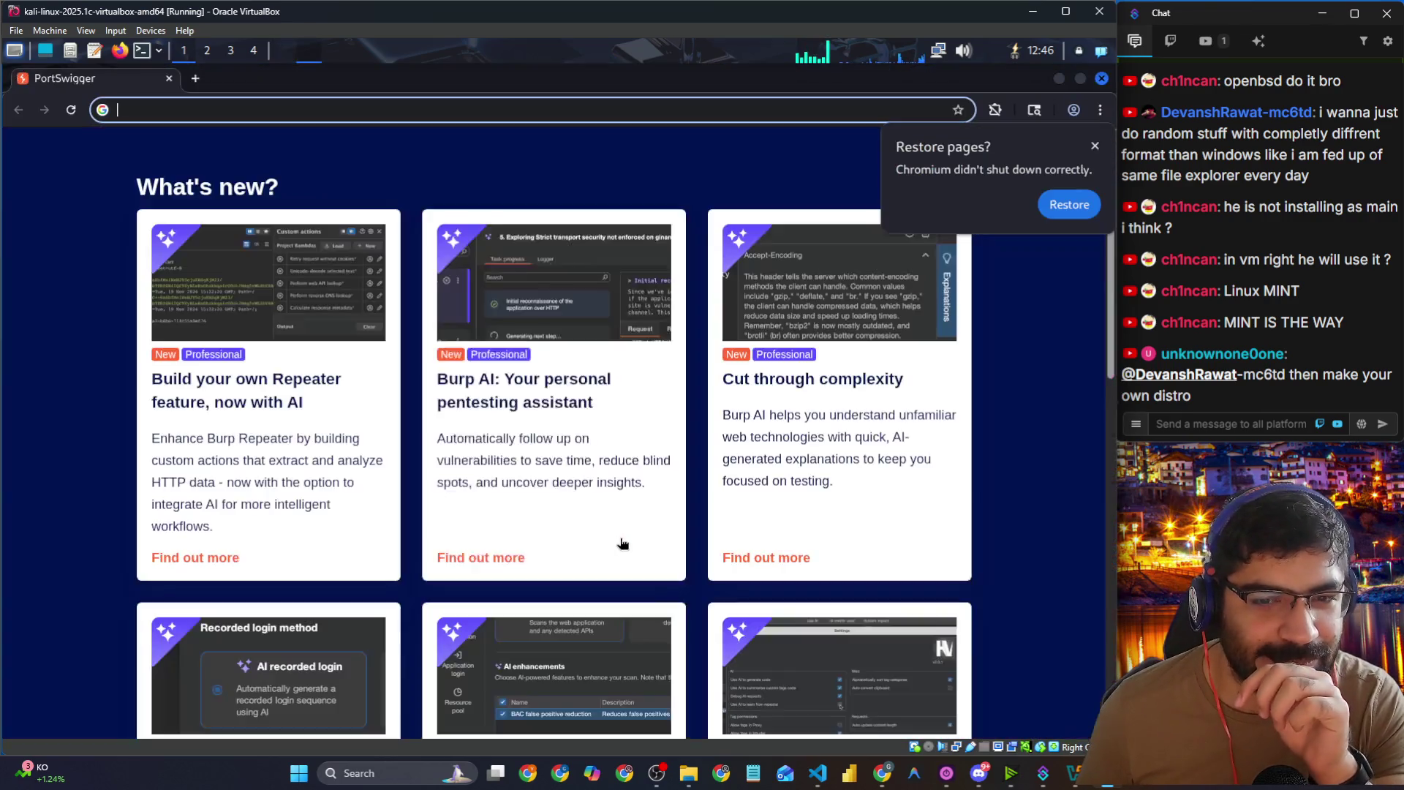
pyautogui.click(146, 108)
pyautogui.write('https://portswigger.net/web-security/ssrf/lab-basic-ssrf-against-localhost')
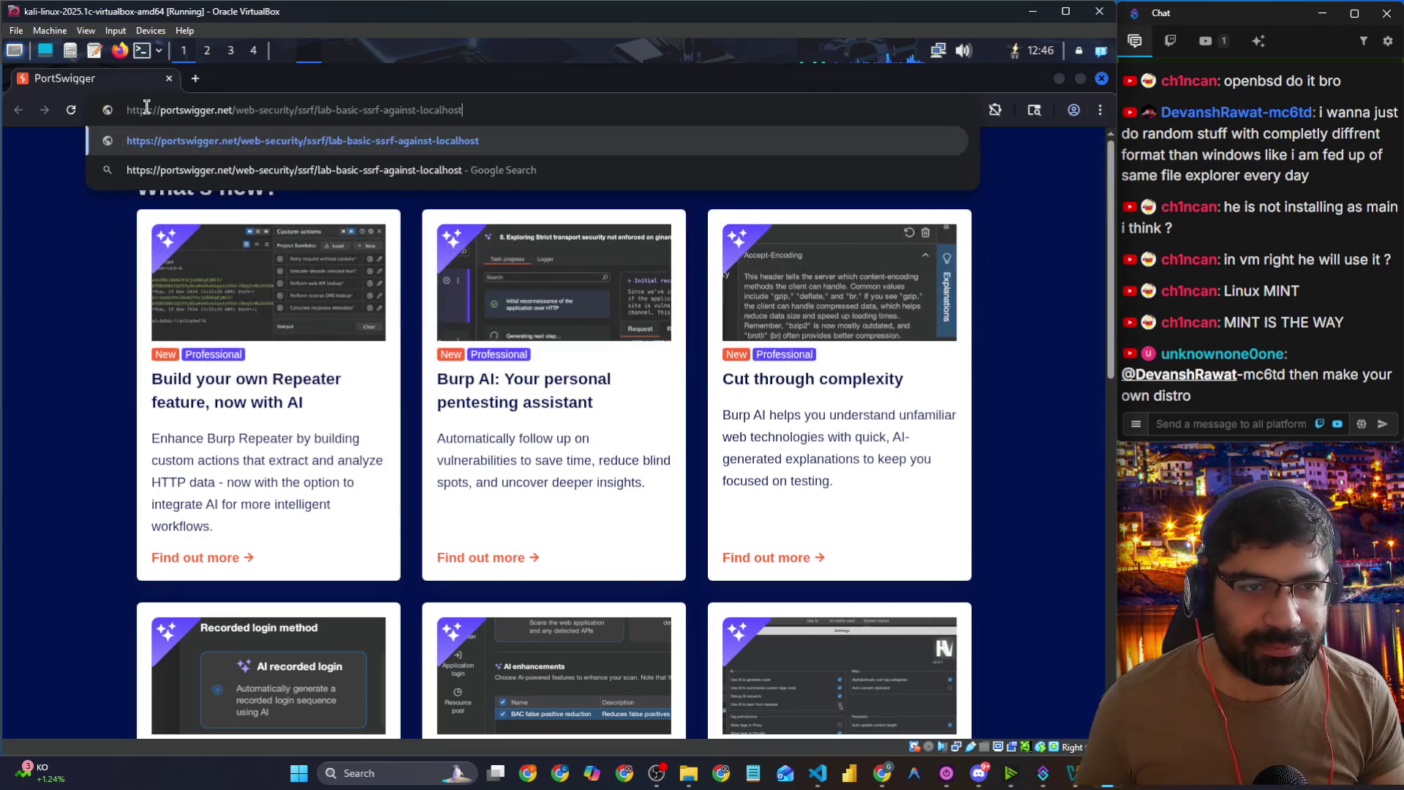
pyautogui.click(253, 150)
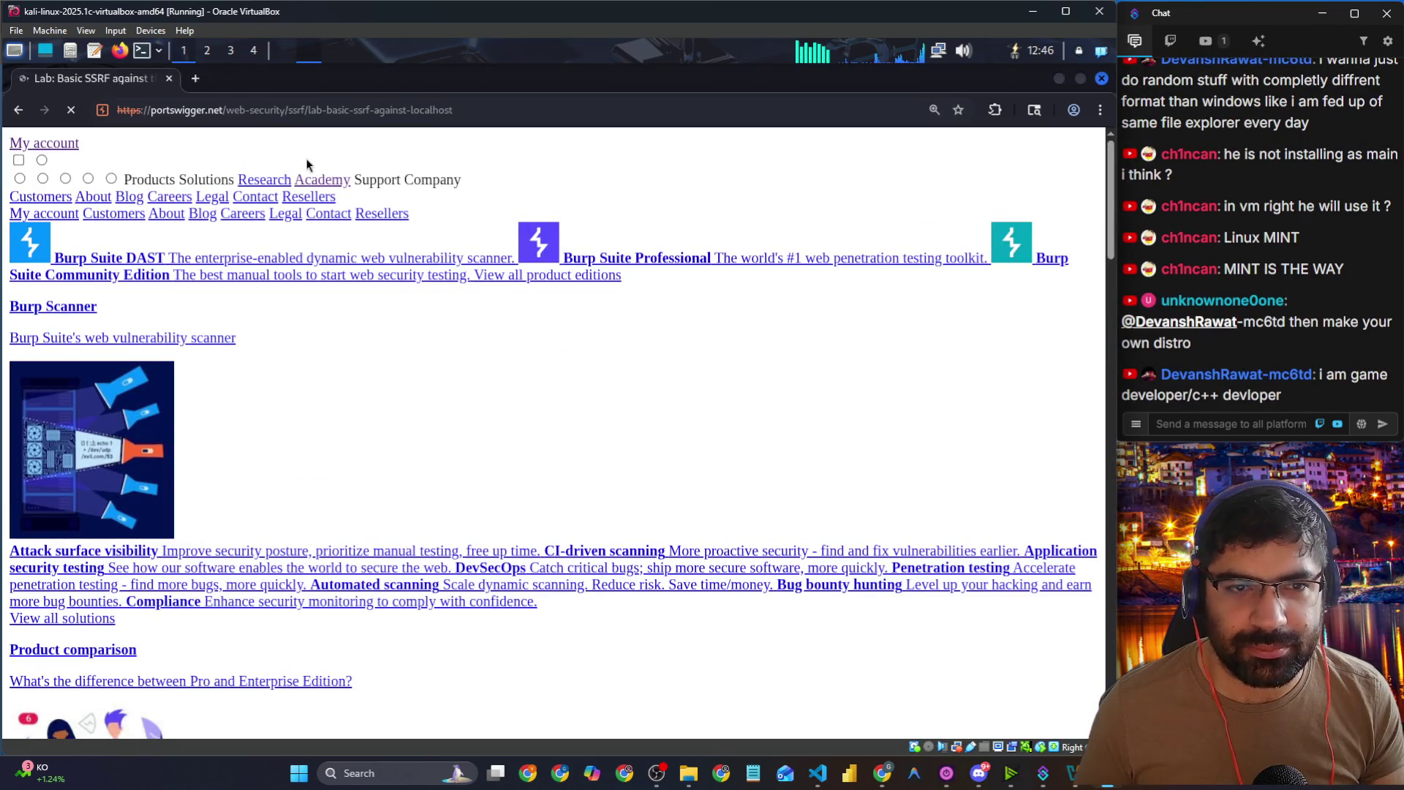
# Step: Cycle through open windows and bring up the Windows host task switcher
pyautogui.hotkey('alt', 'Tab')
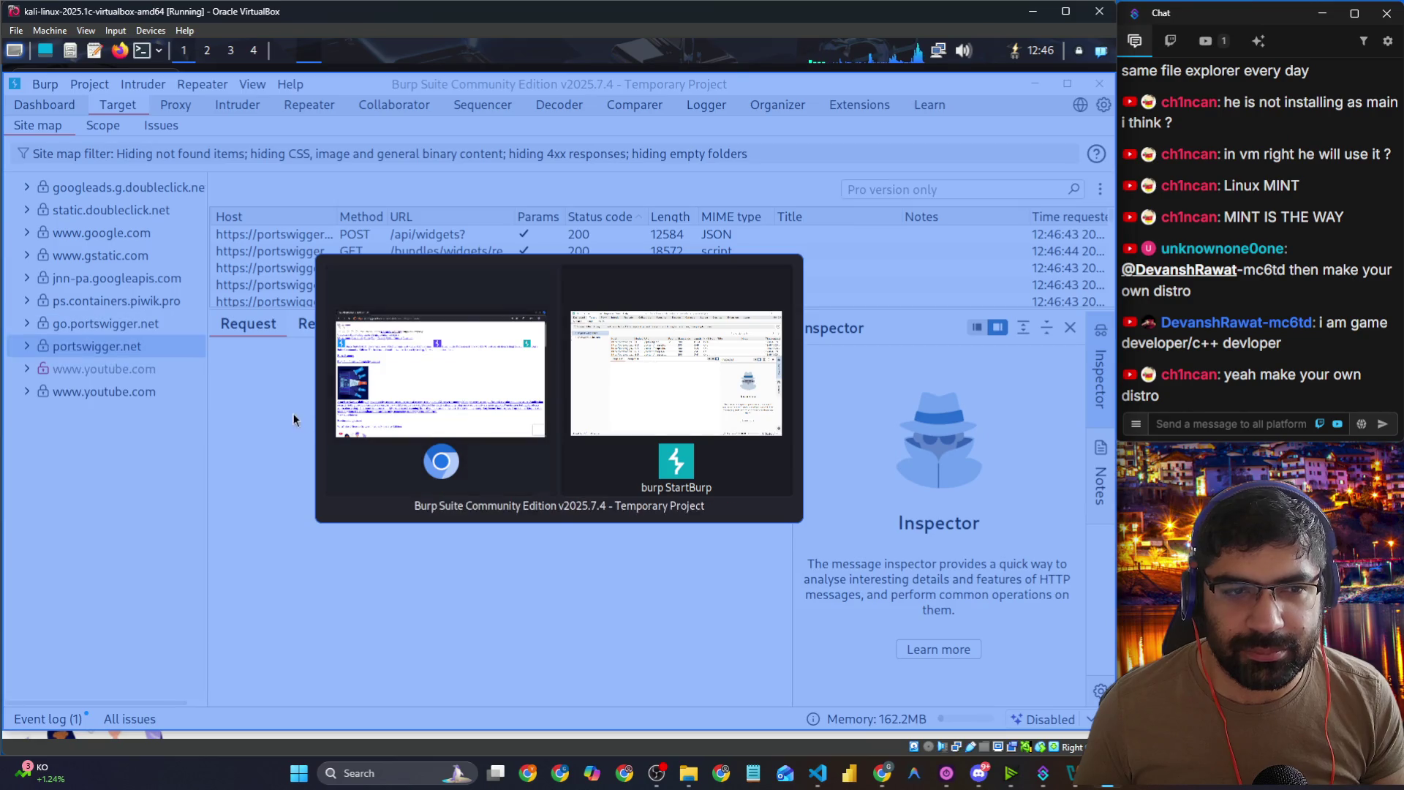
pyautogui.hotkey('alt', 'Tab')
pyautogui.hotkey('alt', 'Tab')
pyautogui.hotkey('alt', 'Tab')
pyautogui.press('Escape')
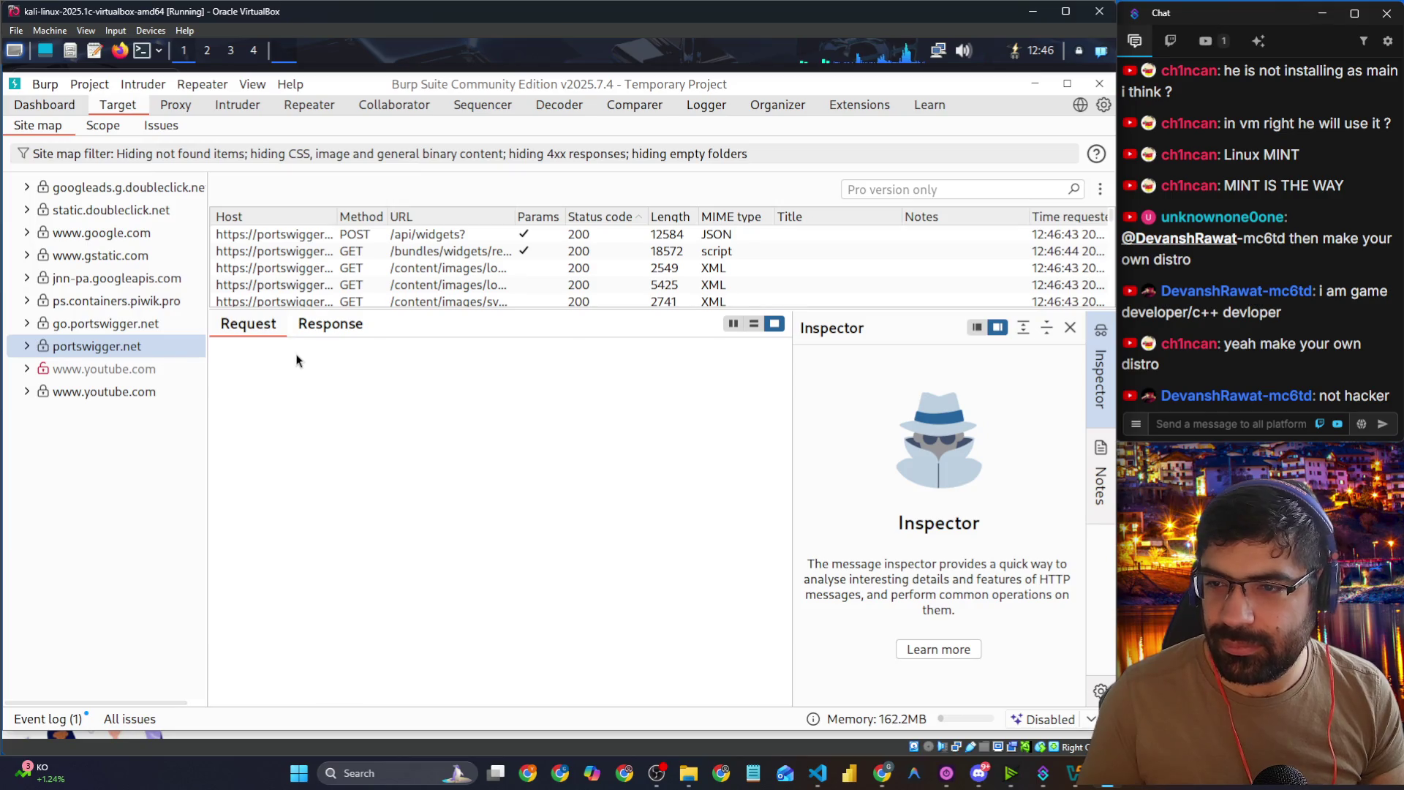
pyautogui.hotkey('alt', 'Tab')
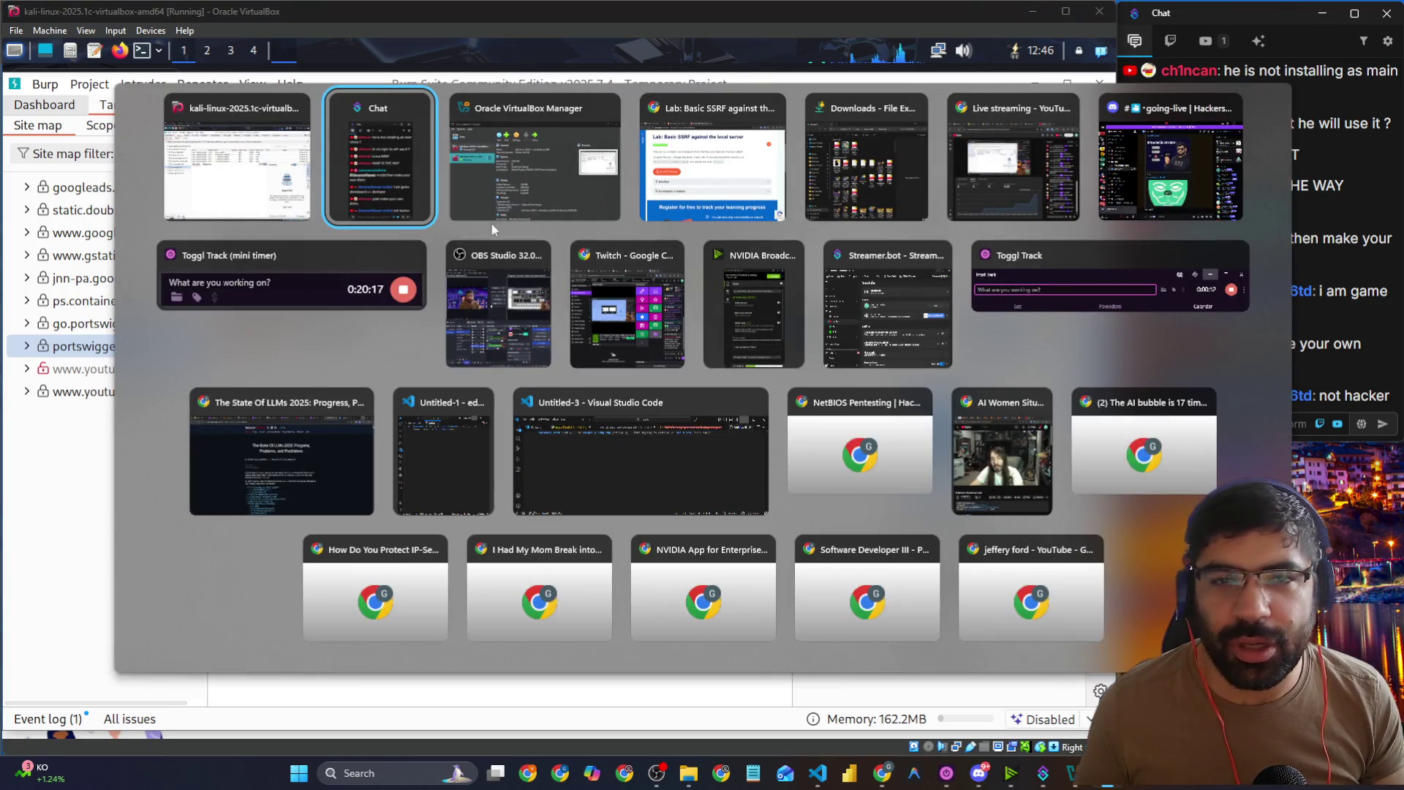
# Step: Launch the Basic SSRF lab, then Google Linux distros for game development in a new tab
pyautogui.click(729, 198)
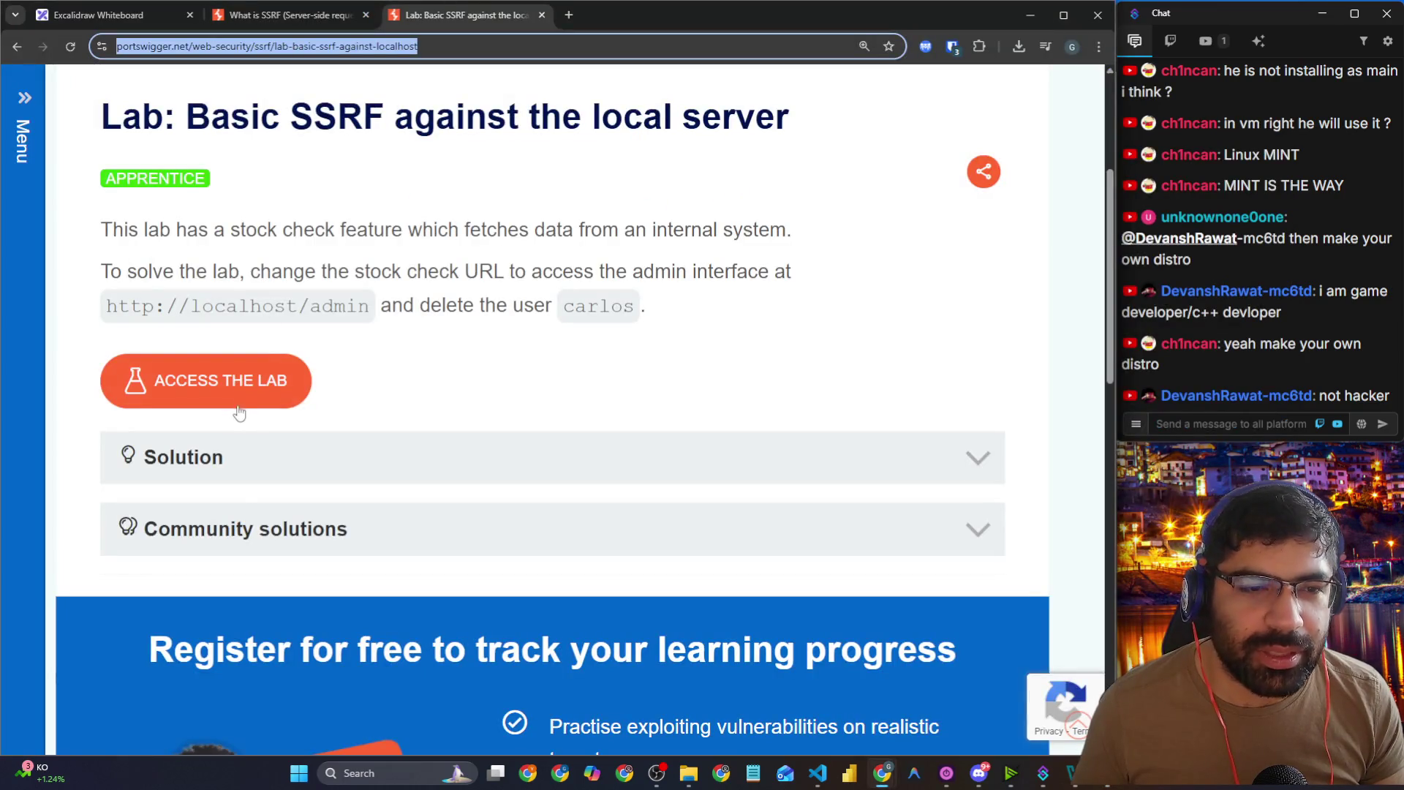
pyautogui.click(267, 396)
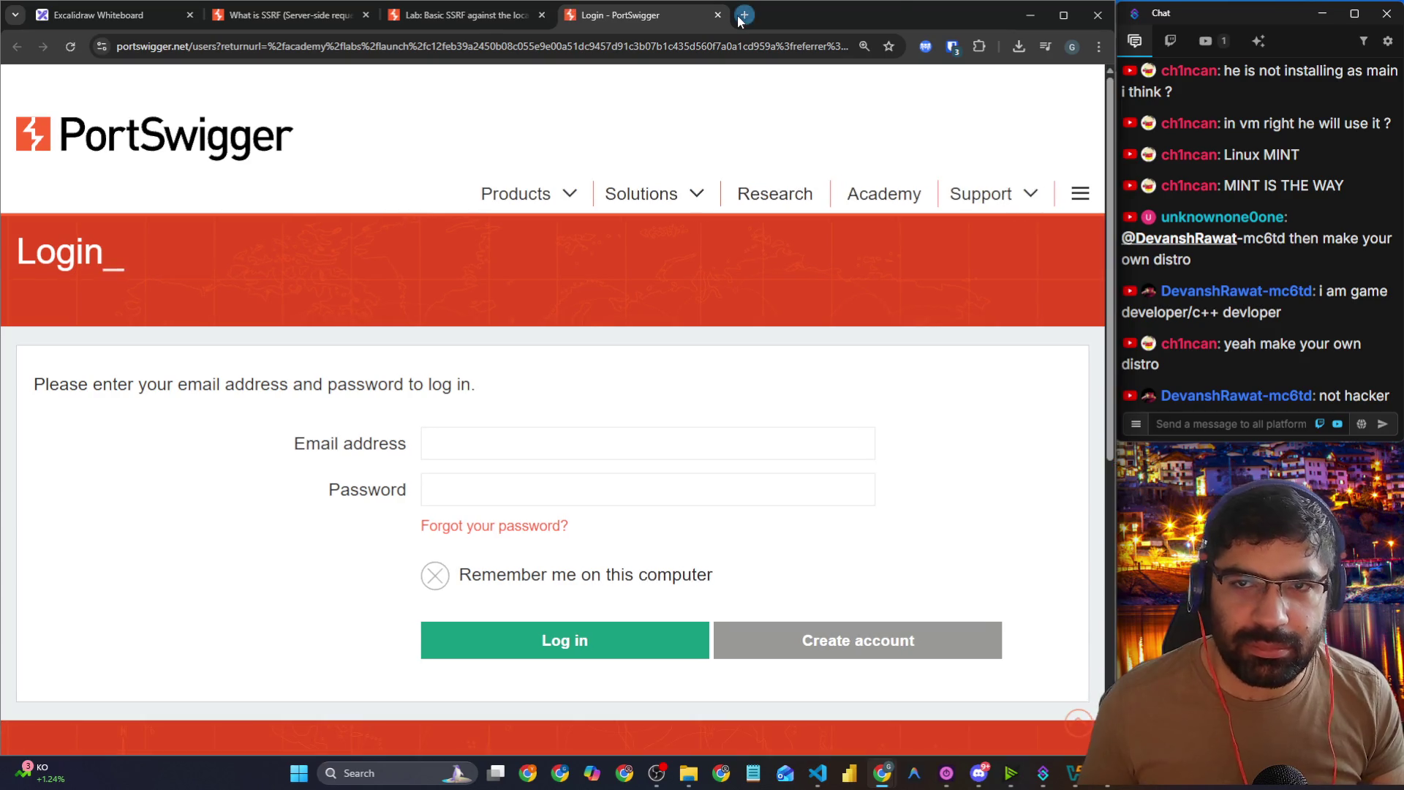
pyautogui.click(743, 14)
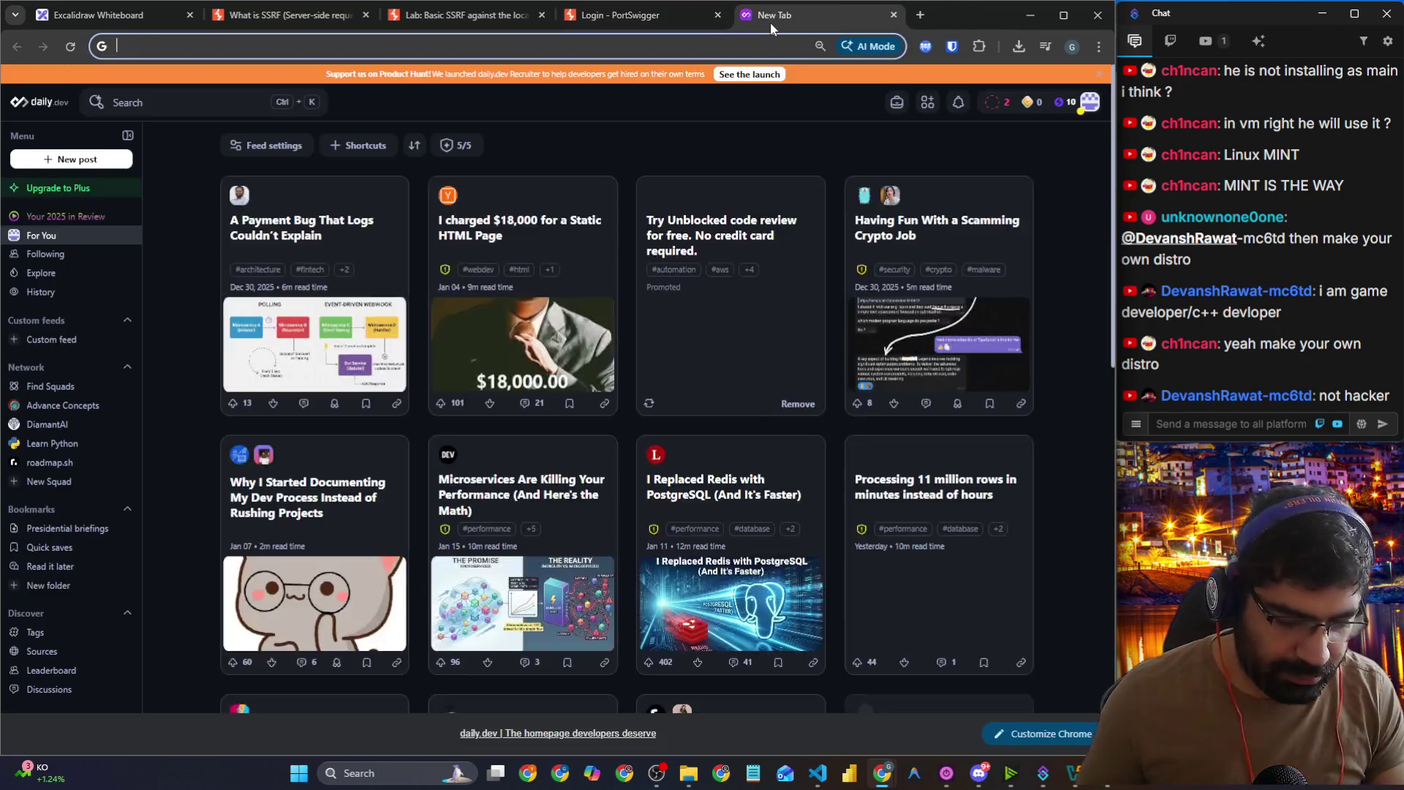
pyautogui.write('linux dis')
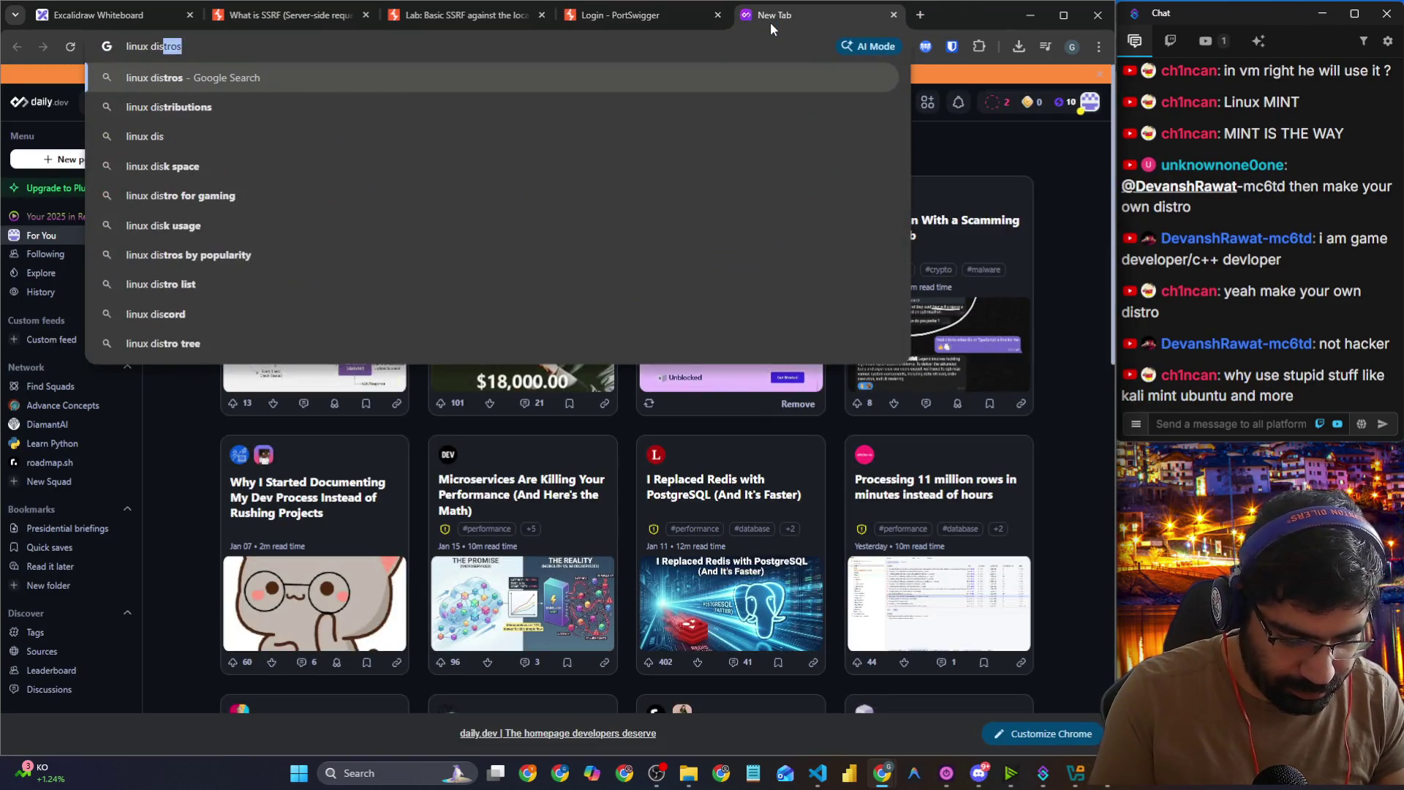
pyautogui.write('tro for g')
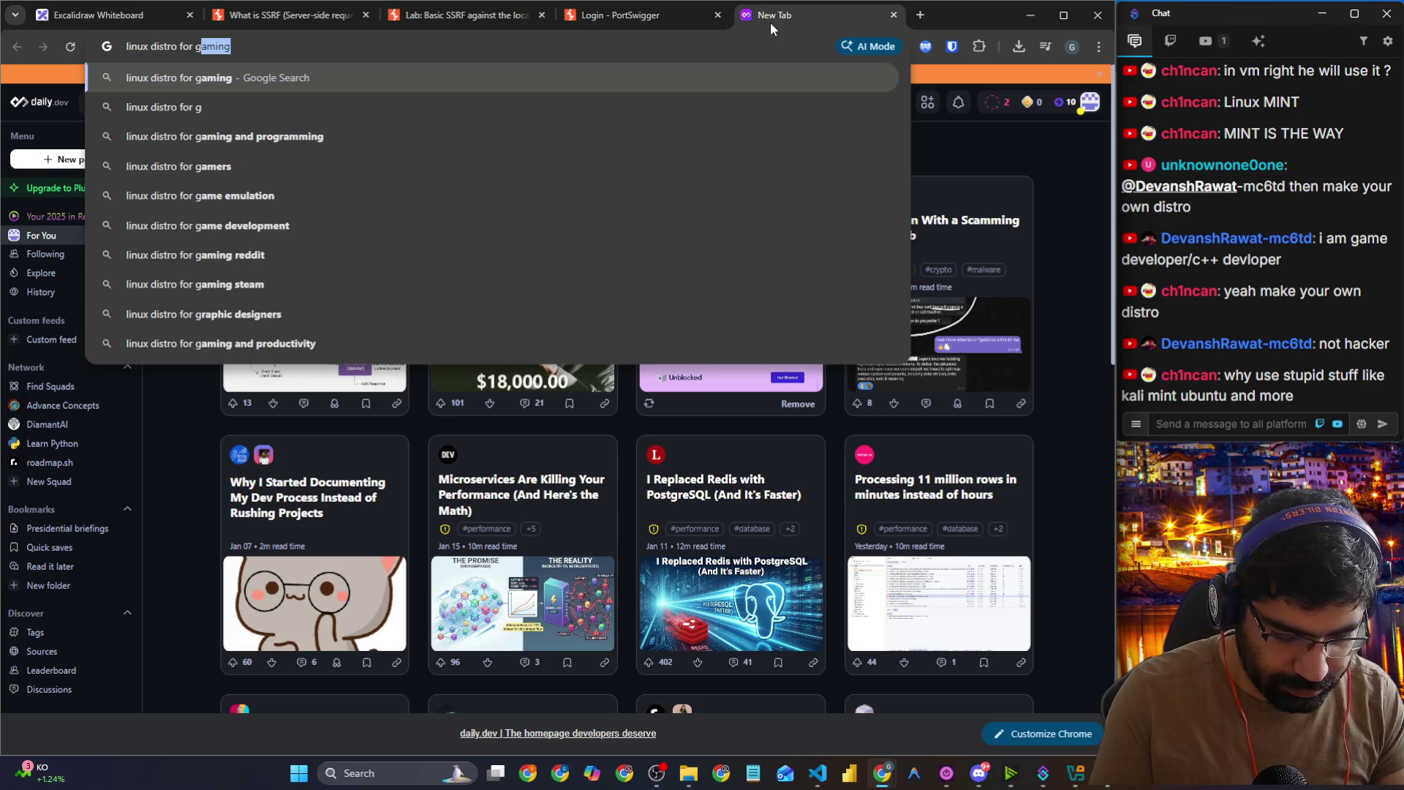
pyautogui.write('amed')
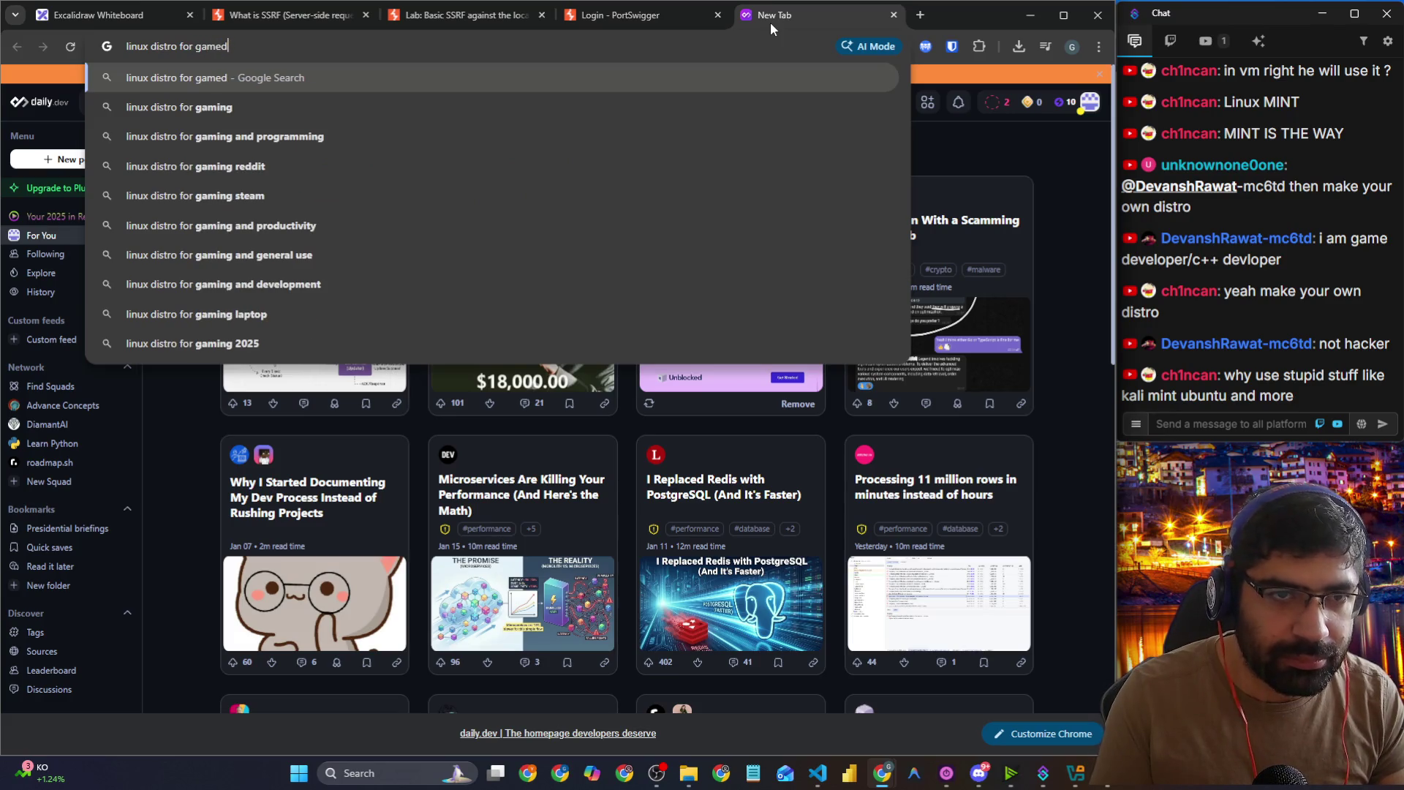
pyautogui.press('BackSpace')
pyautogui.write('de')
pyautogui.press('Return')
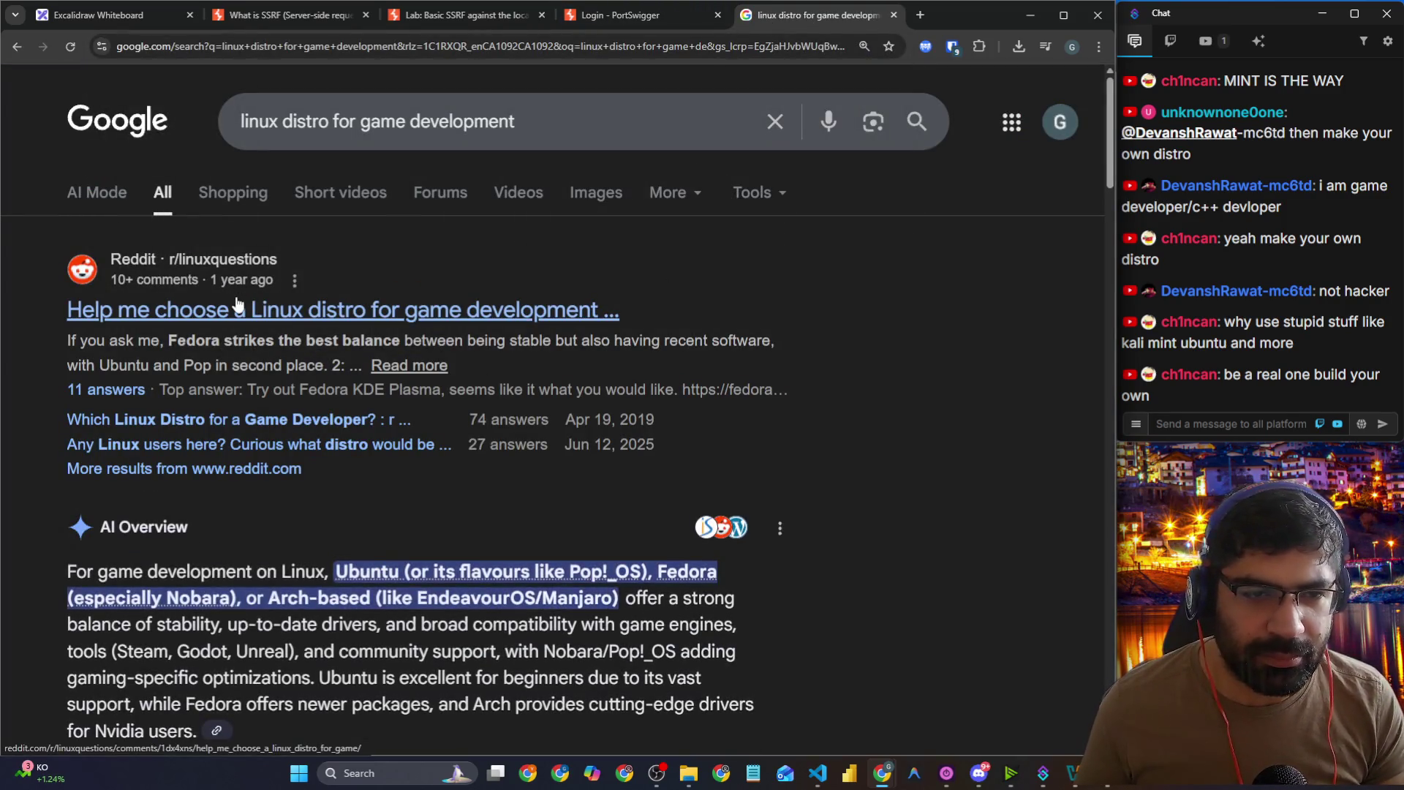
# Step: Open the Reddit thread on choosing a Linux distro and read through it
pyautogui.click(238, 303)
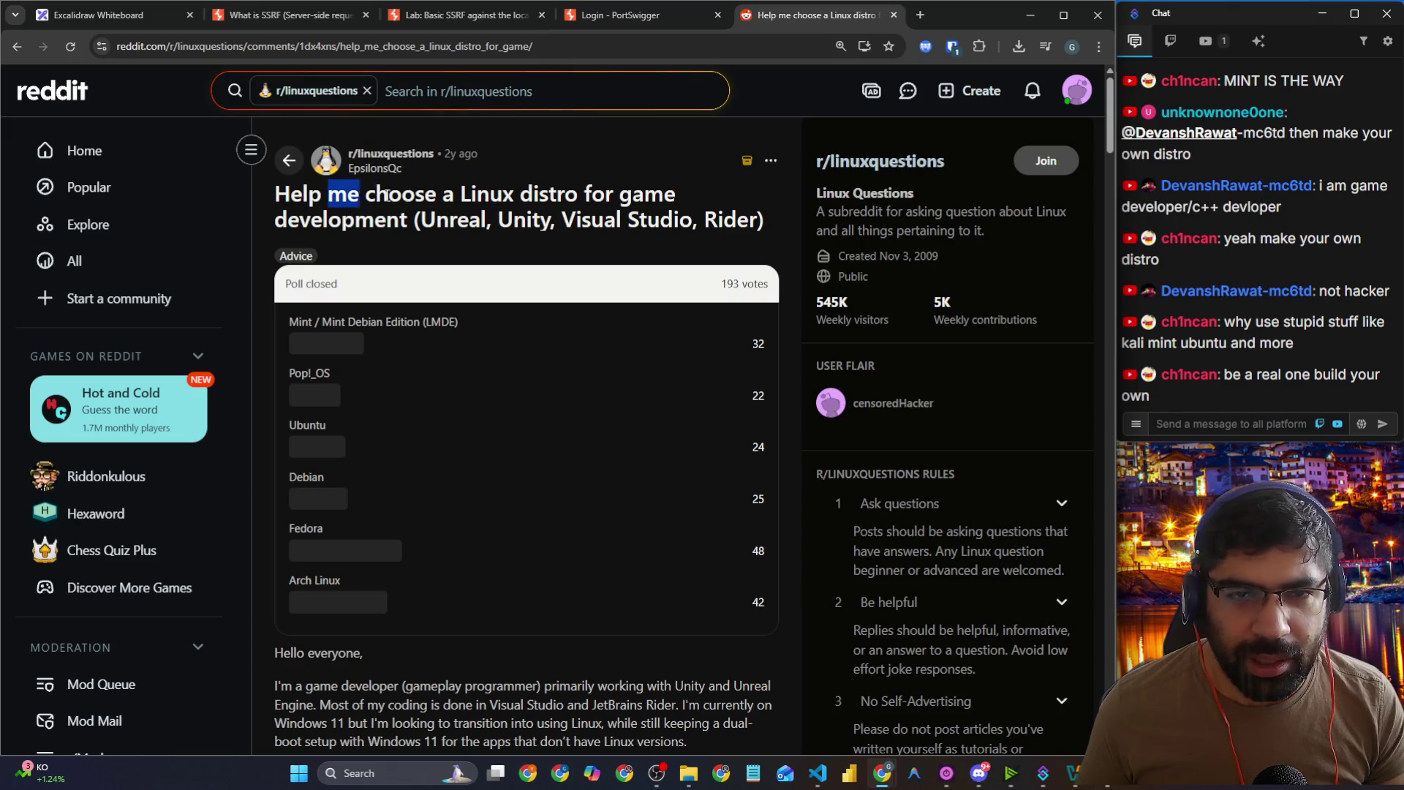
pyautogui.moveTo(386, 195); pyautogui.dragTo(680, 219)
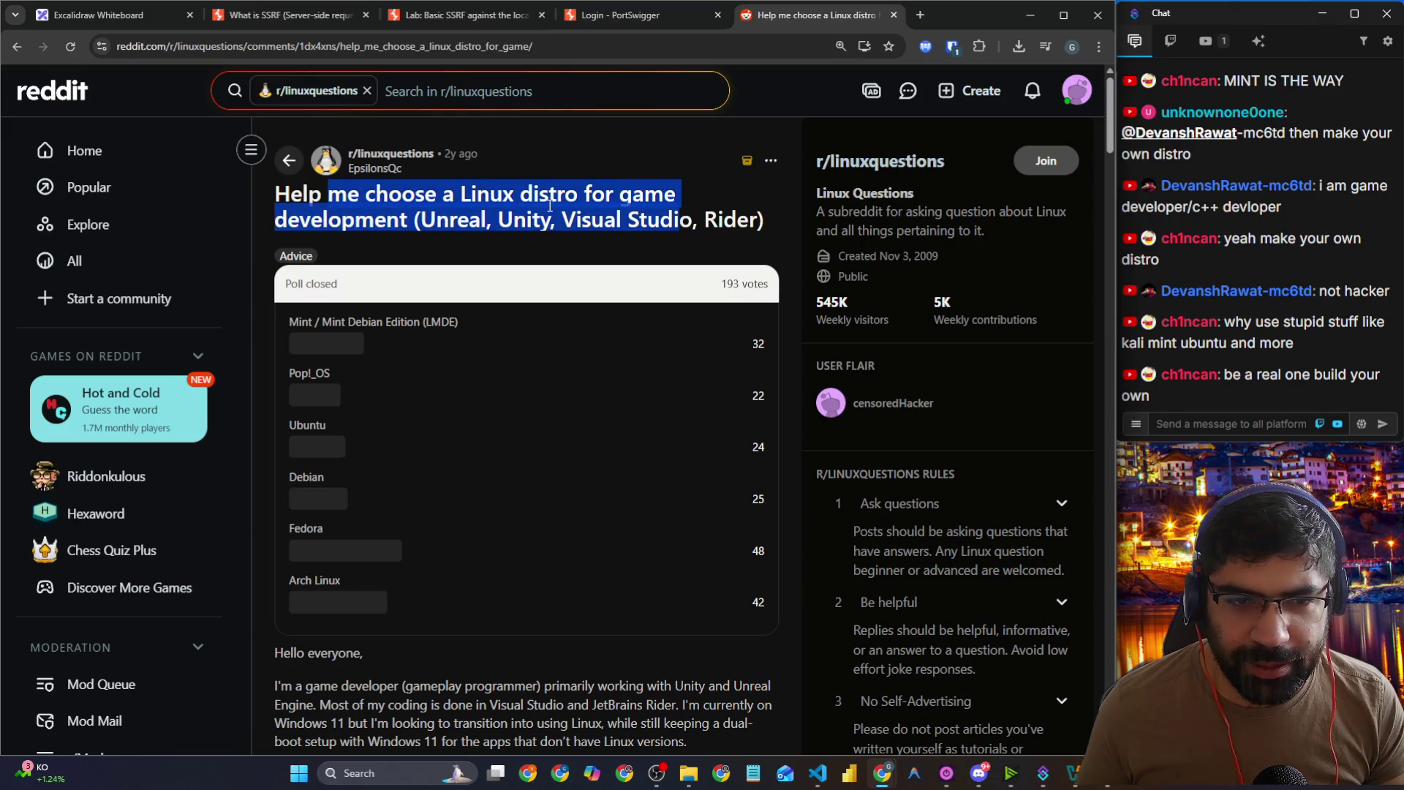
pyautogui.scroll(-2, 468, 204)
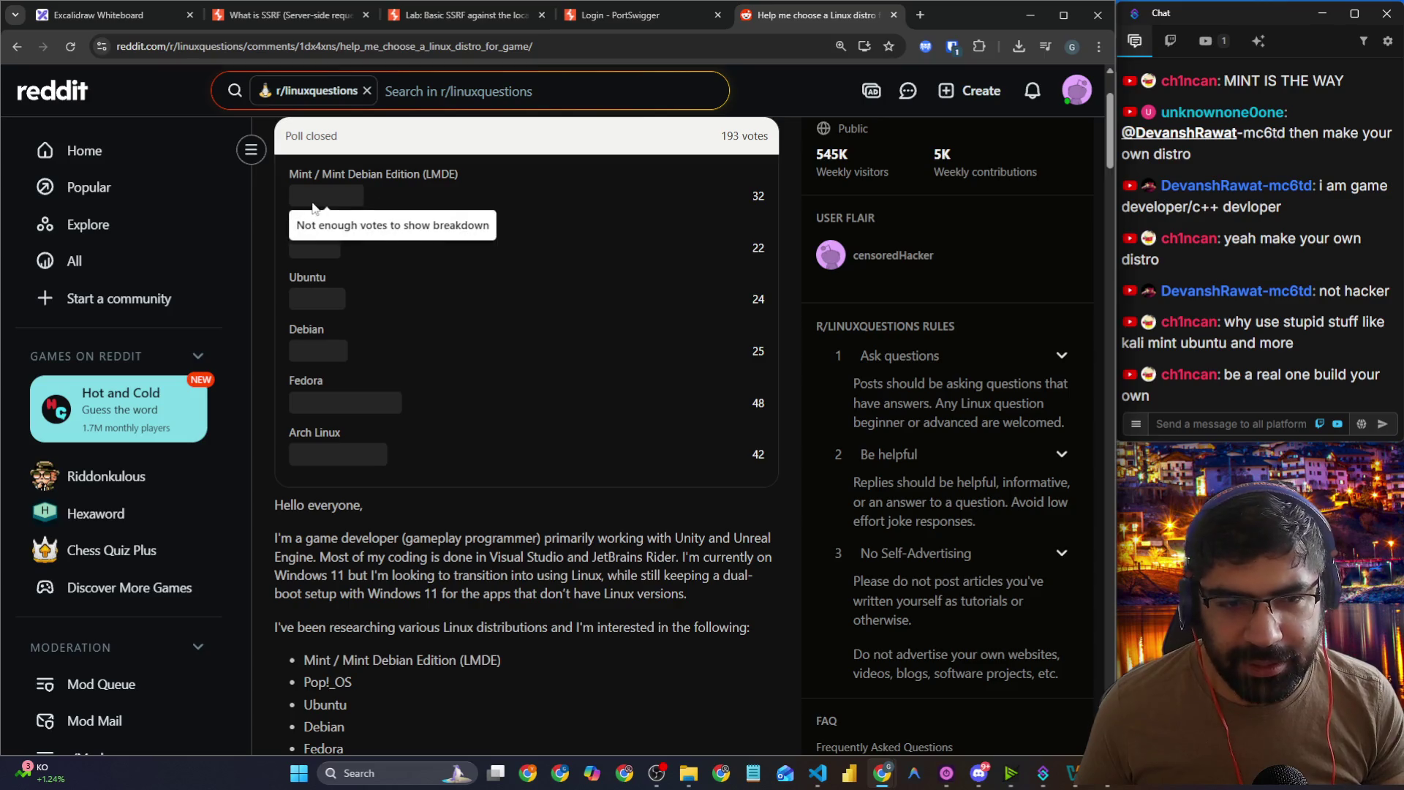
pyautogui.scroll(-4, 322, 210)
pyautogui.scroll(-5, 351, 271)
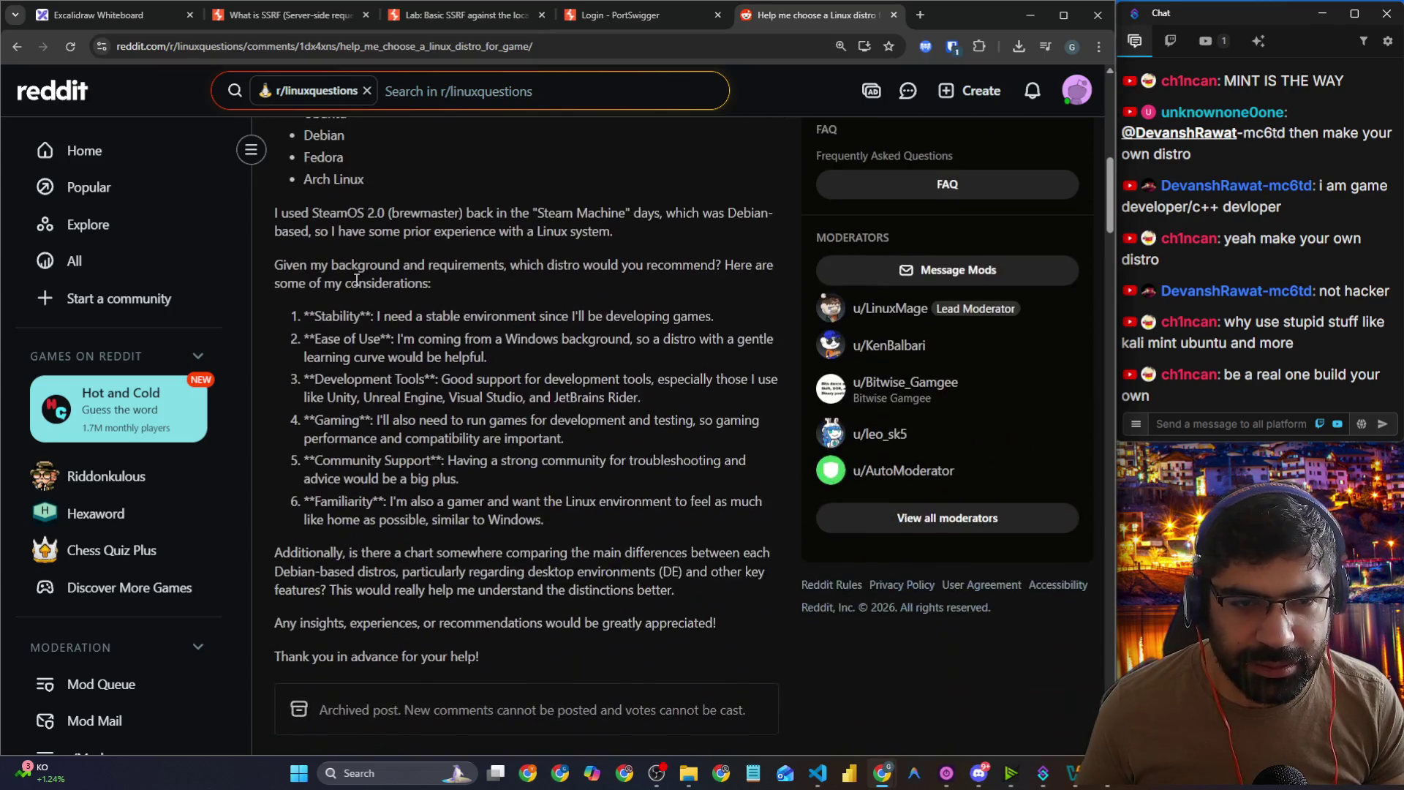
pyautogui.scroll(-10, 356, 281)
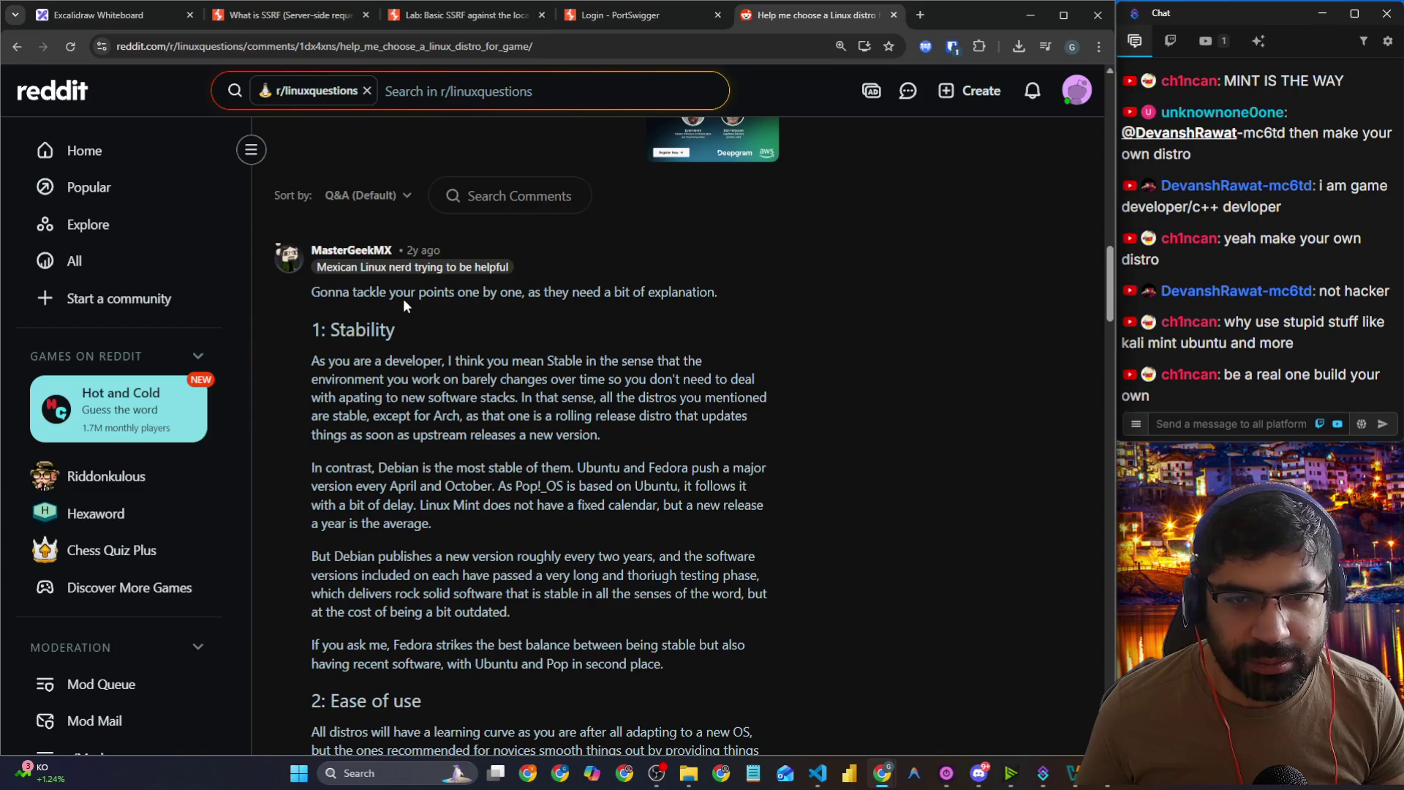
pyautogui.scroll(-4, 404, 300)
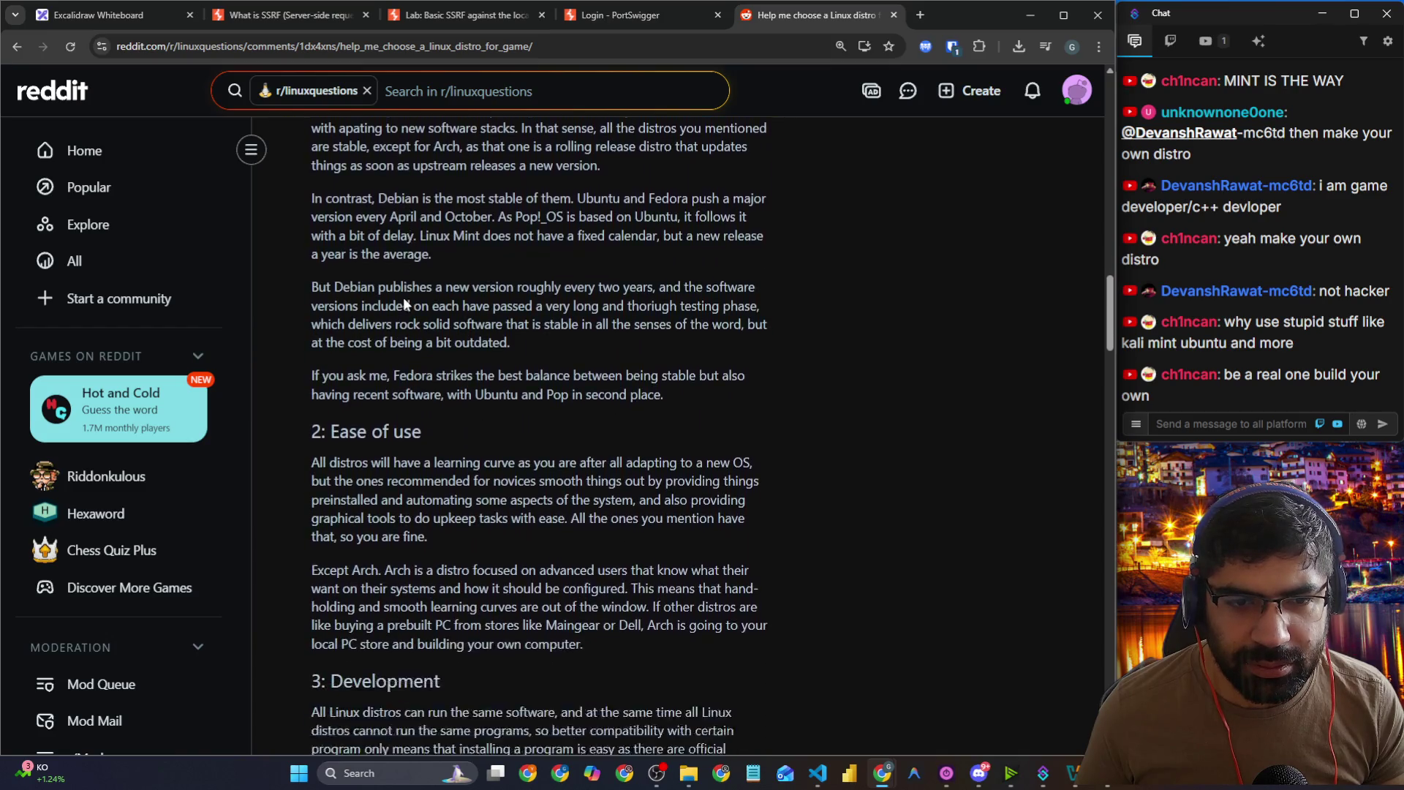
pyautogui.scroll(-20, 404, 301)
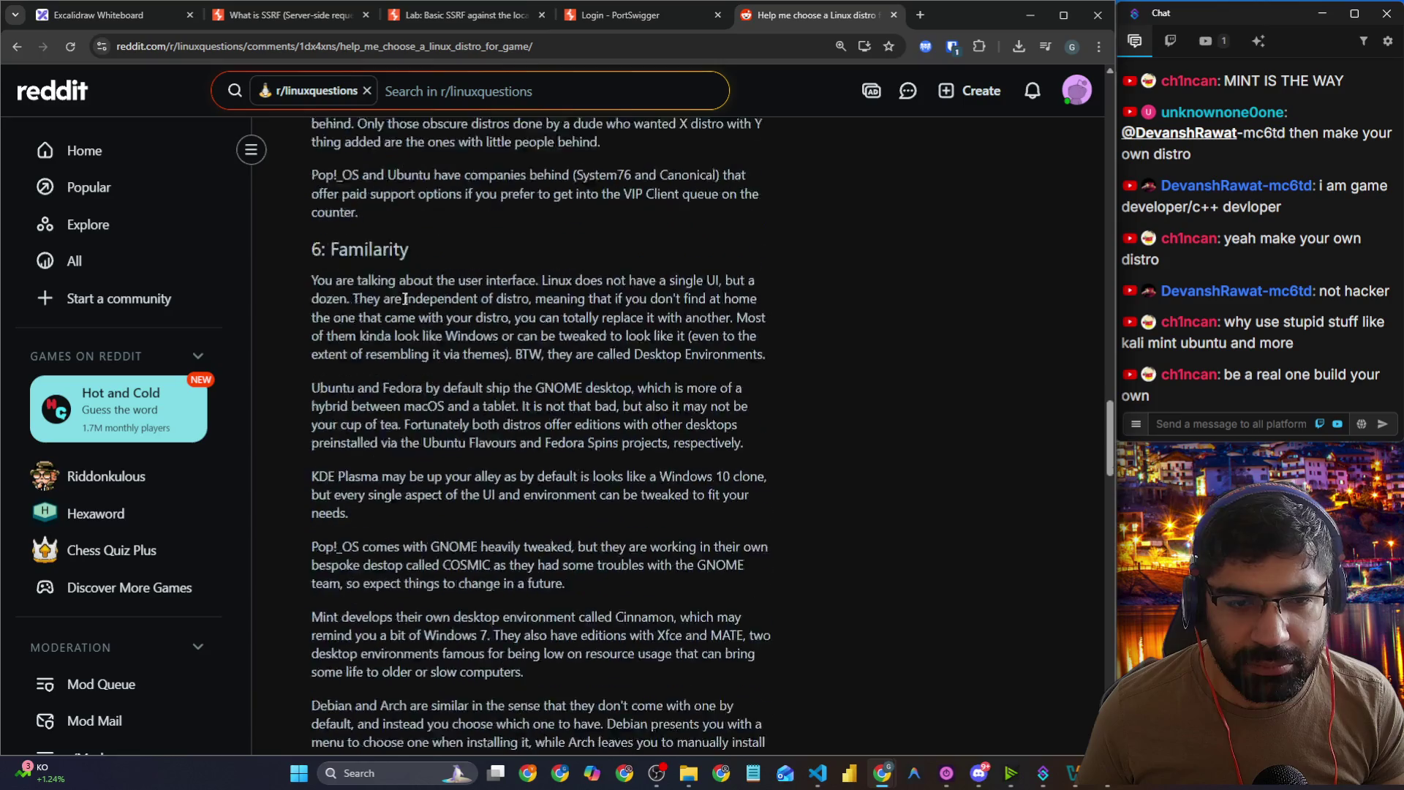
pyautogui.scroll(-6, 404, 299)
# Step: Copy the Reddit thread link, send it in the chat, and close the thread tab
pyautogui.click(395, 46)
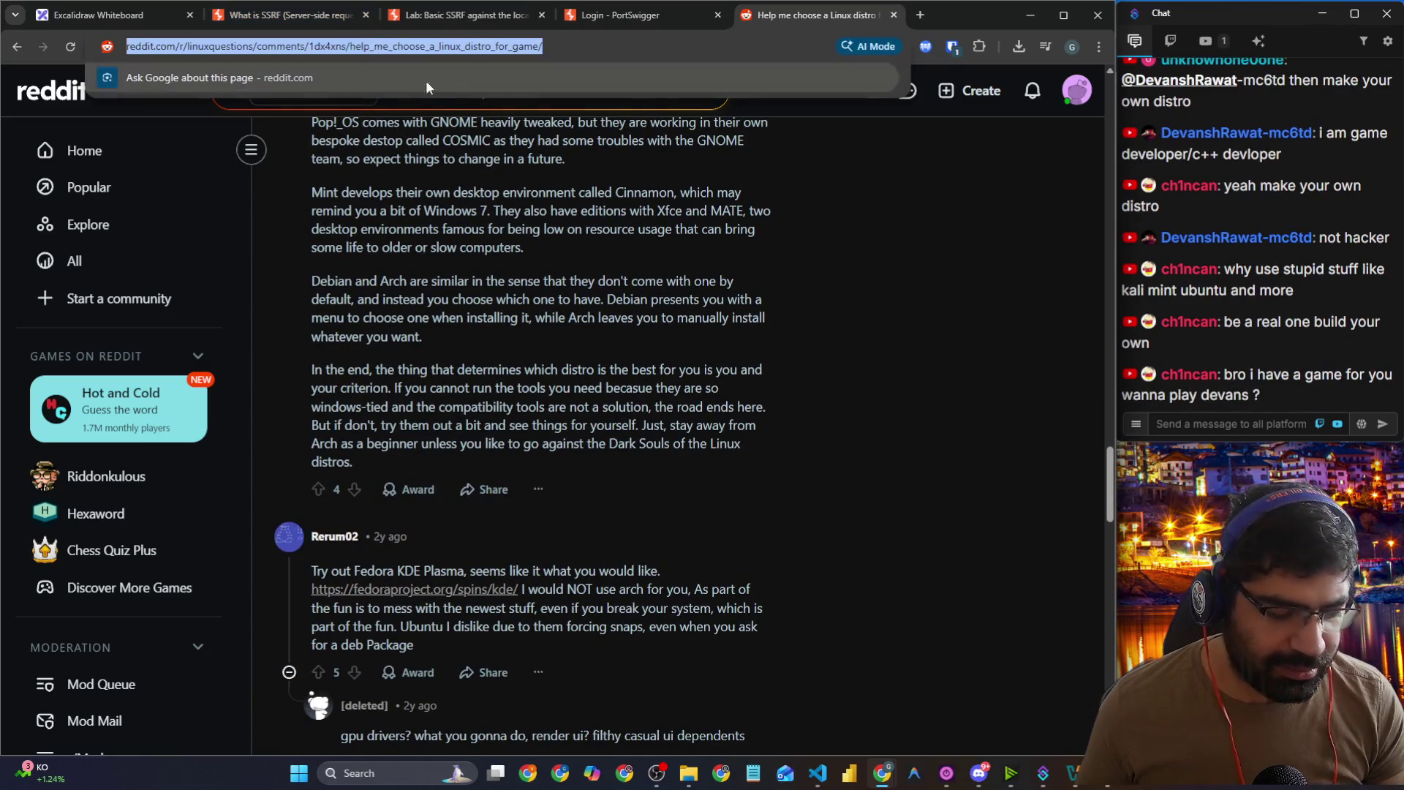
pyautogui.hotkey('ctrl', 'c')
pyautogui.click(1258, 425)
pyautogui.hotkey('ctrl', 'v')
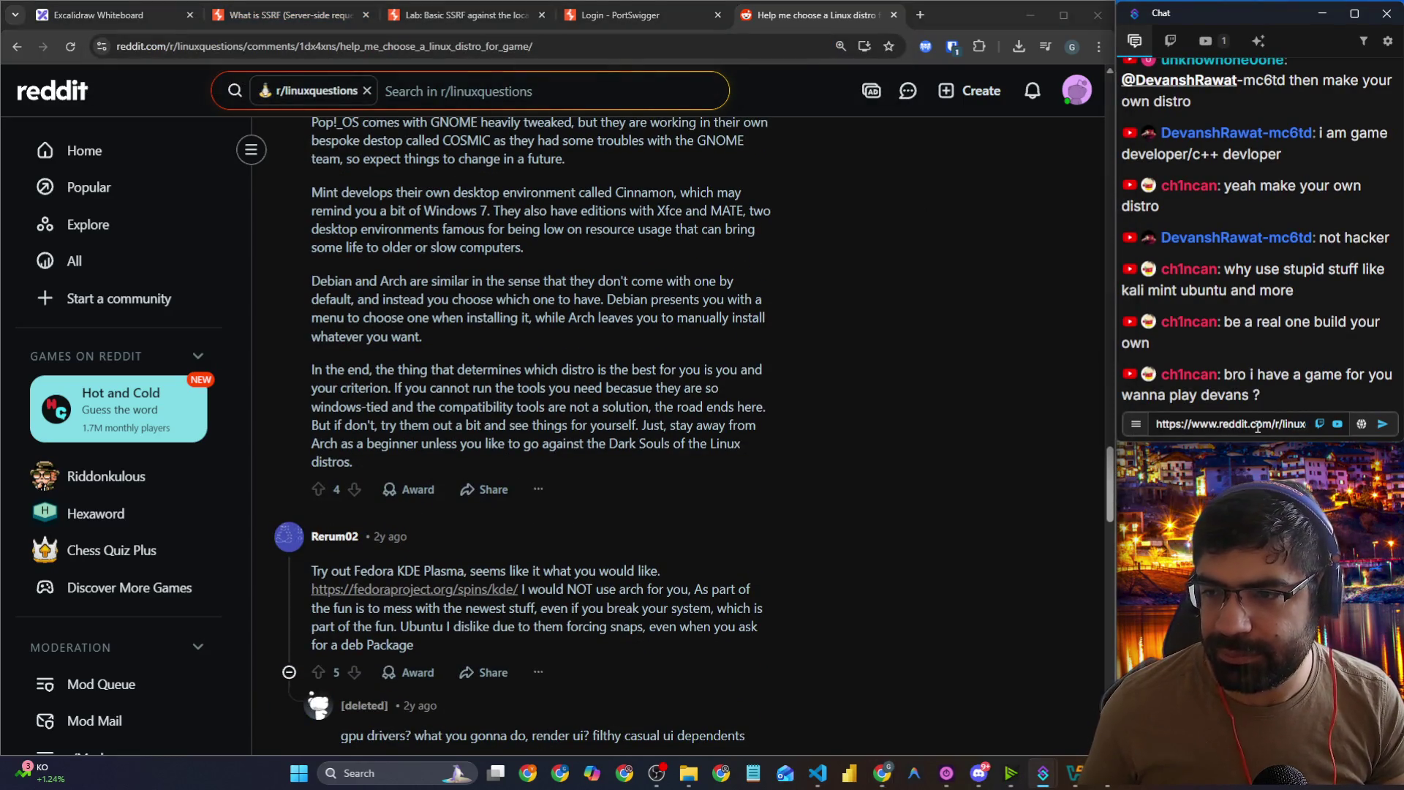
pyautogui.press('Return')
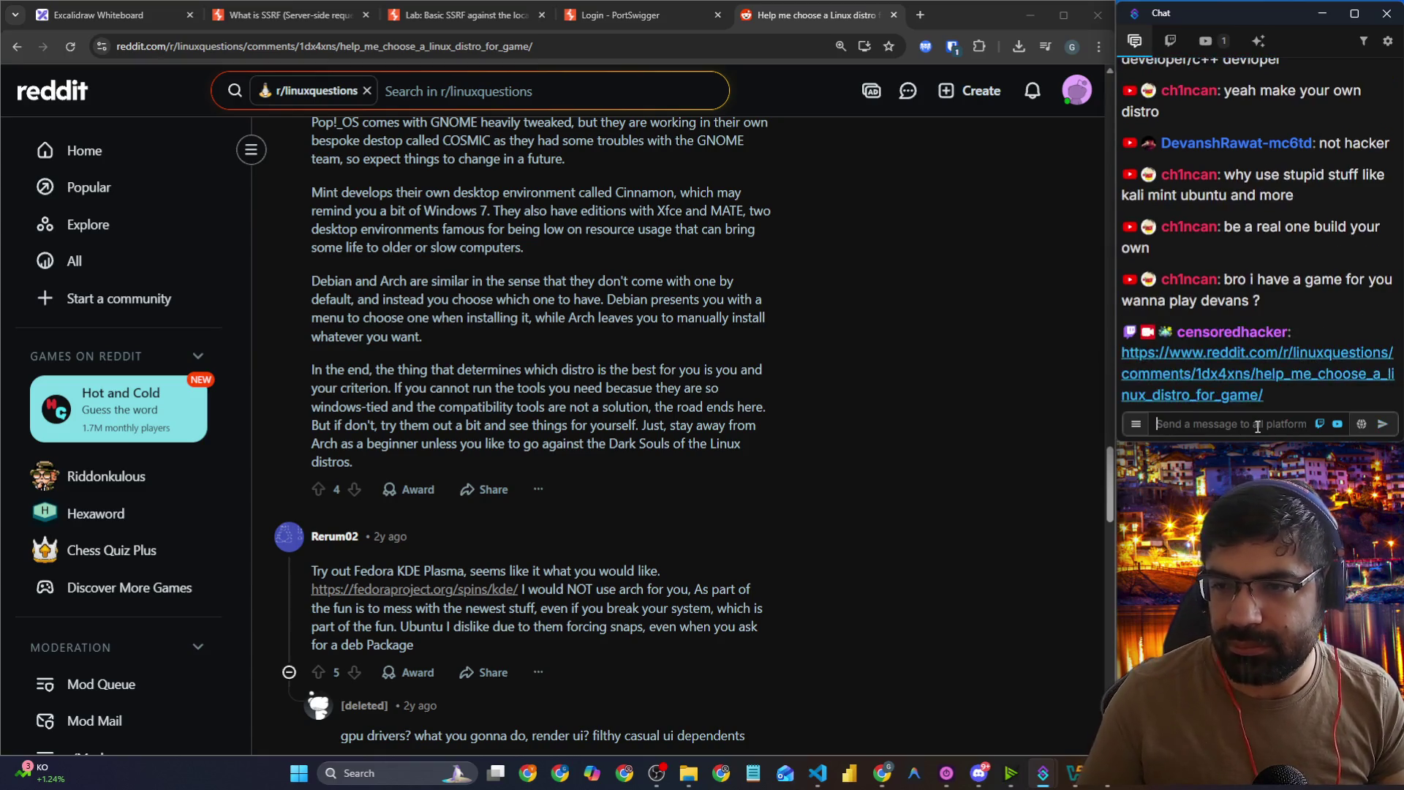
pyautogui.scroll(-5, 554, 245)
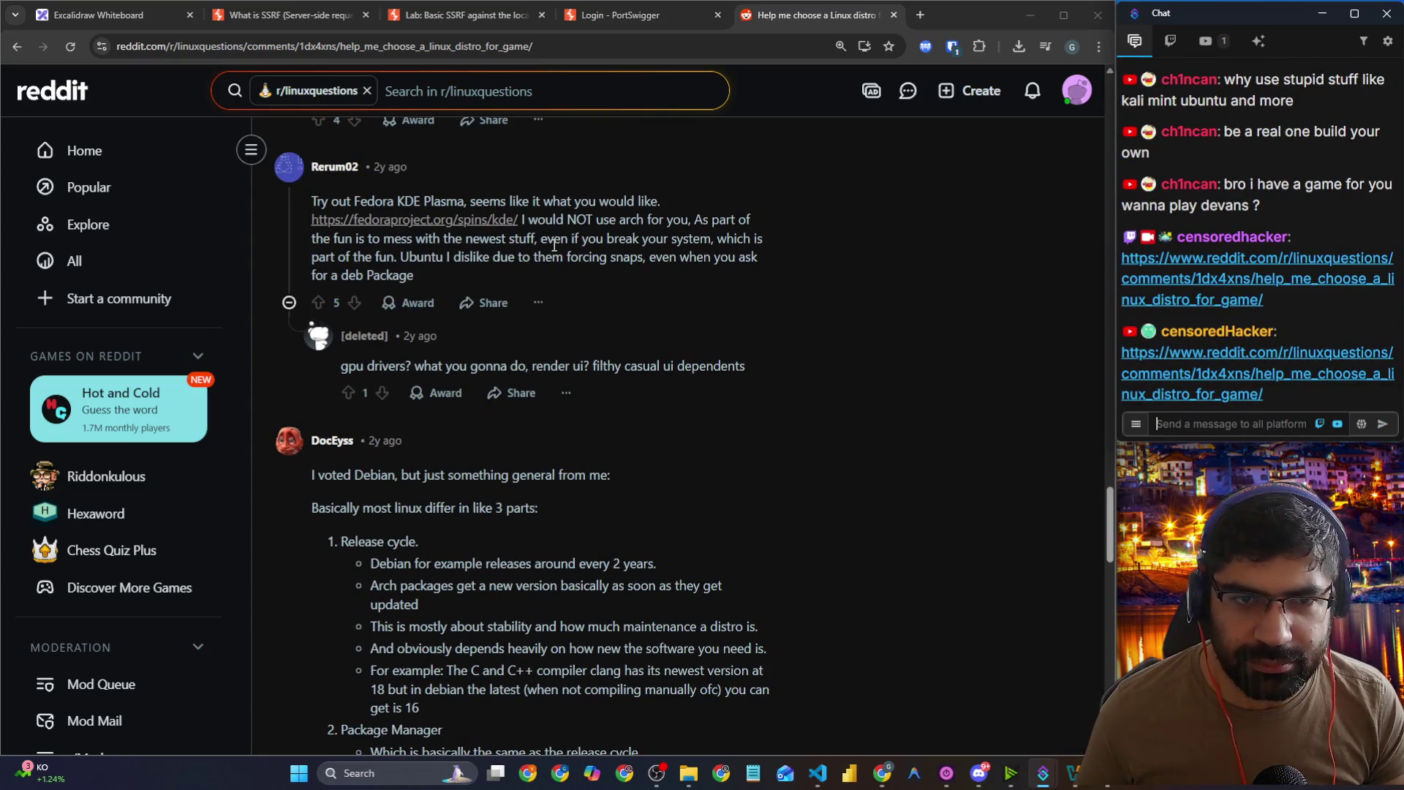
pyautogui.hotkey('ctrl', 'w')
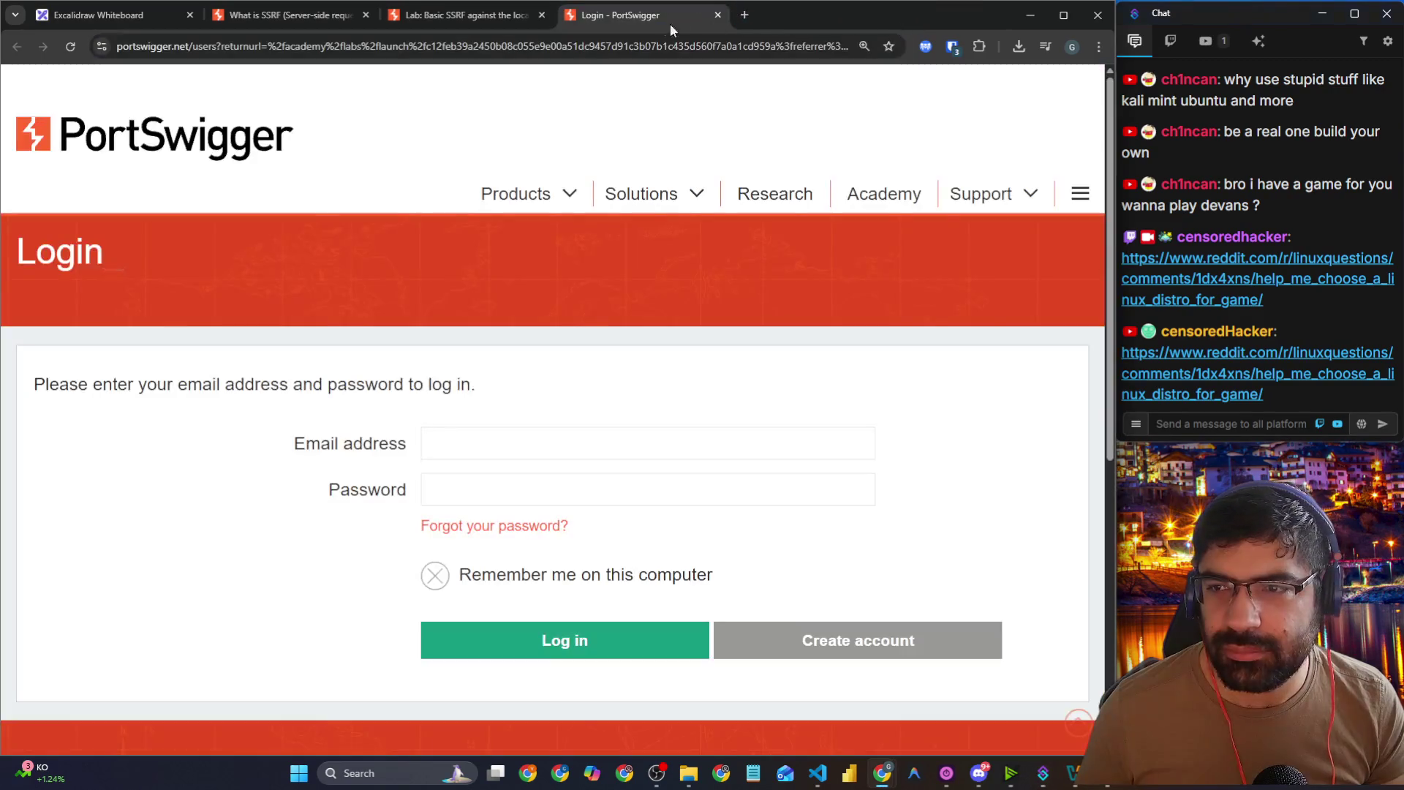
# Step: Look over the SSRF article and lab description, then check the Kali VM's Chromium window
pyautogui.scroll(2, 1388, 250)
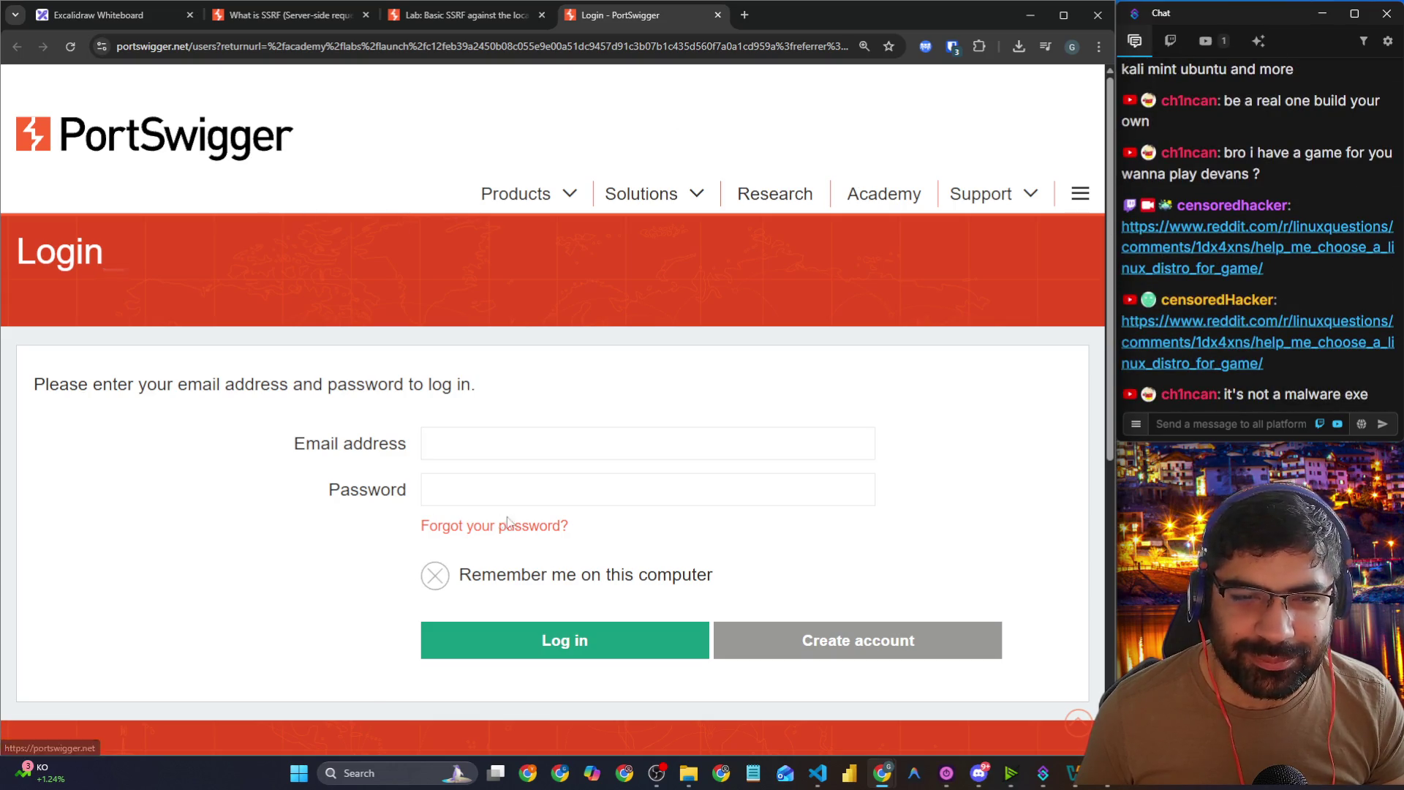
pyautogui.click(292, 16)
pyautogui.click(440, 16)
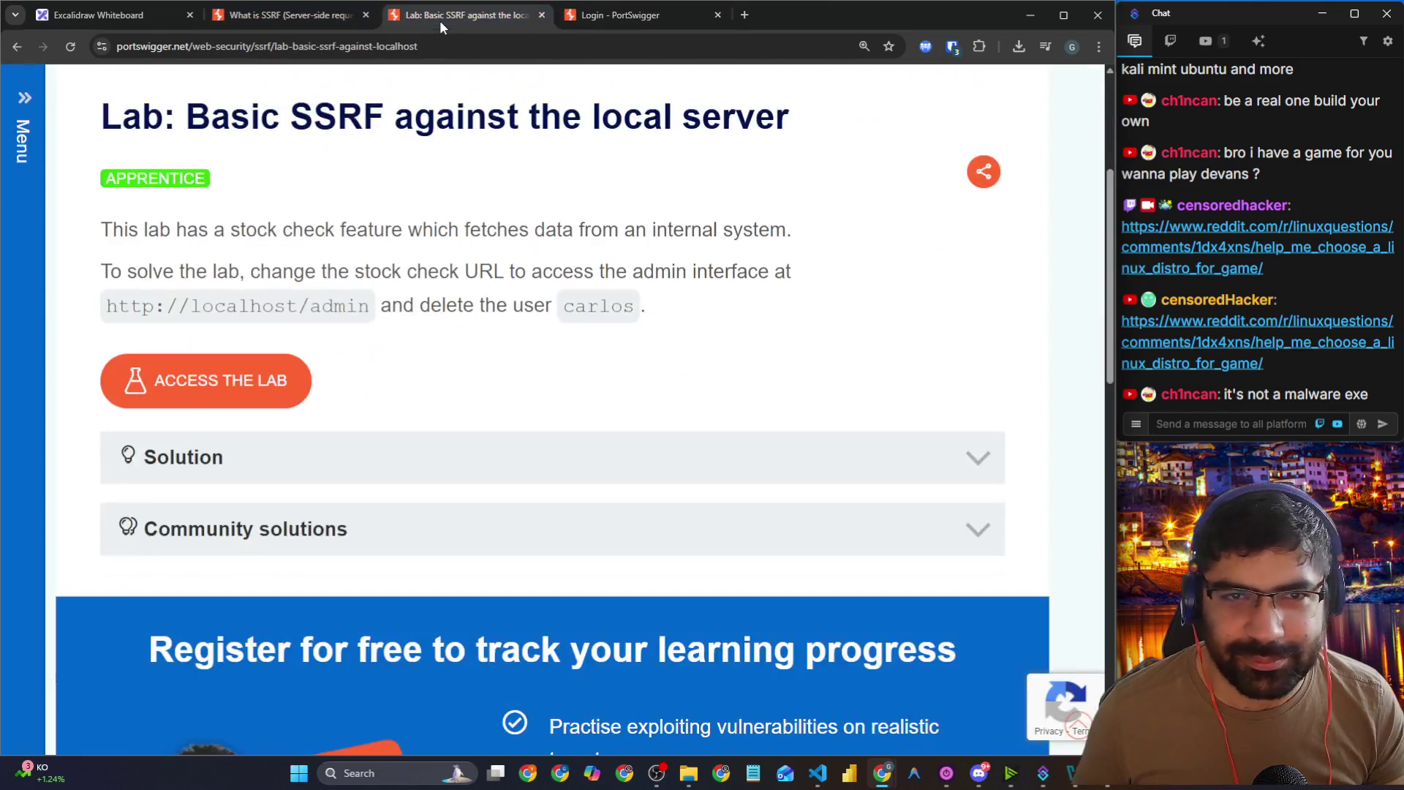
pyautogui.hotkey('alt', 'Tab')
pyautogui.click(491, 188)
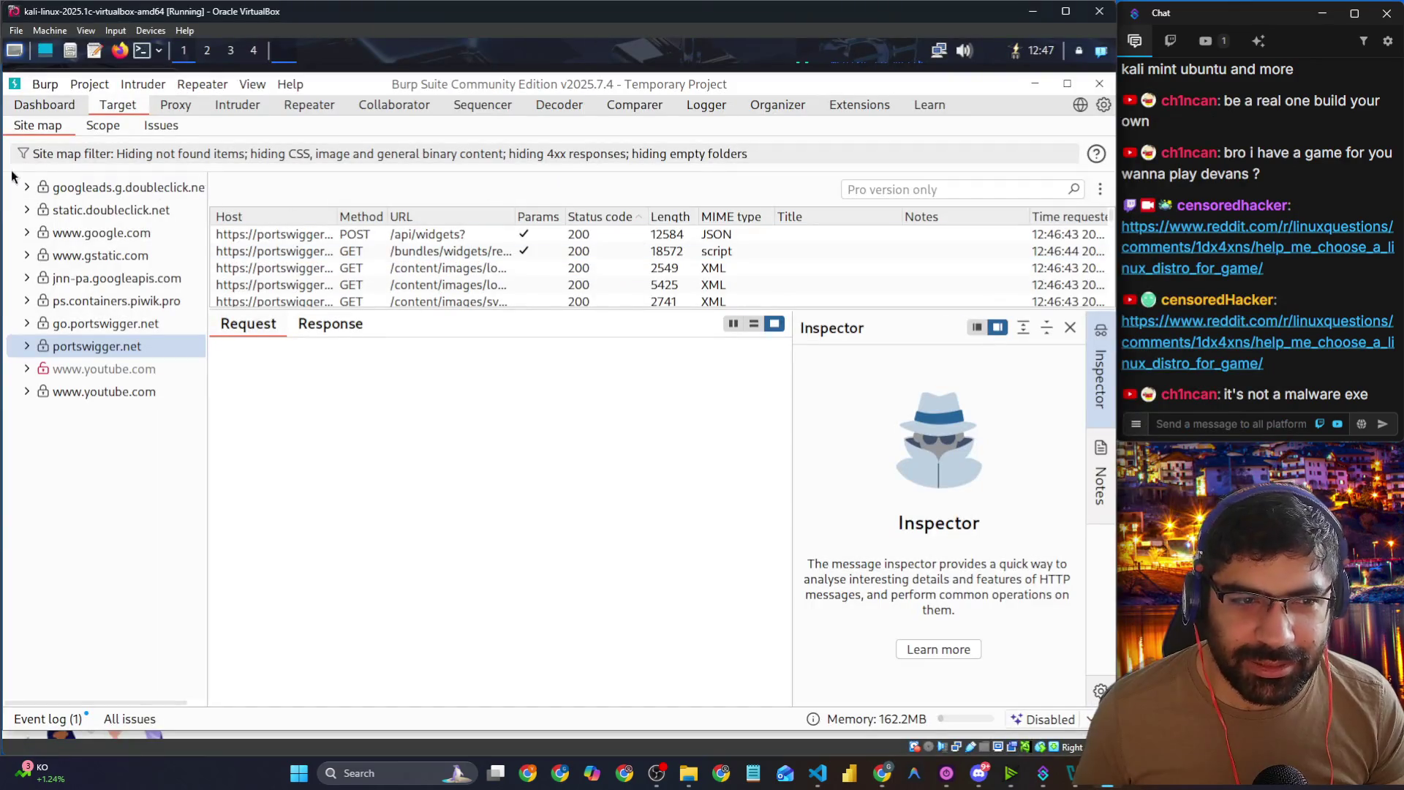
pyautogui.hotkey('alt', 'Tab')
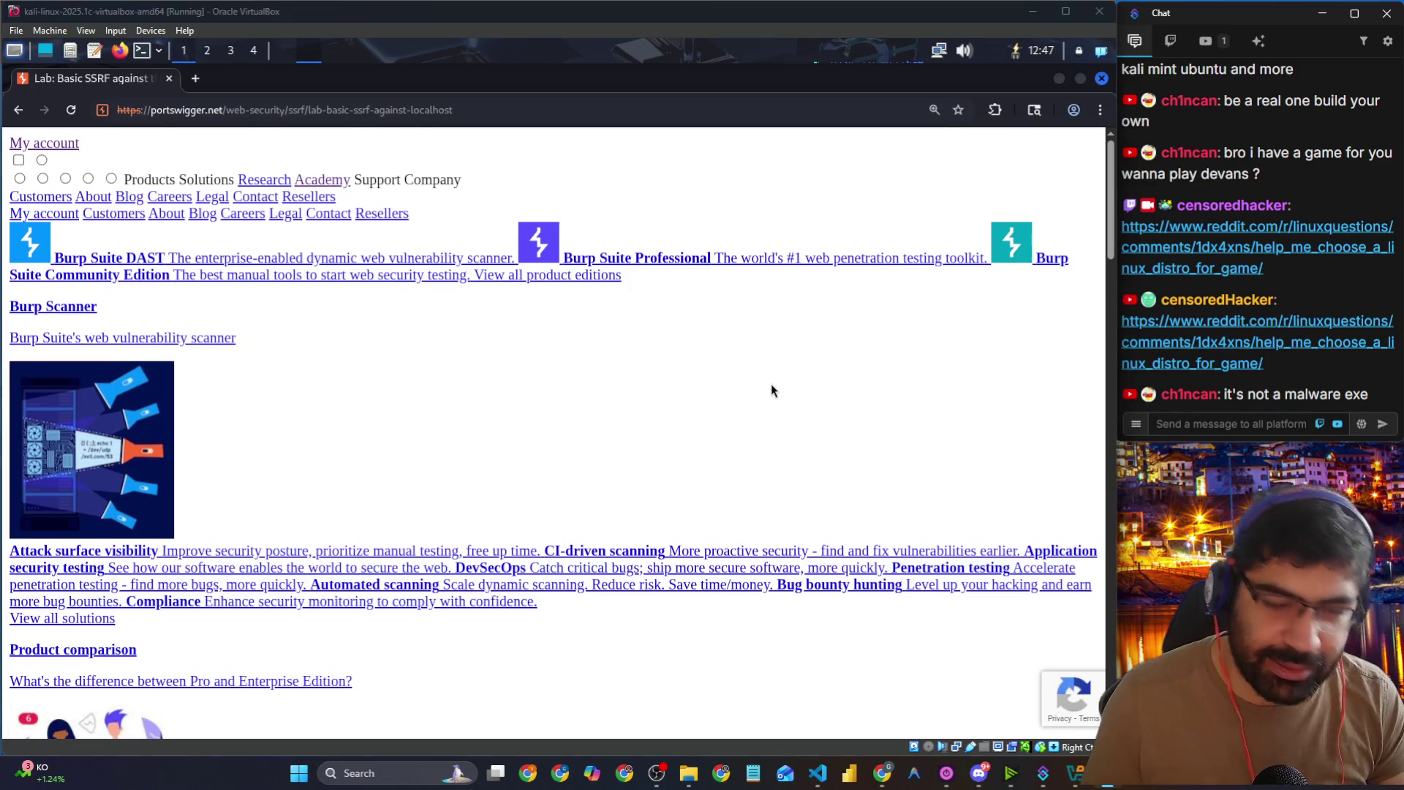
pyautogui.hotkey('alt', 'Tab')
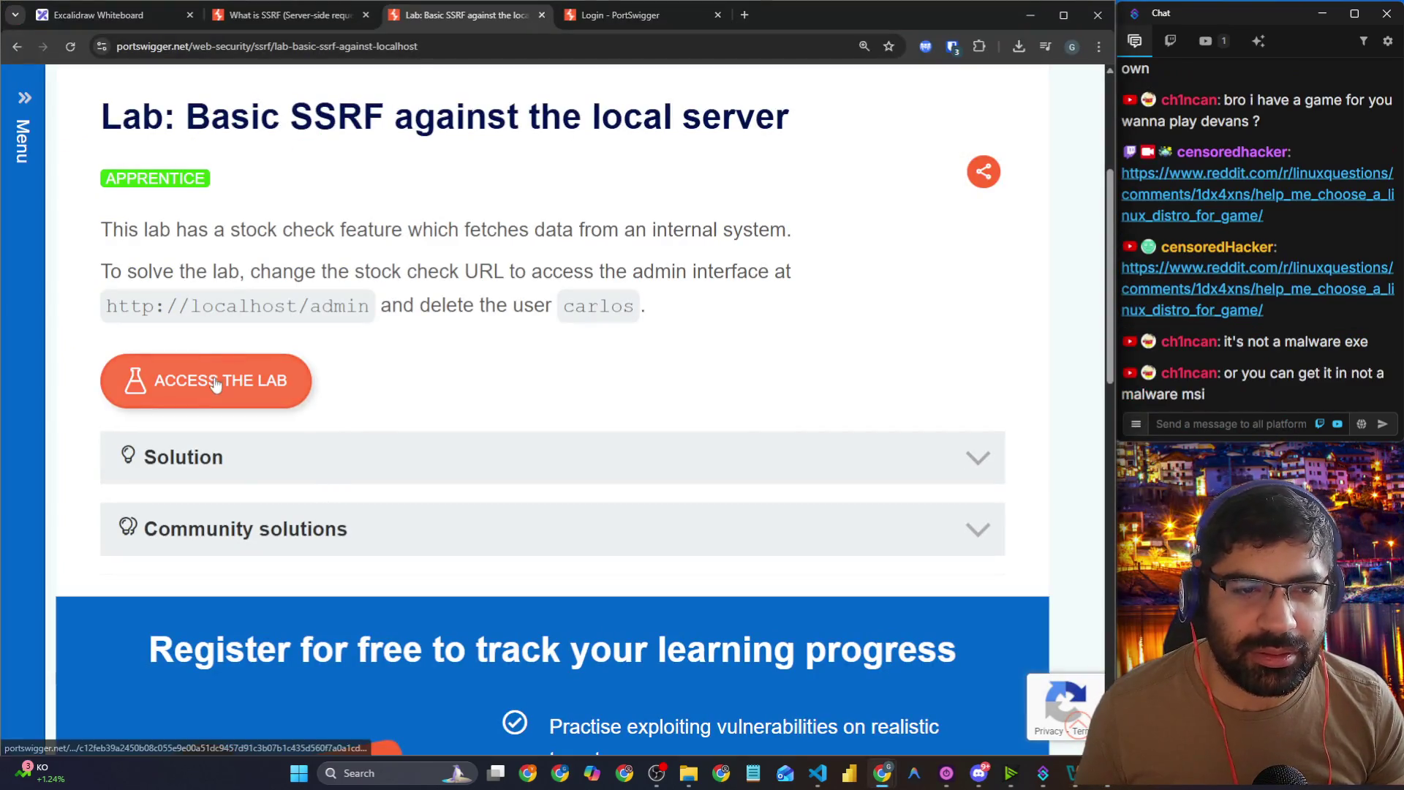
# Step: Detach the PortSwigger login page into its own window and merge the lab shop page back
pyautogui.click(568, 22)
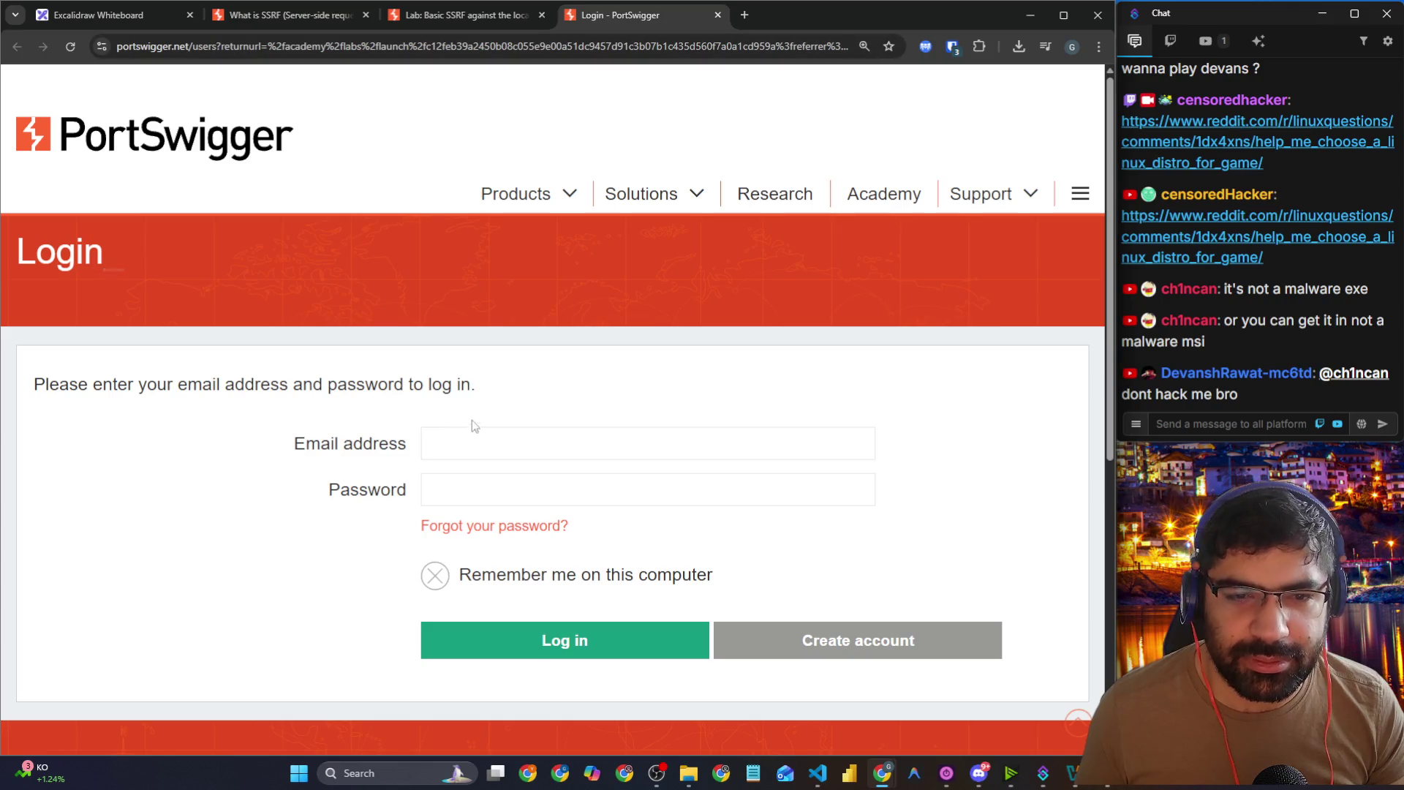
pyautogui.moveTo(599, 11); pyautogui.dragTo(29, 212)
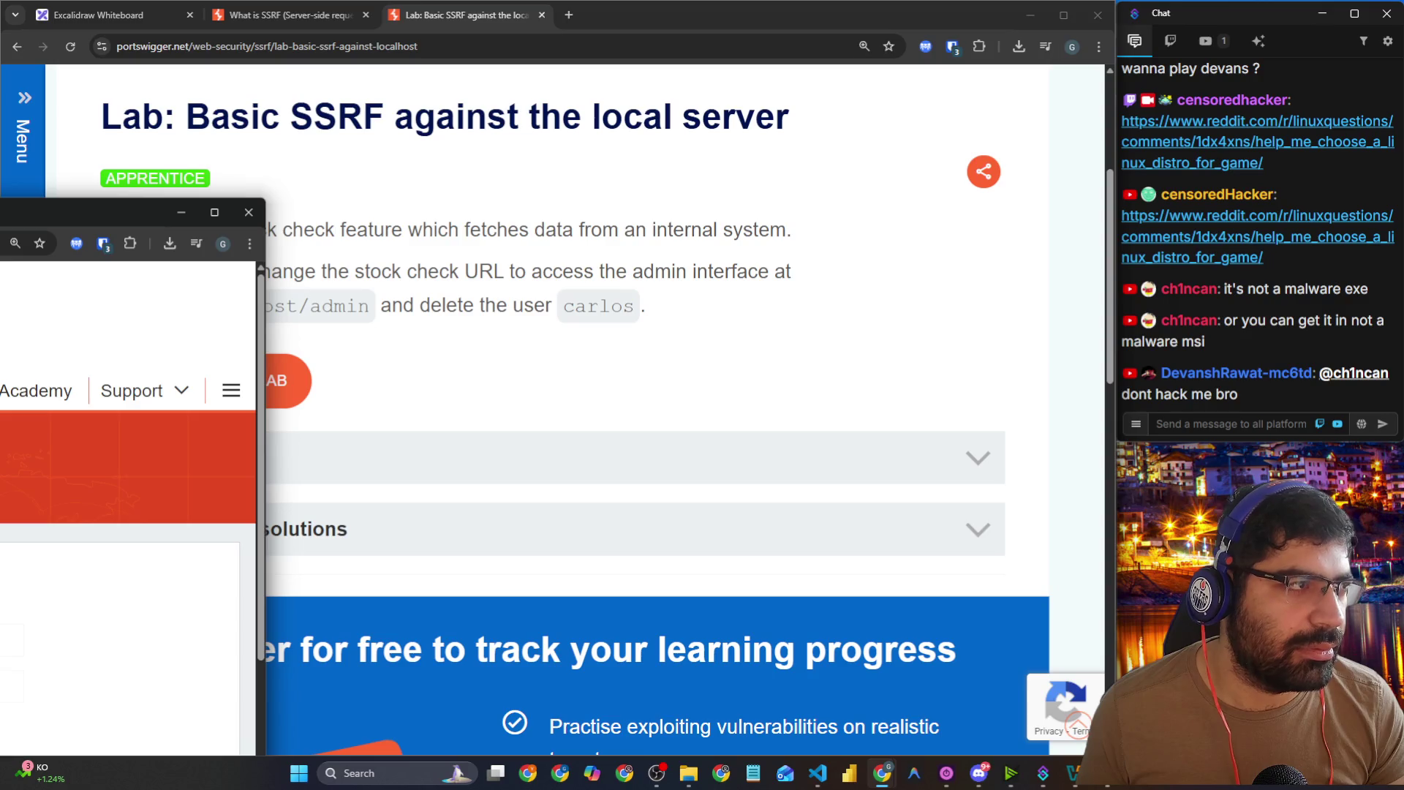
pyautogui.moveTo(110, 212); pyautogui.dragTo(179, 283)
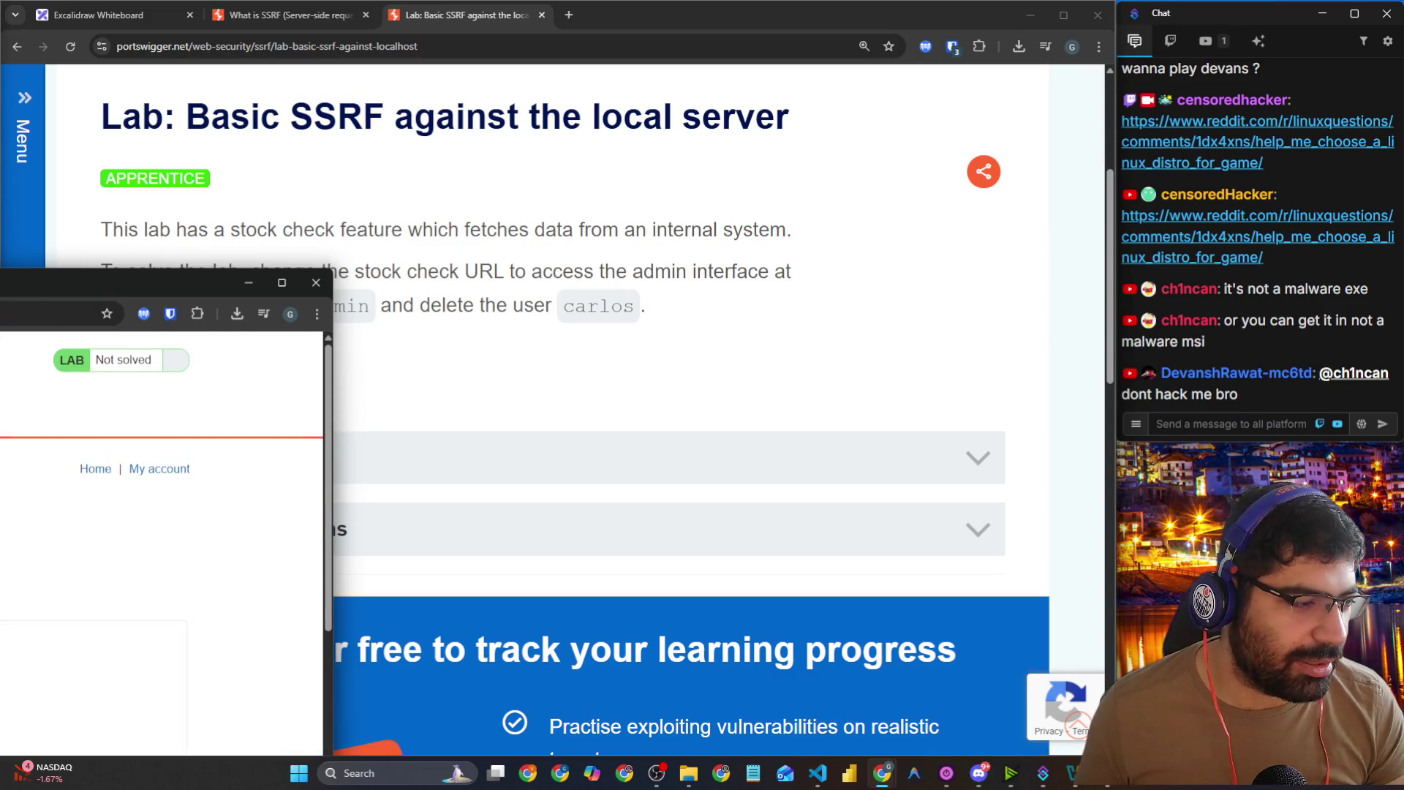
pyautogui.moveTo(110, 283)
pyautogui.mouseDown()
pyautogui.moveTo(454, 128)
pyautogui.moveTo(293, 15)
pyautogui.mouseUp()
# Step: Copy the lab shop URL and load it in Kali's Chromium, zoomed in slightly
pyautogui.click(381, 47)
pyautogui.rightClick(380, 51)
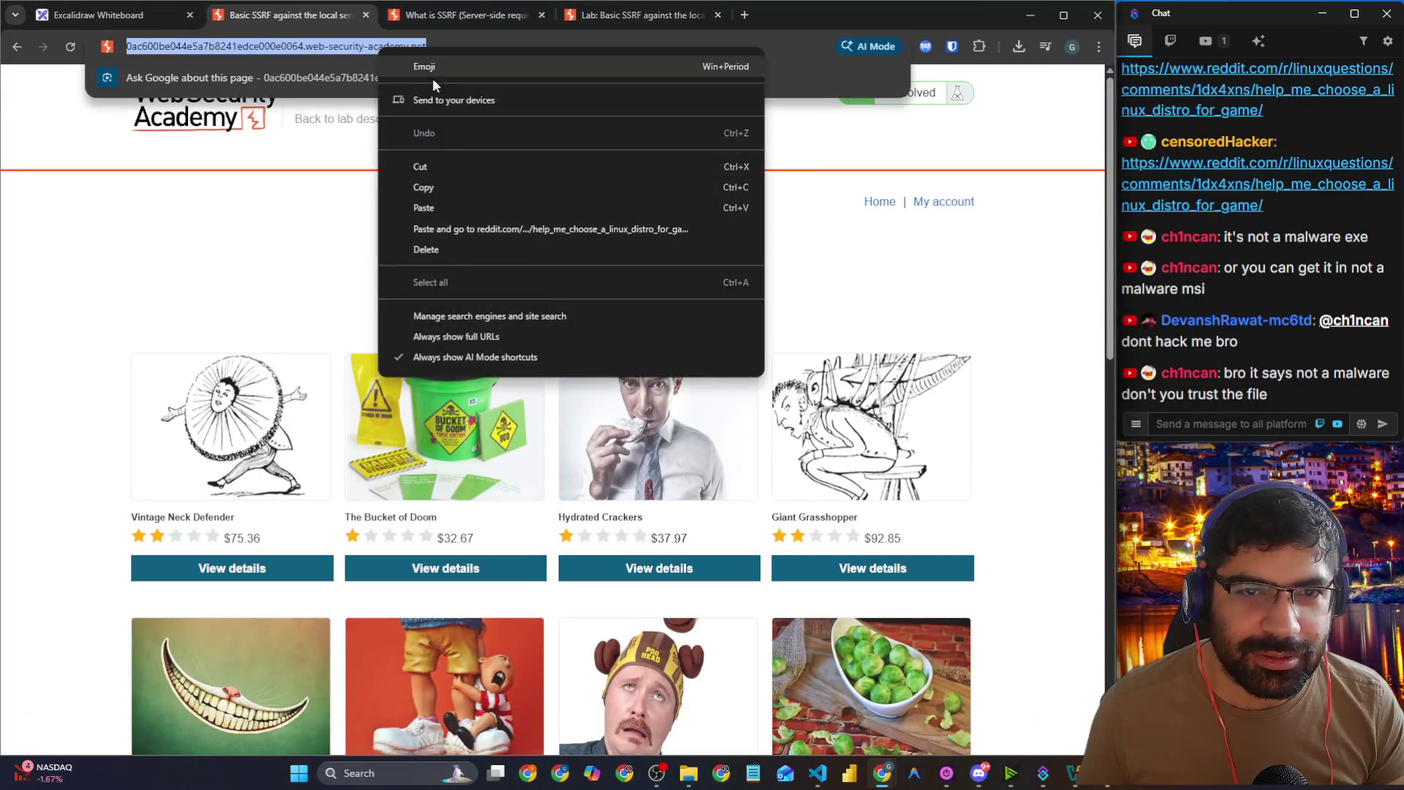
pyautogui.click(419, 188)
pyautogui.hotkey('alt', 'Tab')
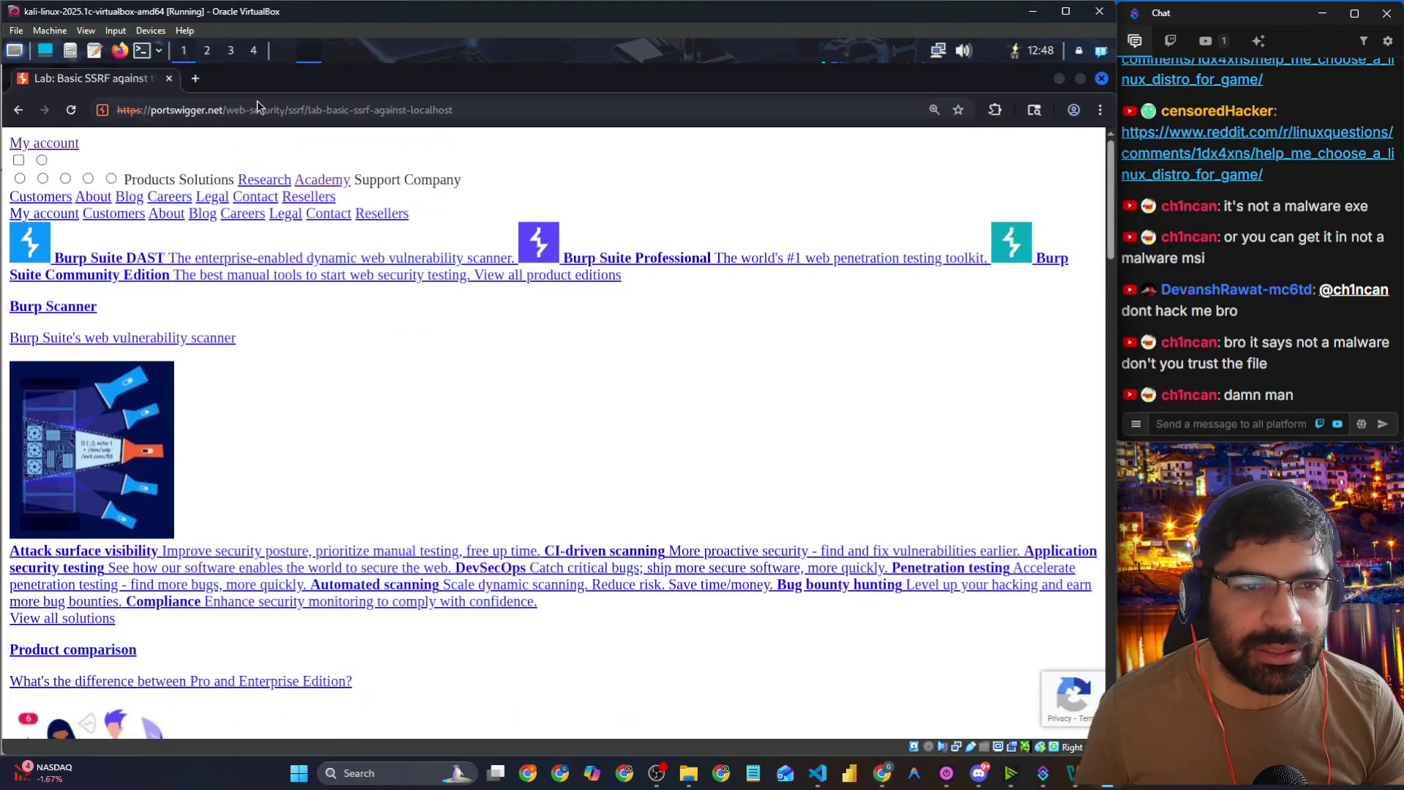
pyautogui.click(253, 110)
pyautogui.rightClick(253, 110)
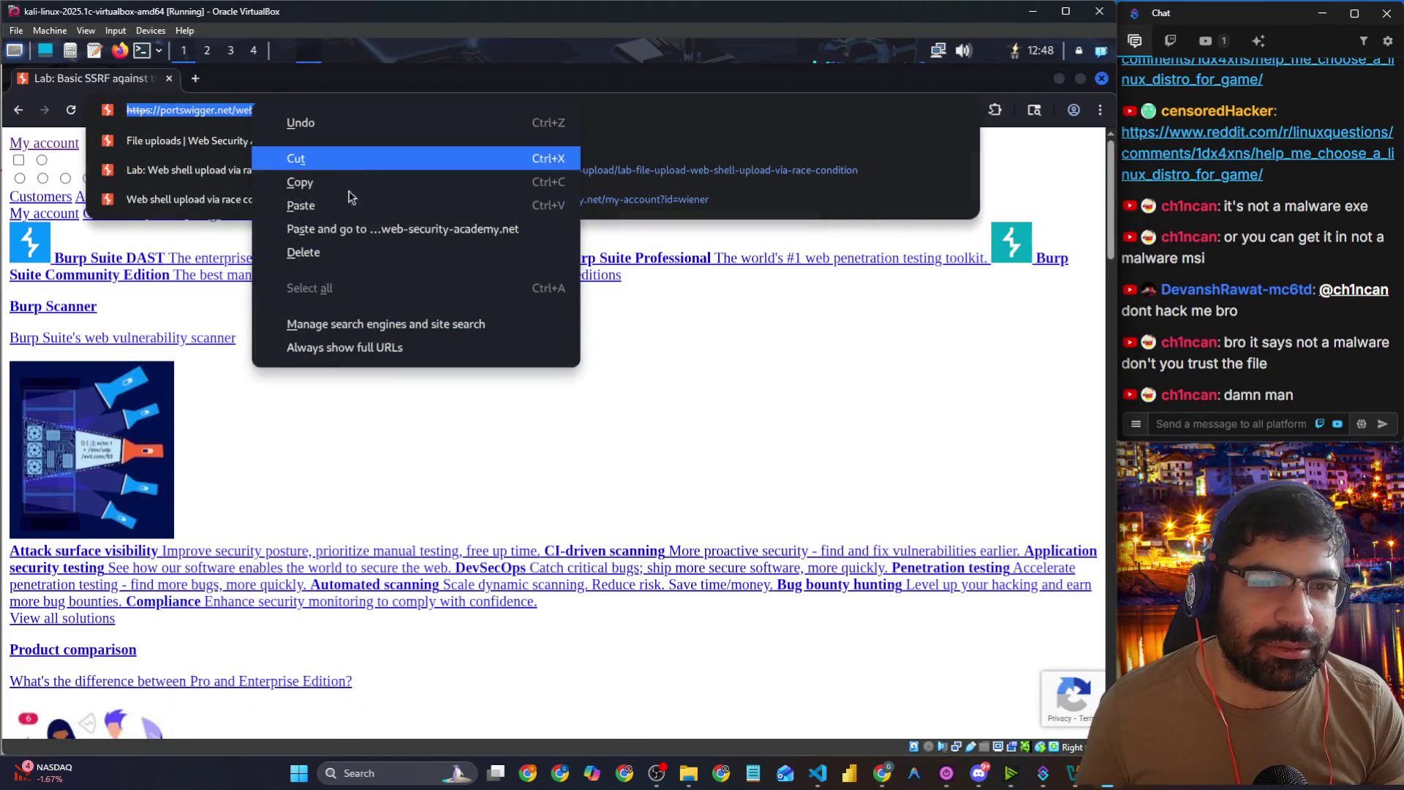
pyautogui.click(348, 225)
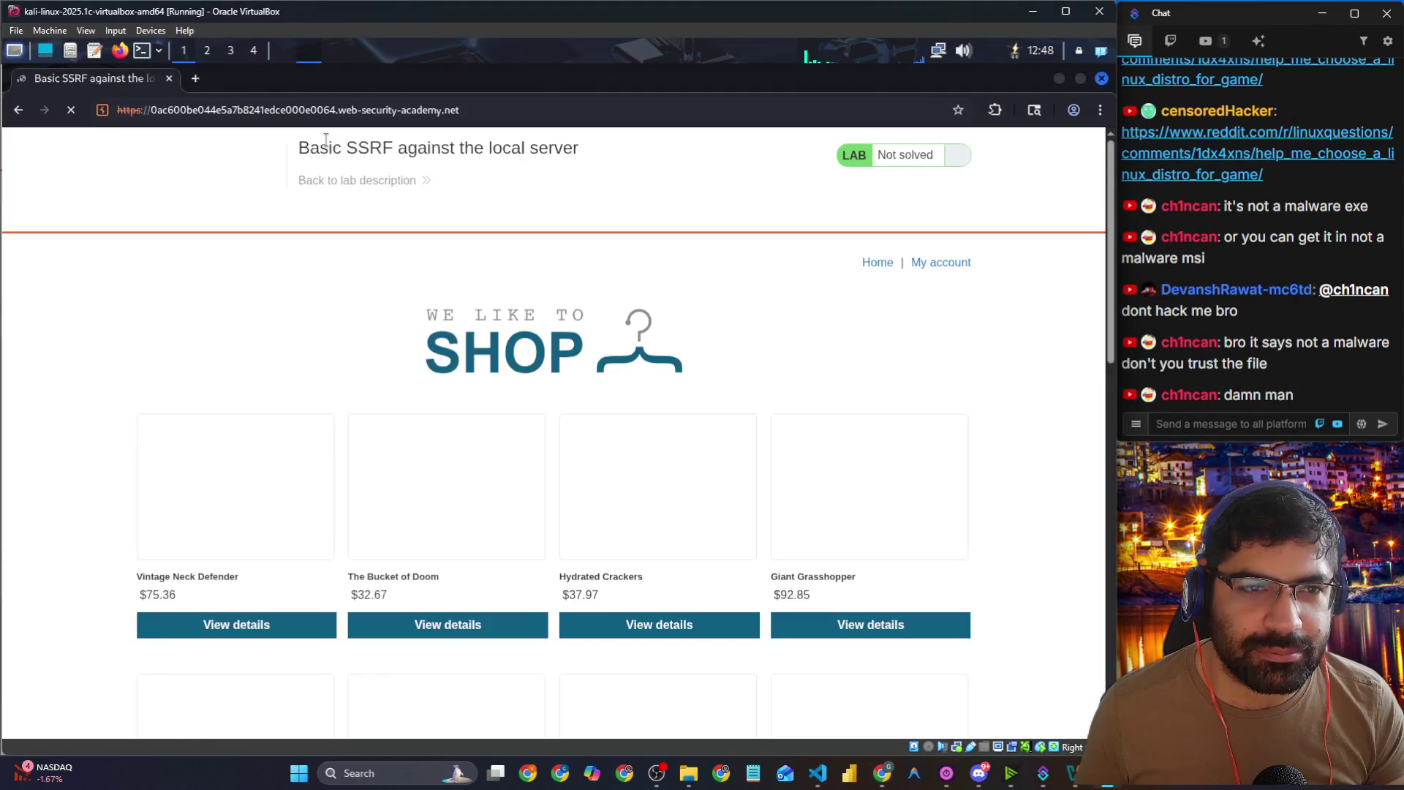
pyautogui.hotkey('ctrl', '+')
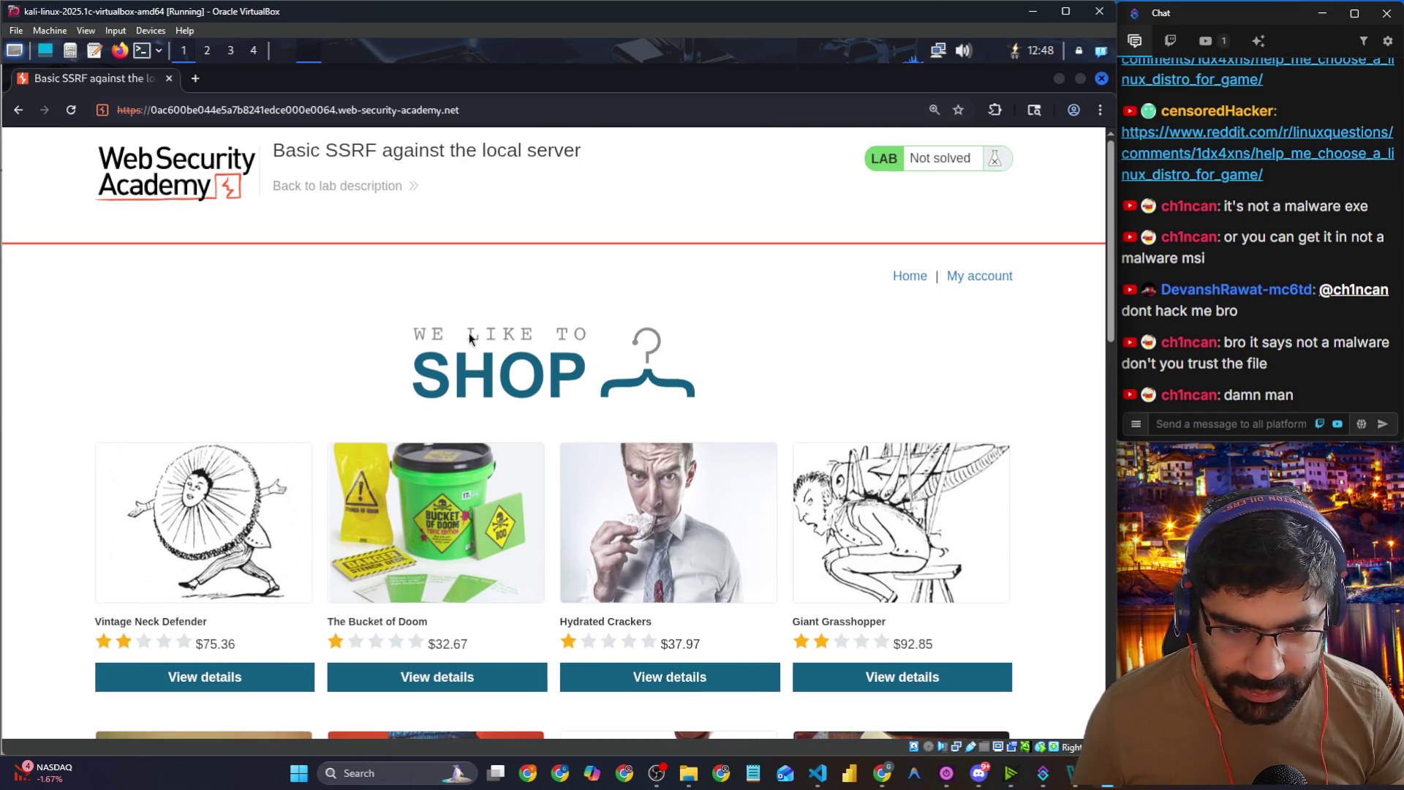
pyautogui.hotkey('alt', 'Tab')
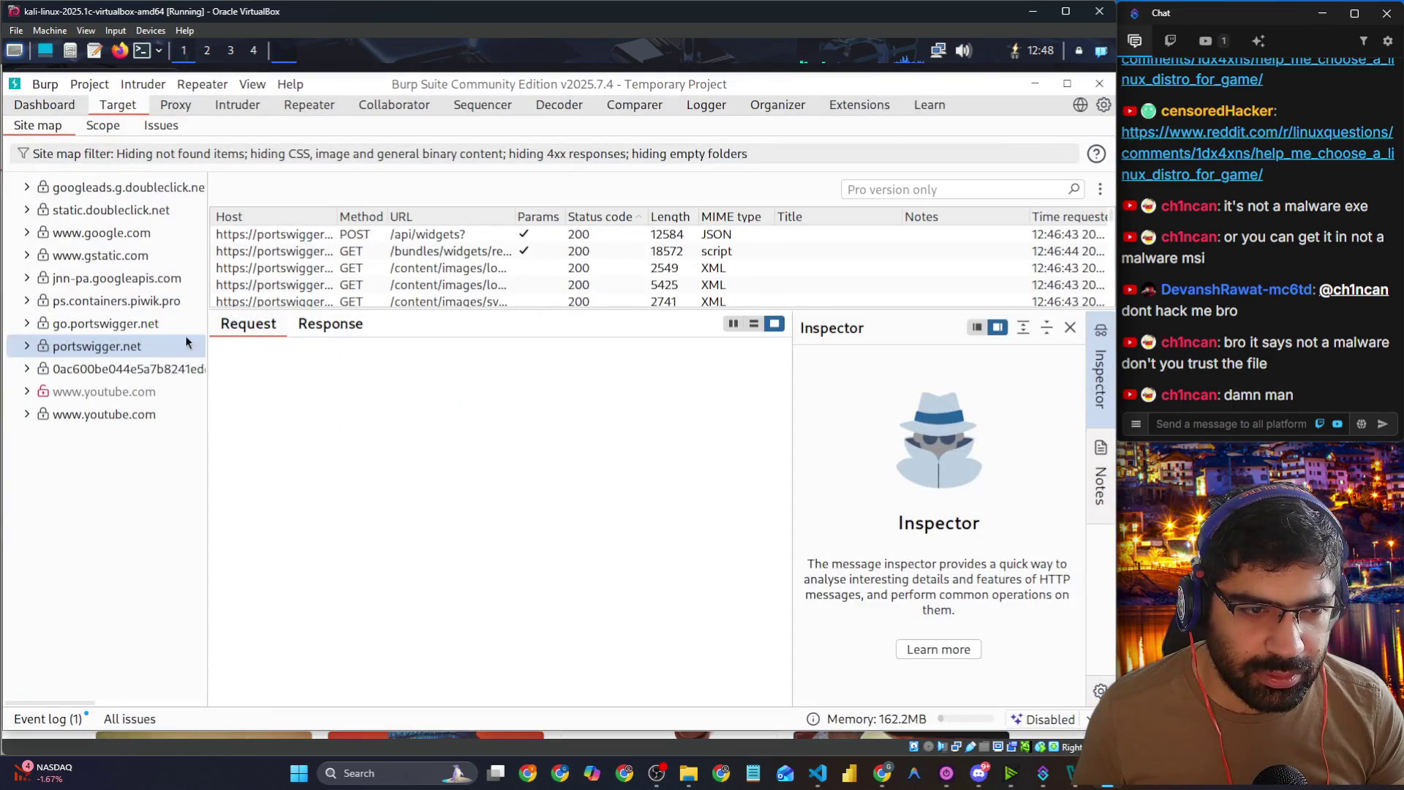
# Step: Add the lab host to Burp's target scope and stop logging out-of-scope proxy traffic
pyautogui.click(117, 369)
pyautogui.rightClick(117, 371)
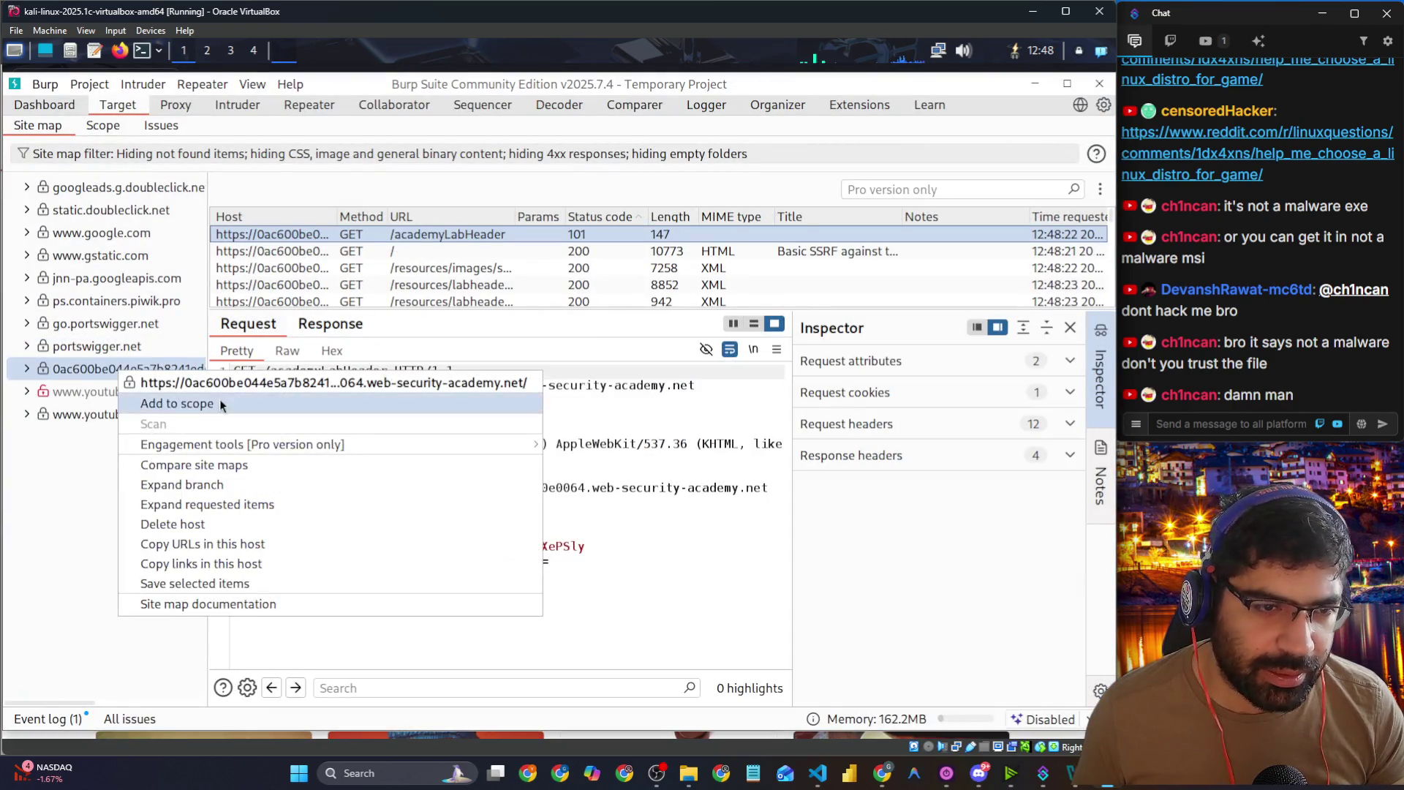
pyautogui.click(219, 399)
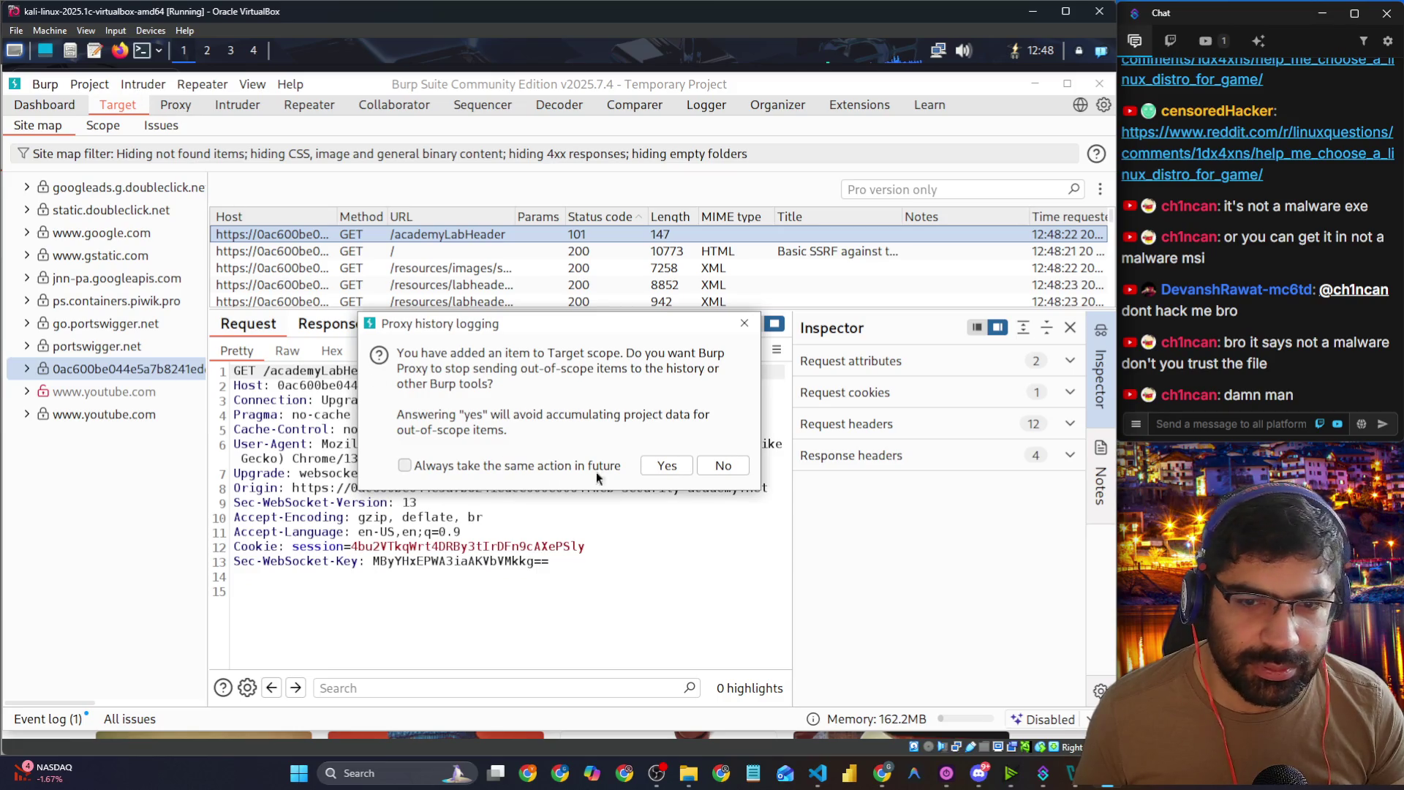
pyautogui.click(656, 474)
# Step: Turn Proxy interception on, then off again to release the held message
pyautogui.click(175, 106)
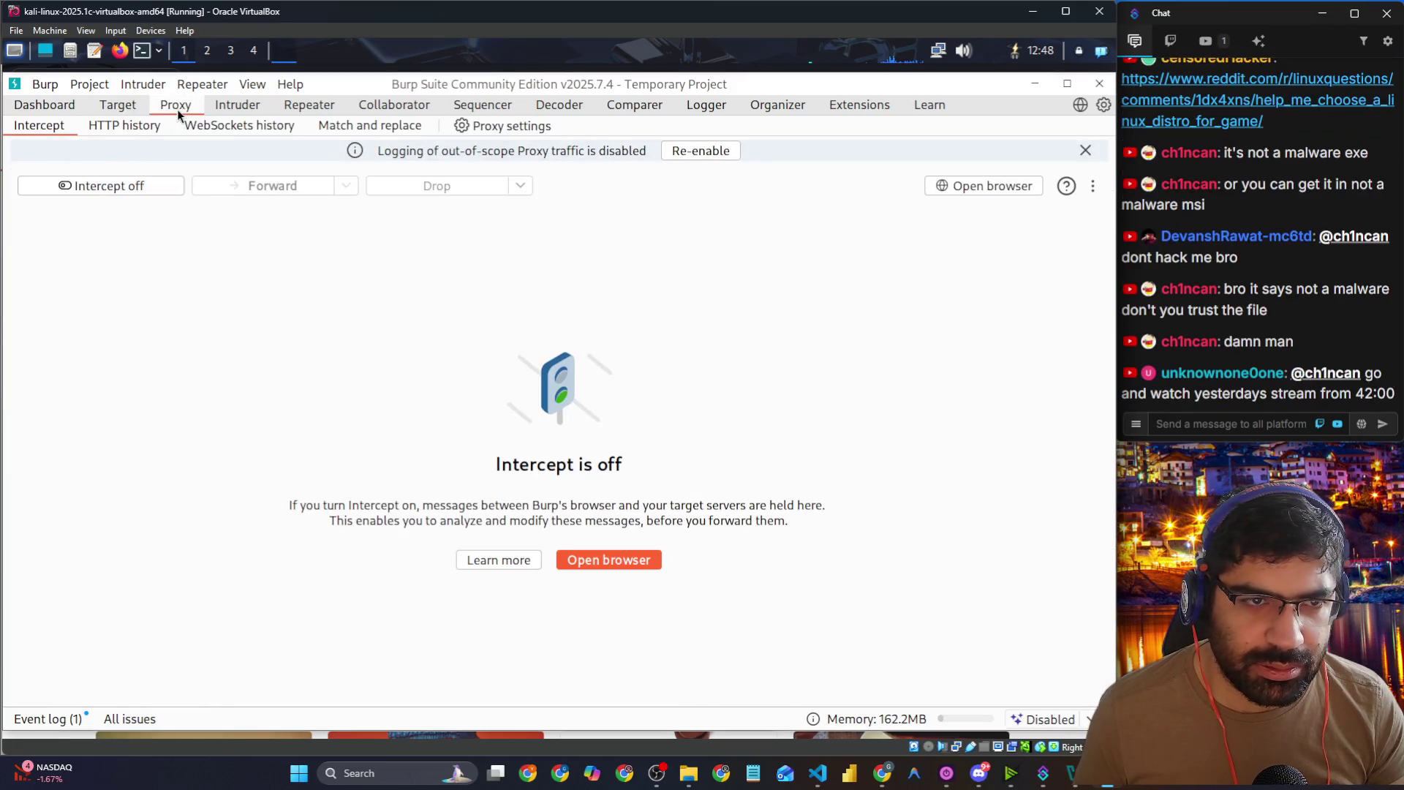
pyautogui.click(104, 186)
pyautogui.hotkey('alt', 'Tab')
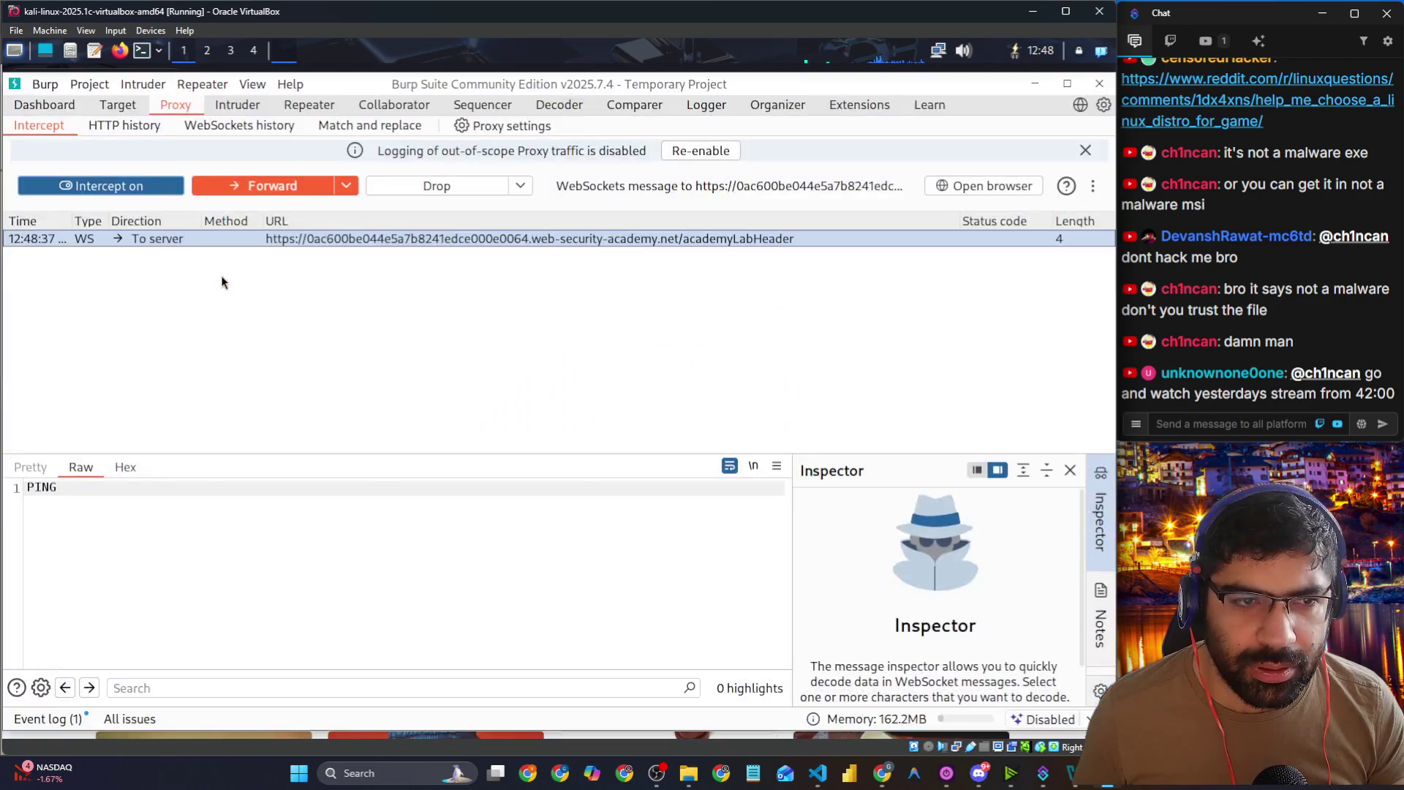
pyautogui.hotkey('alt', 'Tab')
pyautogui.hotkey('alt', 'Tab')
pyautogui.hotkey('alt', 'Tab')
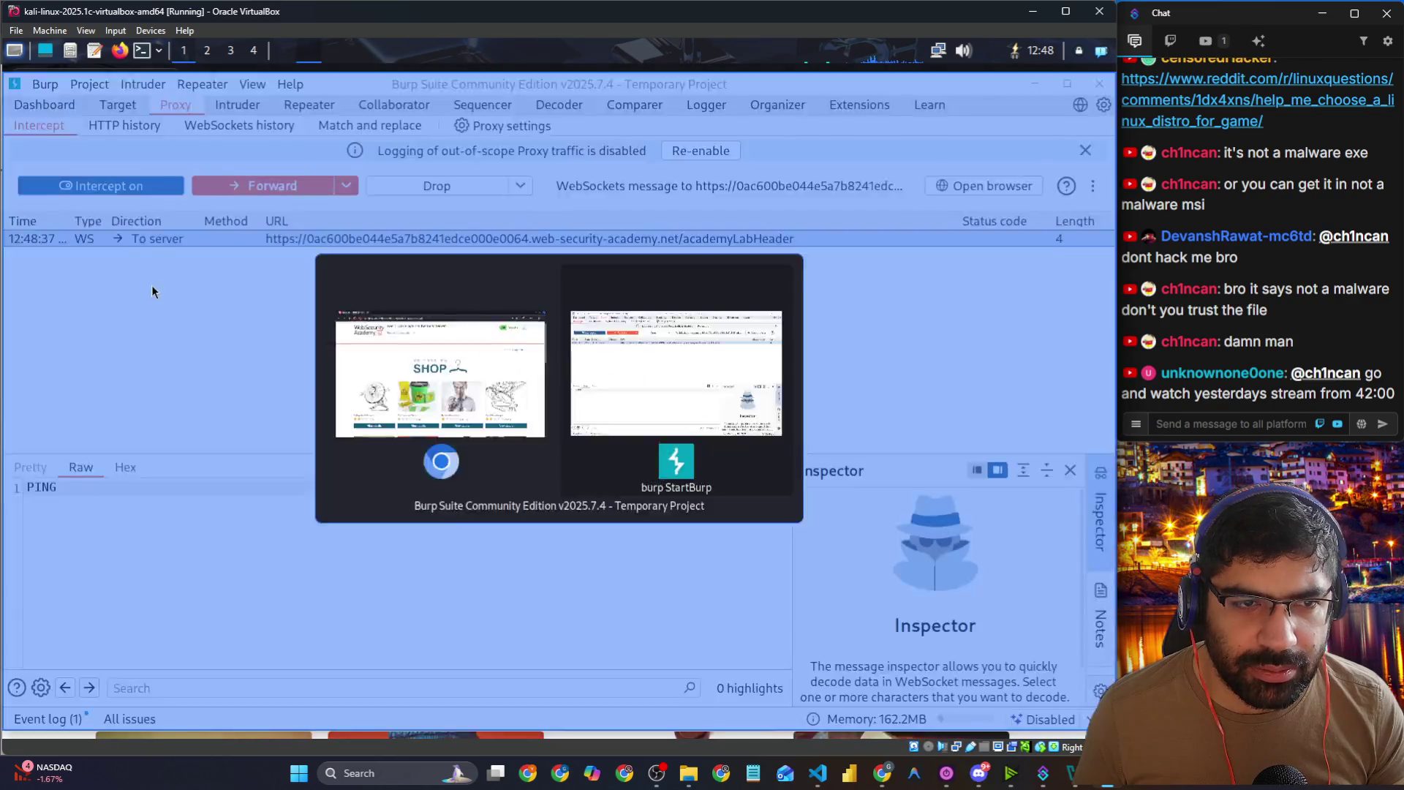
pyautogui.click(134, 188)
pyautogui.hotkey('alt', 'Tab')
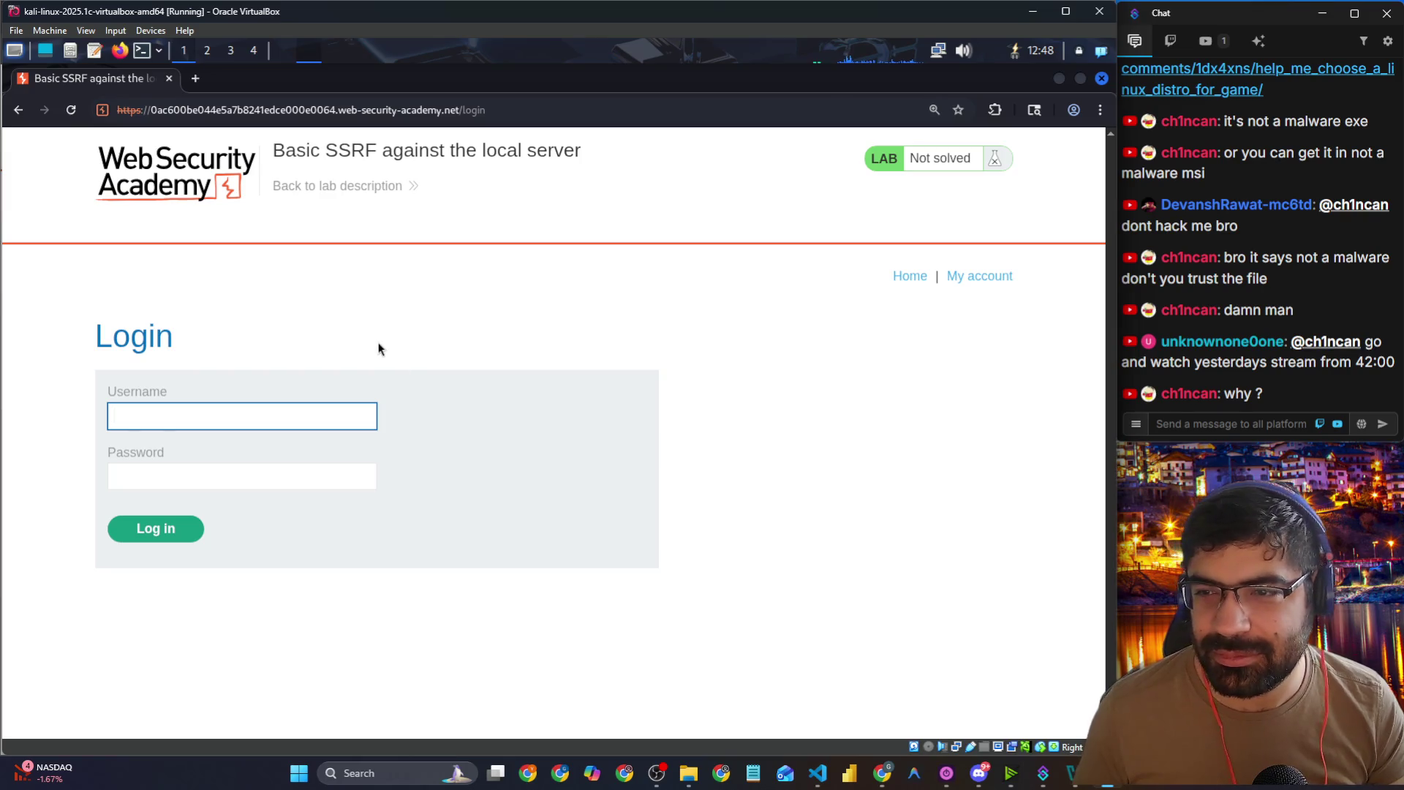
# Step: Focus the lab login page's username field, then bring the host Chrome lab page forward
pyautogui.click(182, 410)
pyautogui.hotkey('alt', 'Tab')
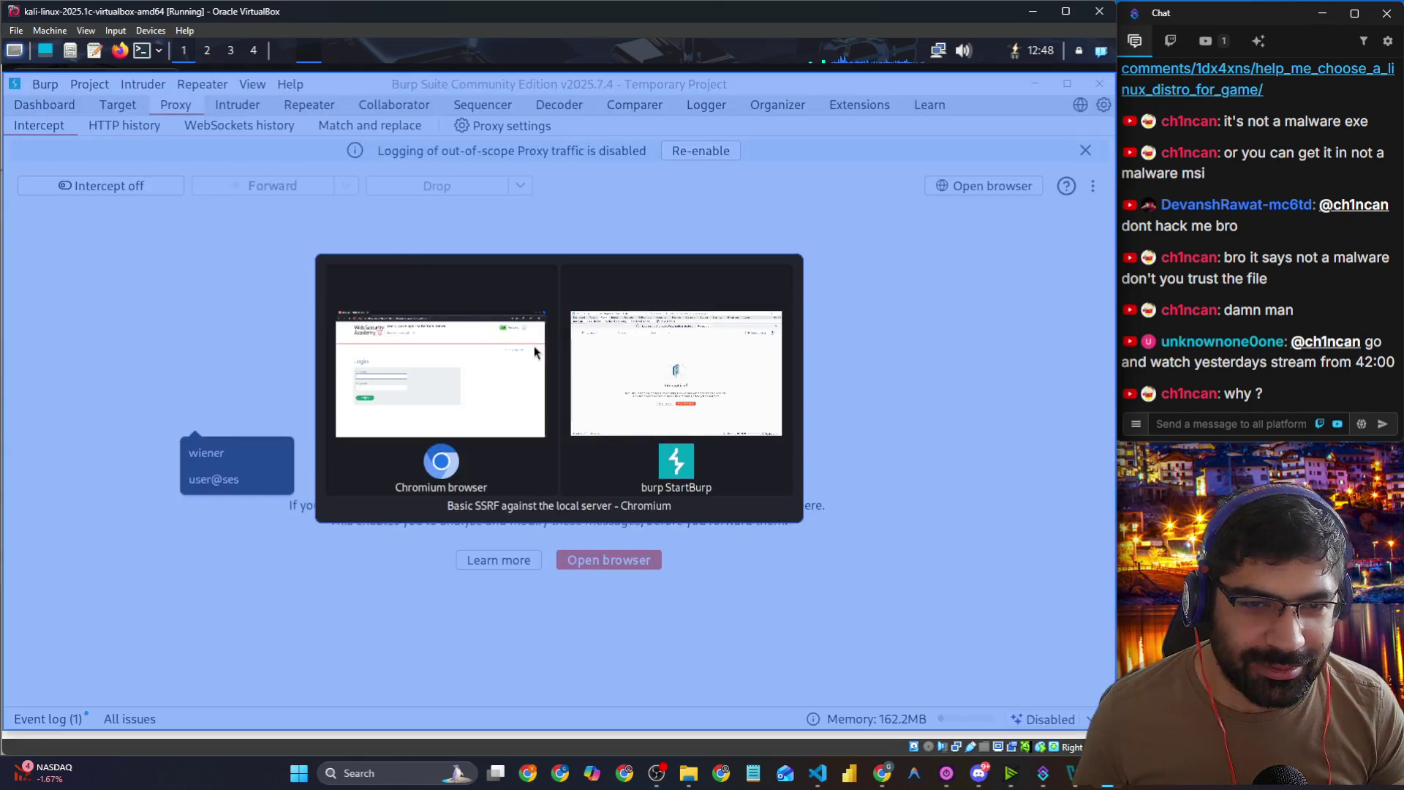
pyautogui.hotkey('alt', 'Tab')
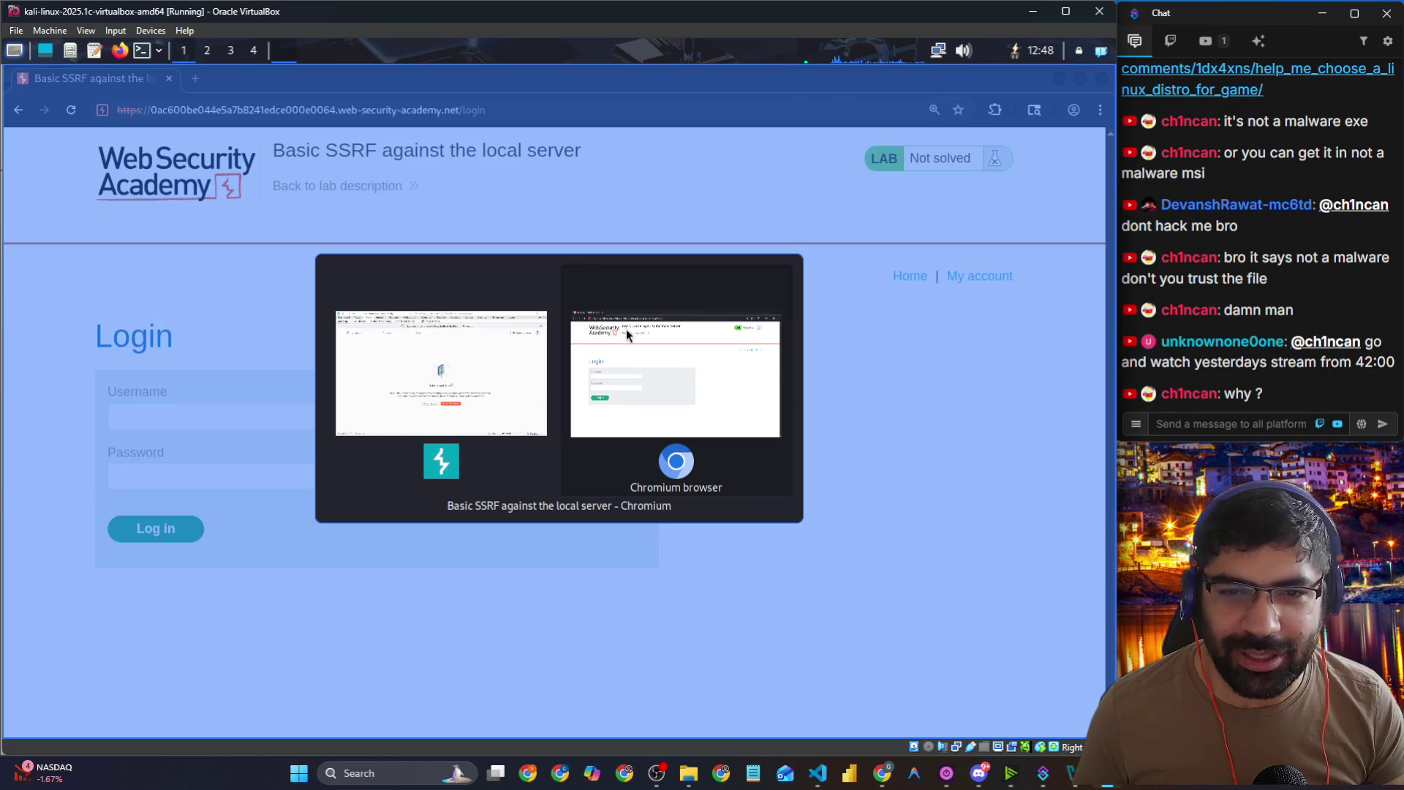
pyautogui.hotkey('alt', 'Tab')
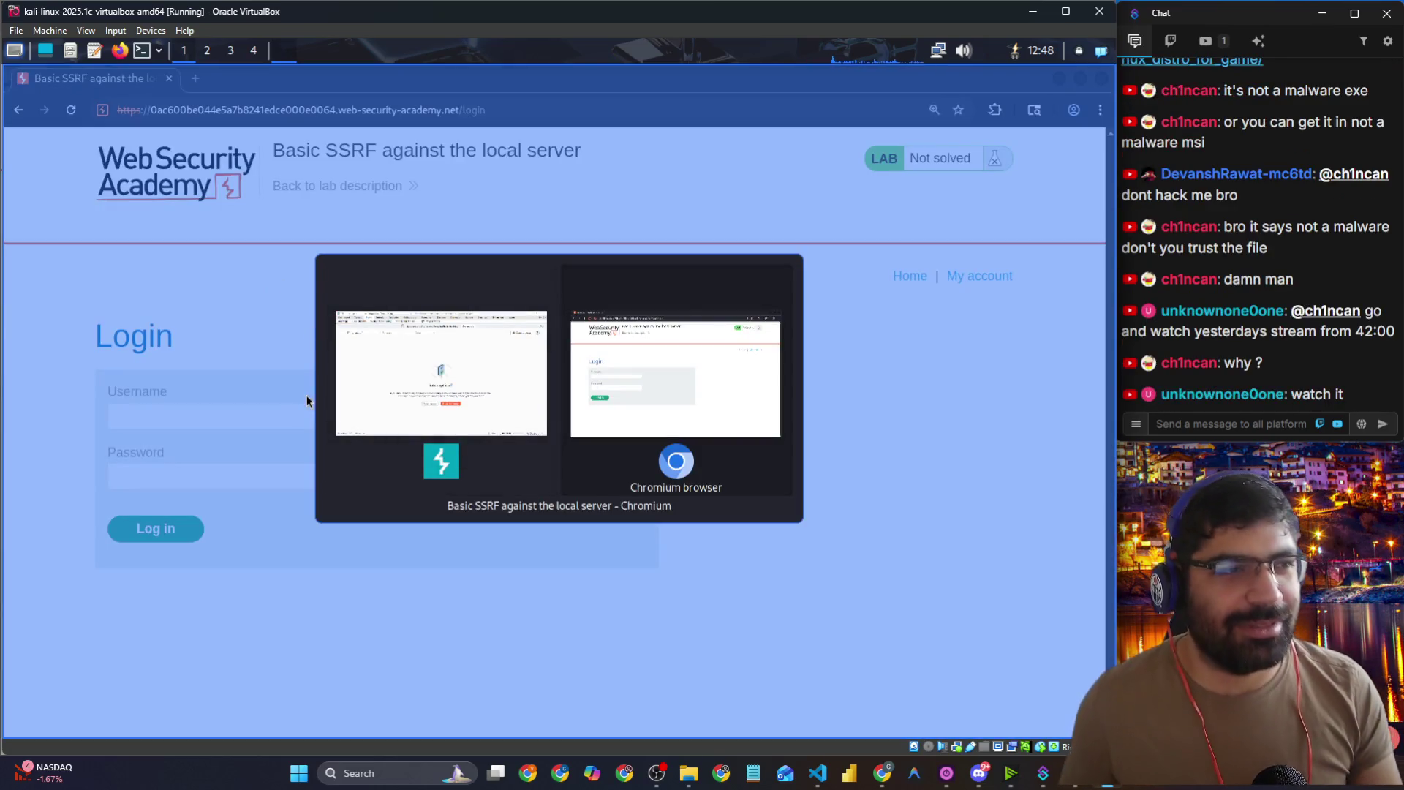
pyautogui.click(613, 361)
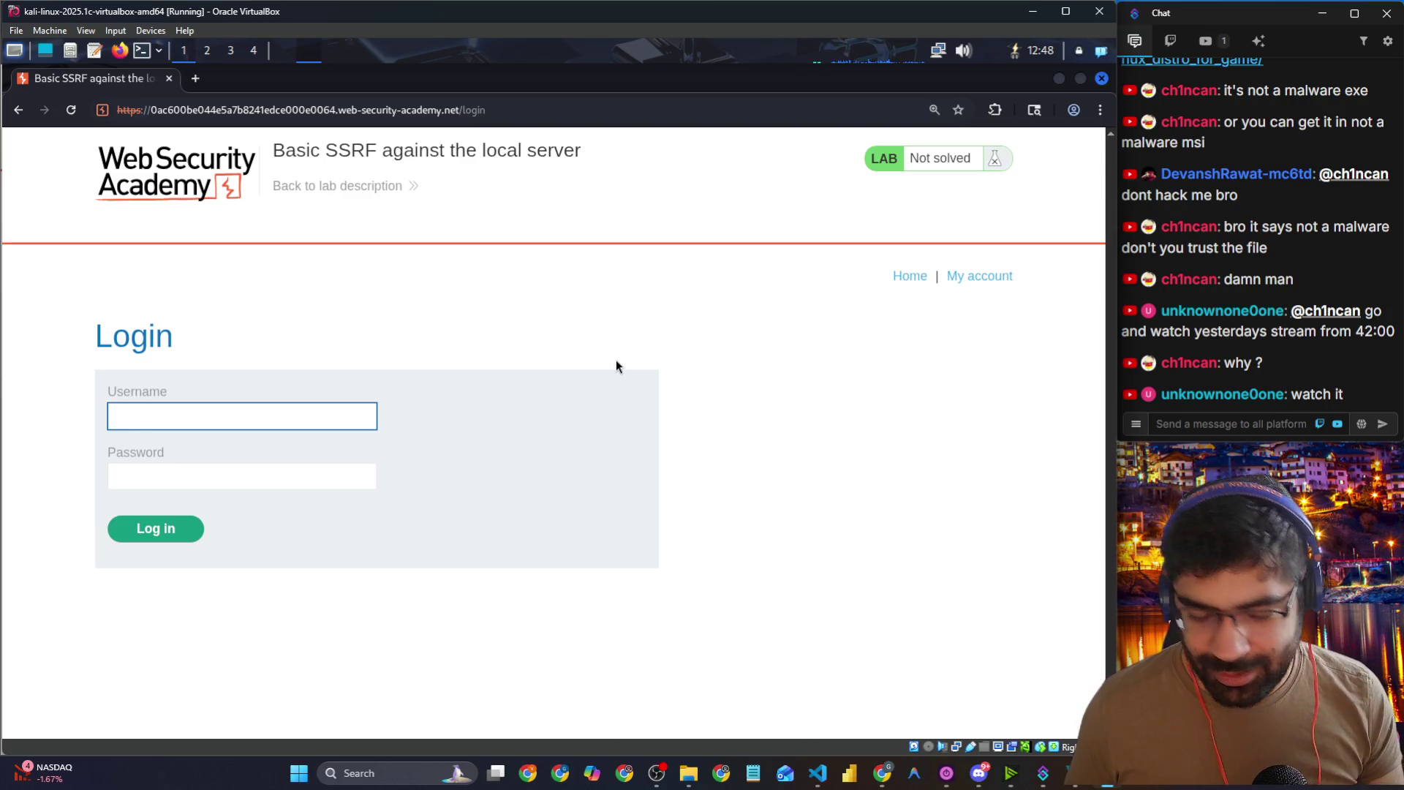
pyautogui.hotkey('alt', 'Tab')
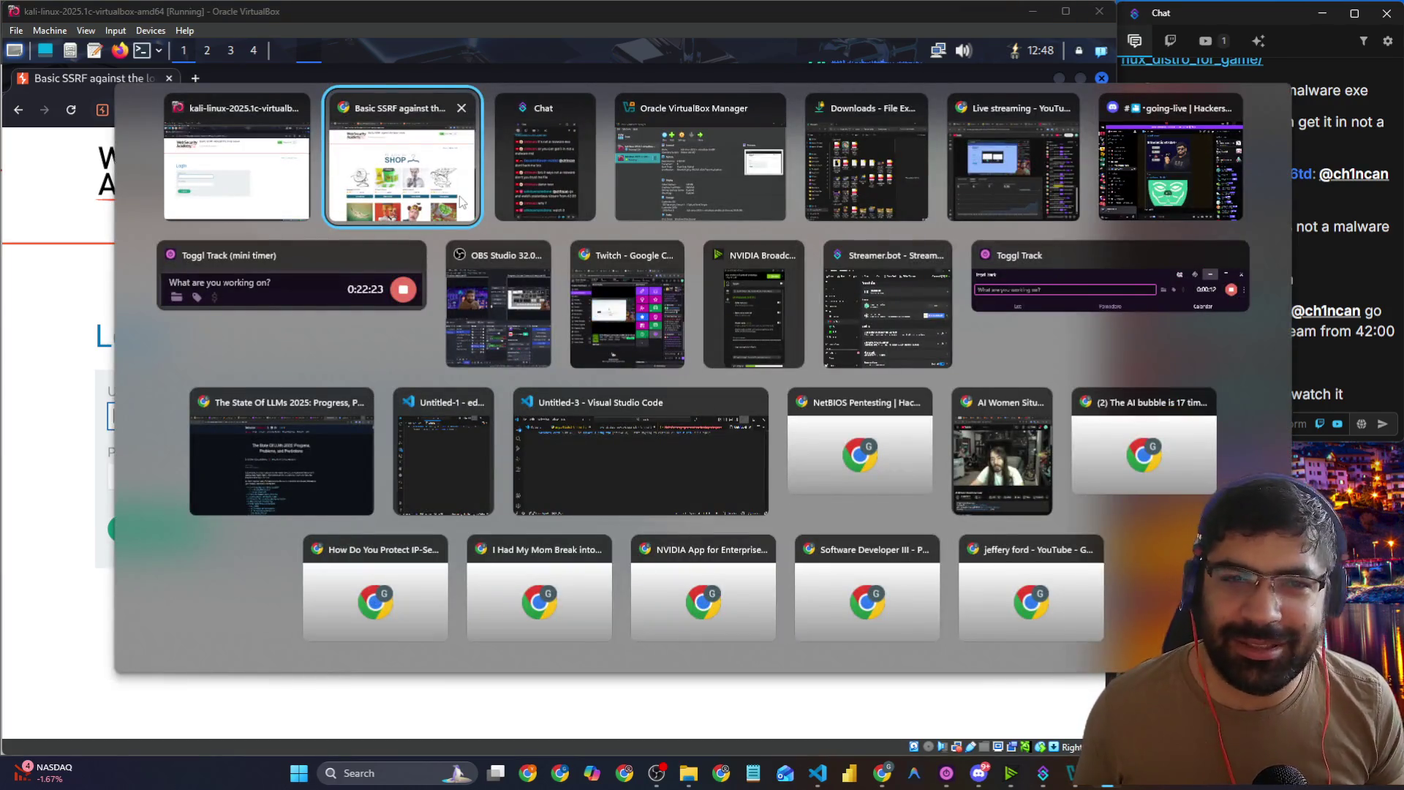
pyautogui.click(462, 202)
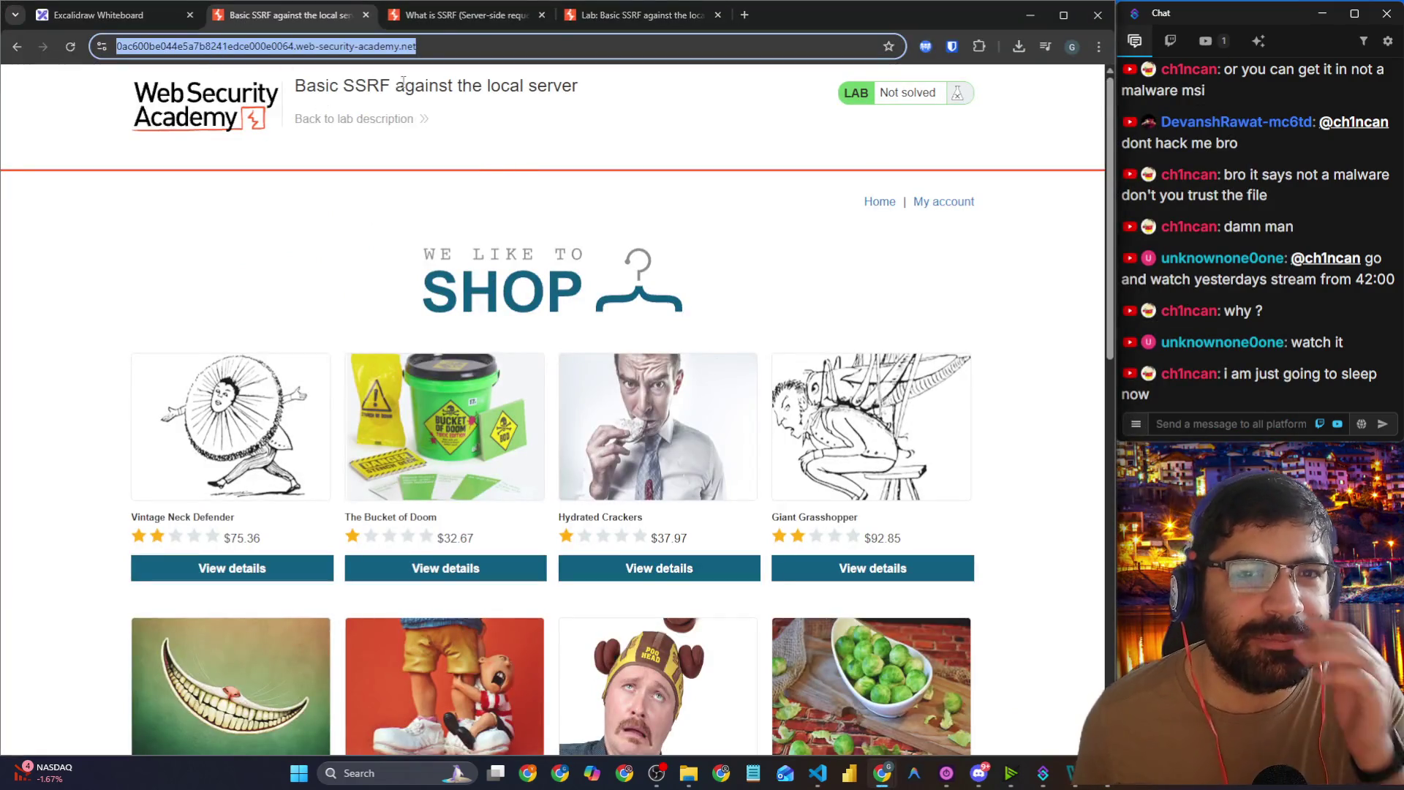
pyautogui.click(443, 19)
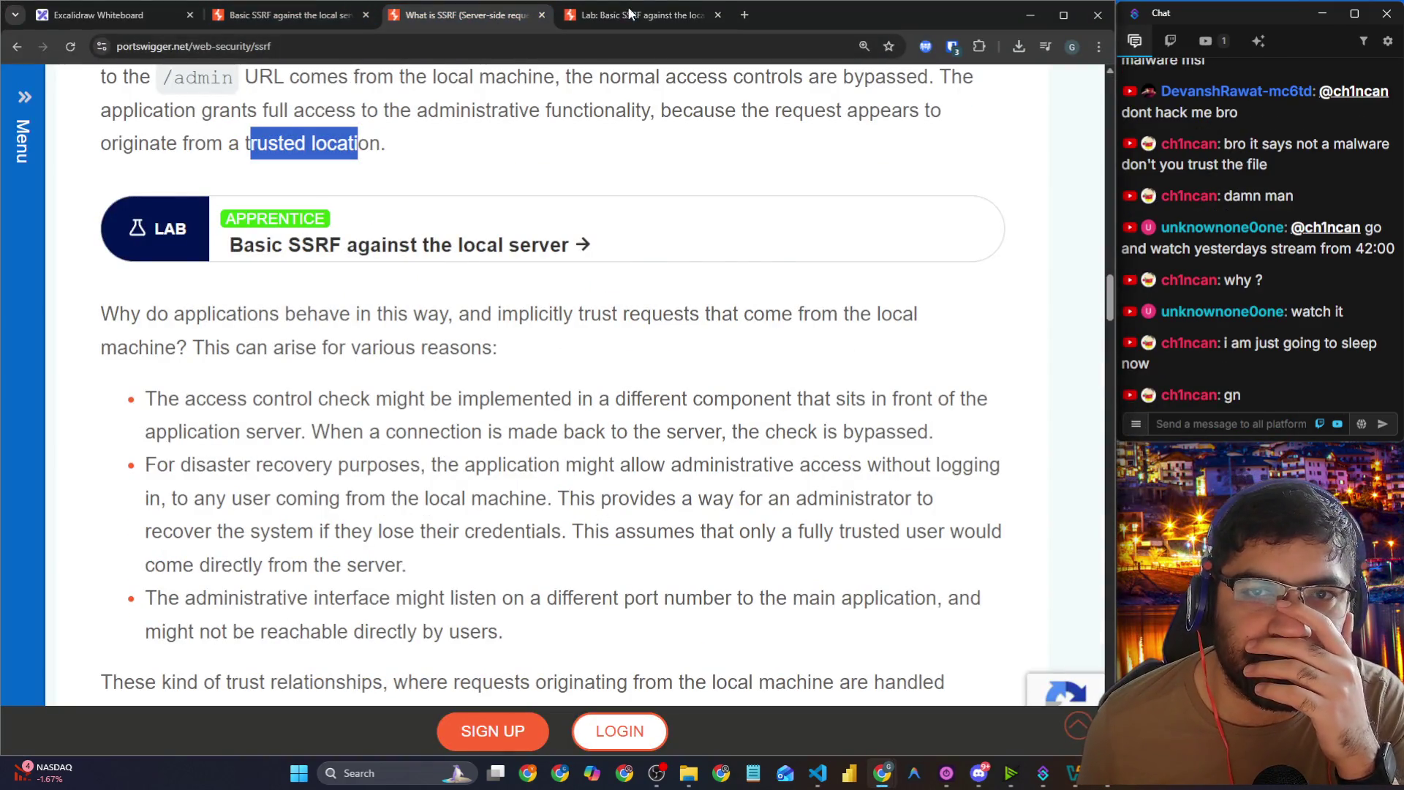
pyautogui.hotkey('ctrl', 'Tab')
pyautogui.moveTo(339, 19); pyautogui.dragTo(644, 16)
pyautogui.click(461, 14)
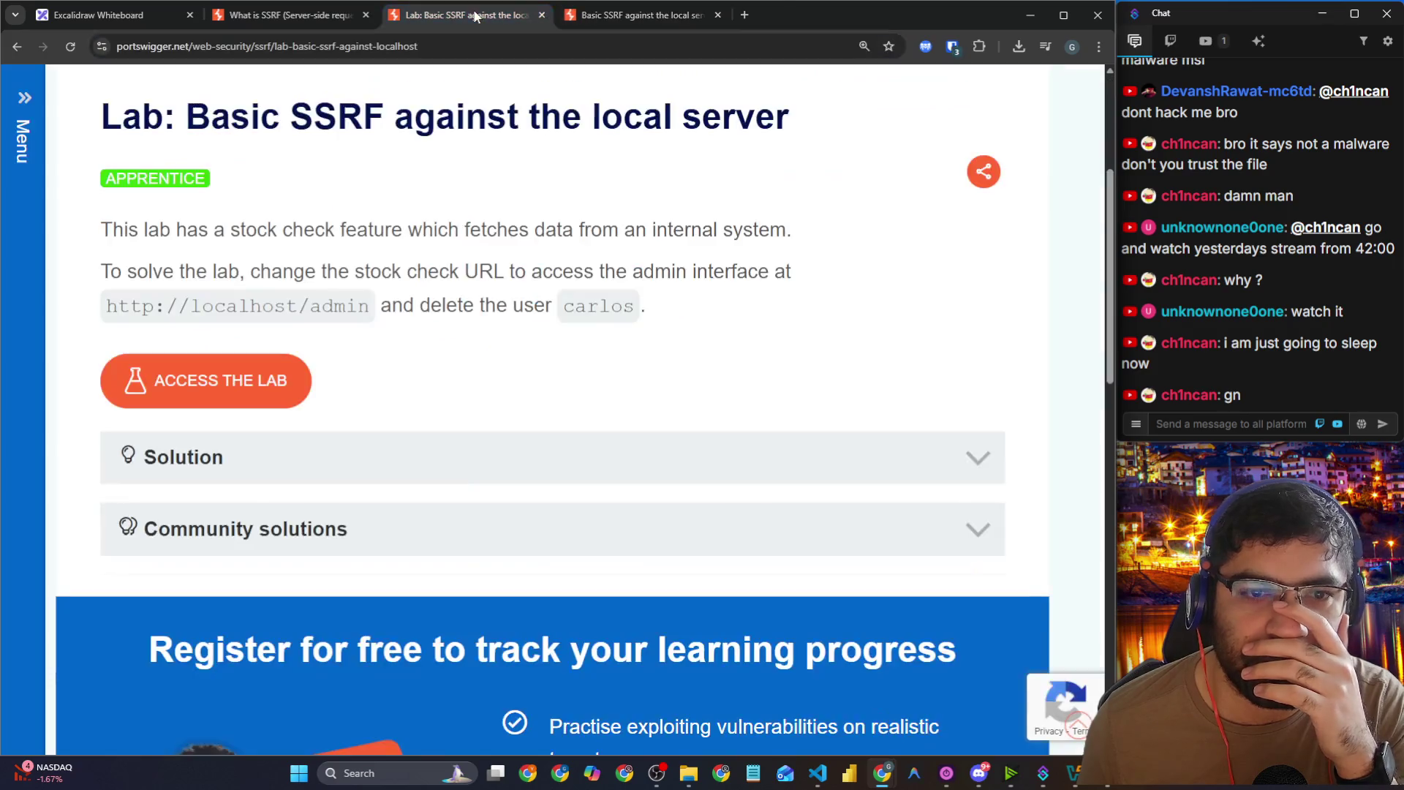
pyautogui.moveTo(128, 227); pyautogui.dragTo(761, 234)
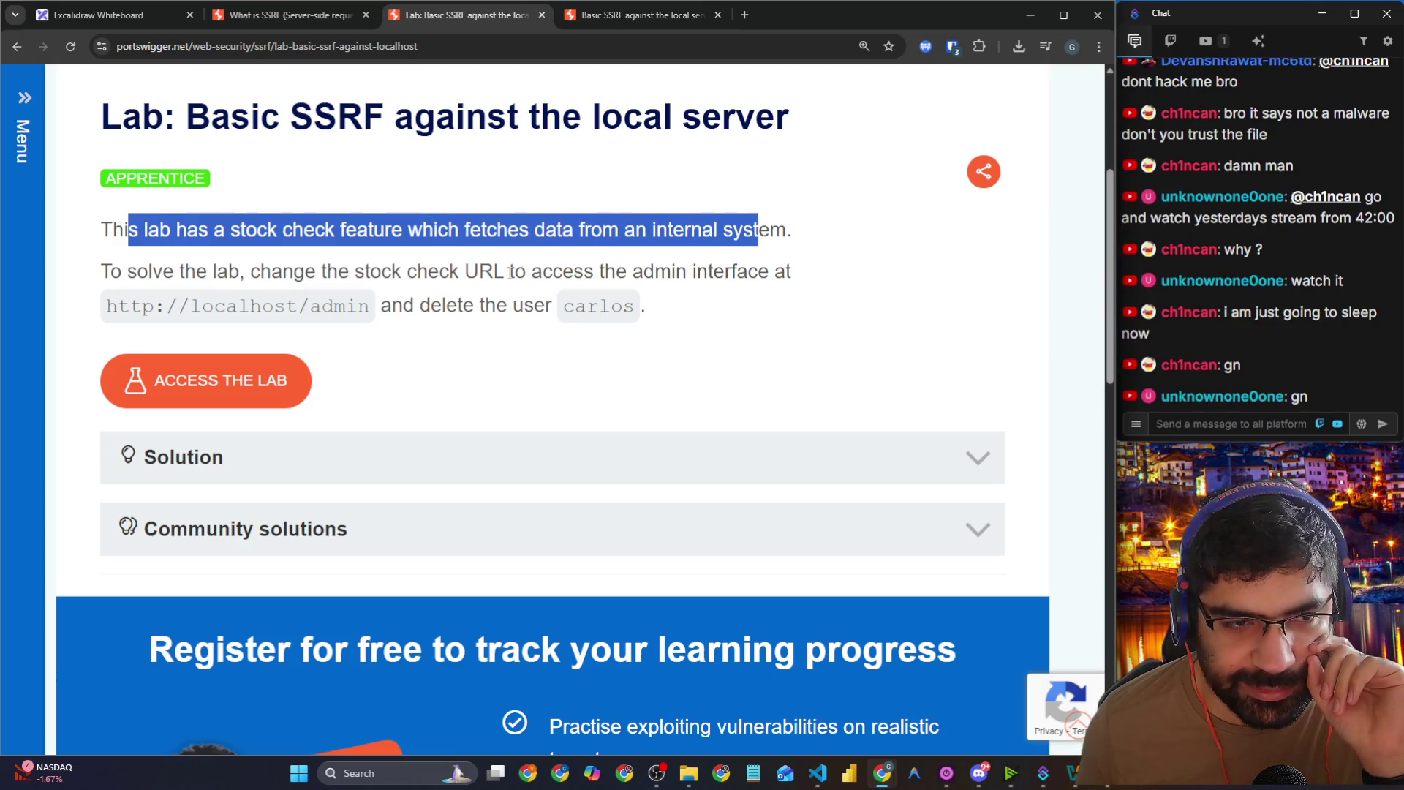
pyautogui.moveTo(228, 272); pyautogui.dragTo(775, 272)
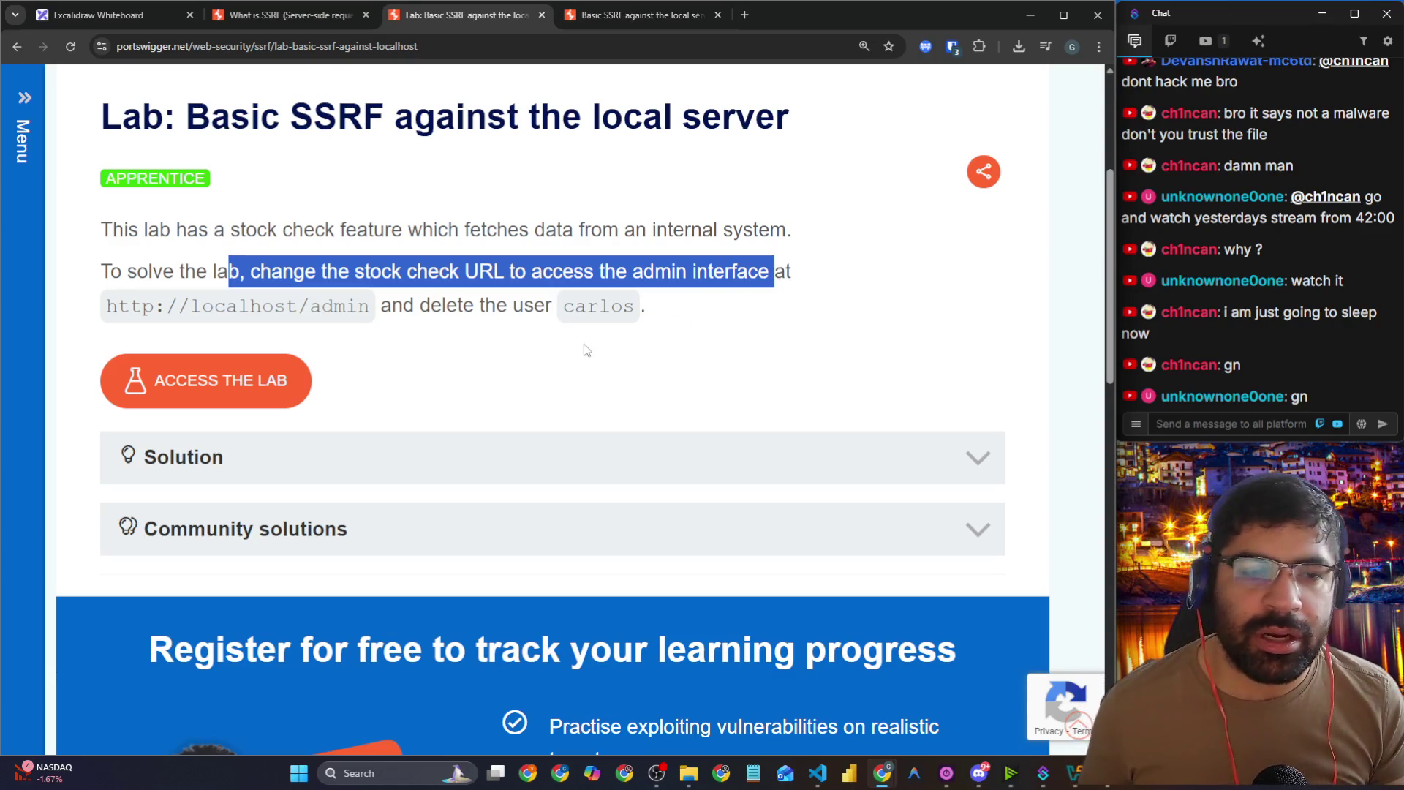
# Step: Return to the Kali VM's lab login page with its username field focused
pyautogui.hotkey('alt', 'Tab')
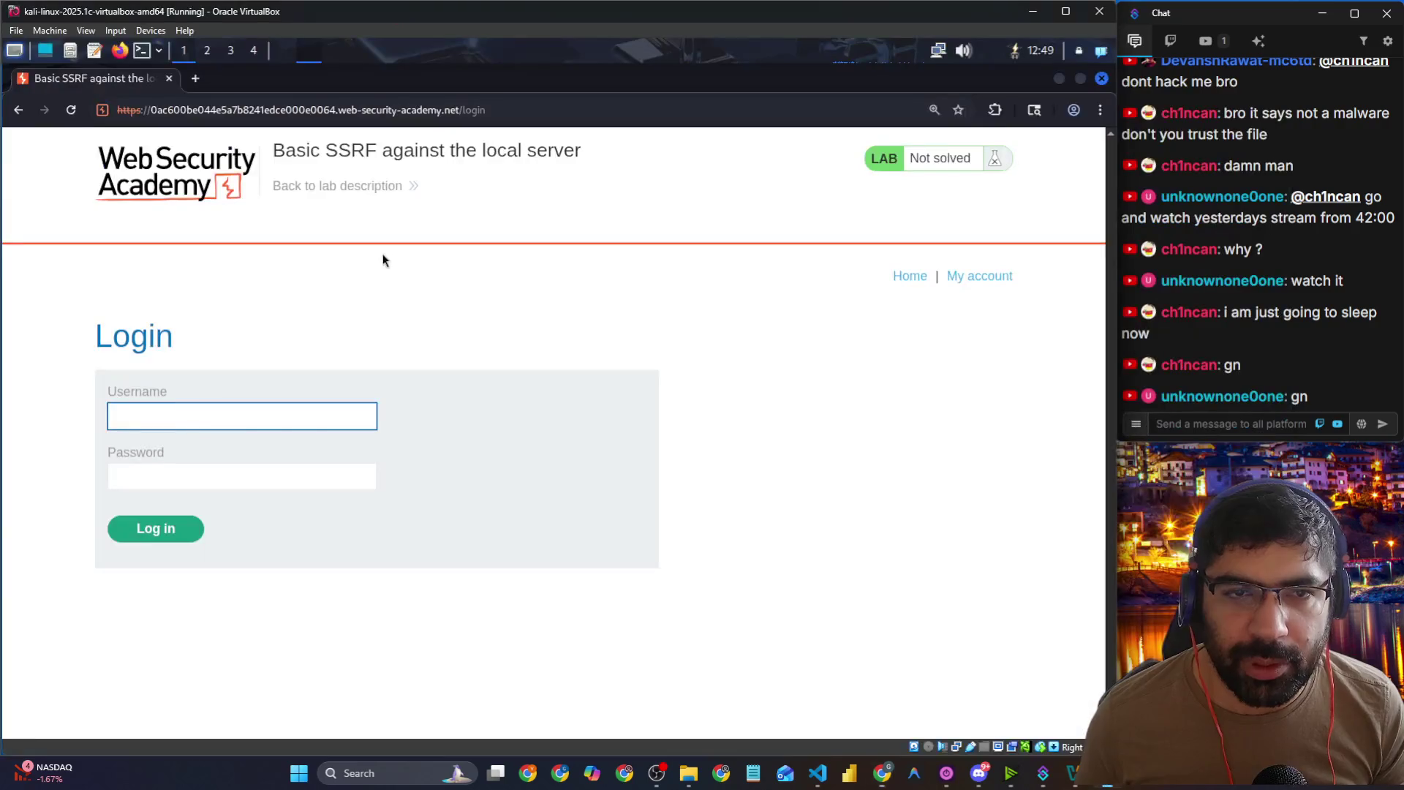
pyautogui.click(249, 410)
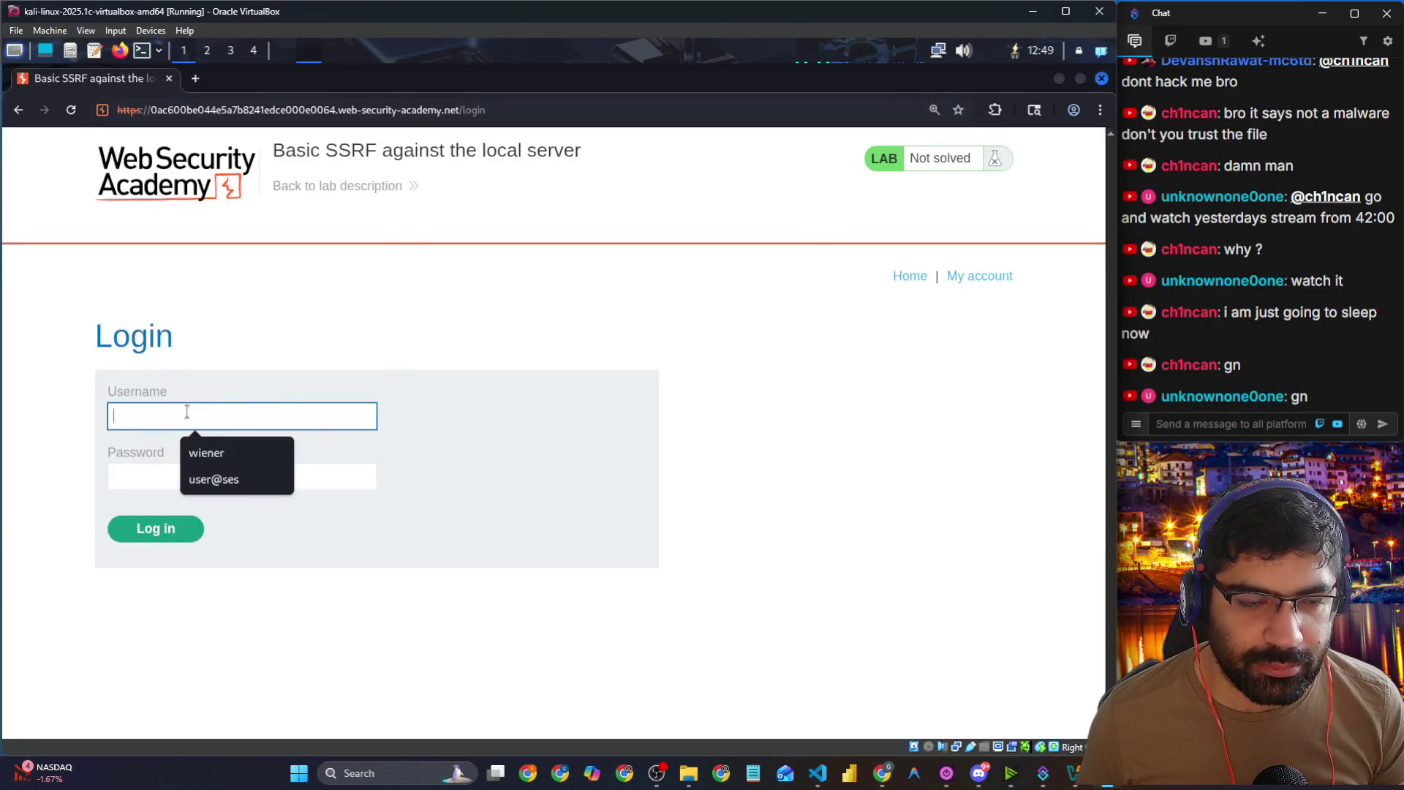
pyautogui.hotkey('alt', 'Tab')
pyautogui.hotkey('alt', 'Tab')
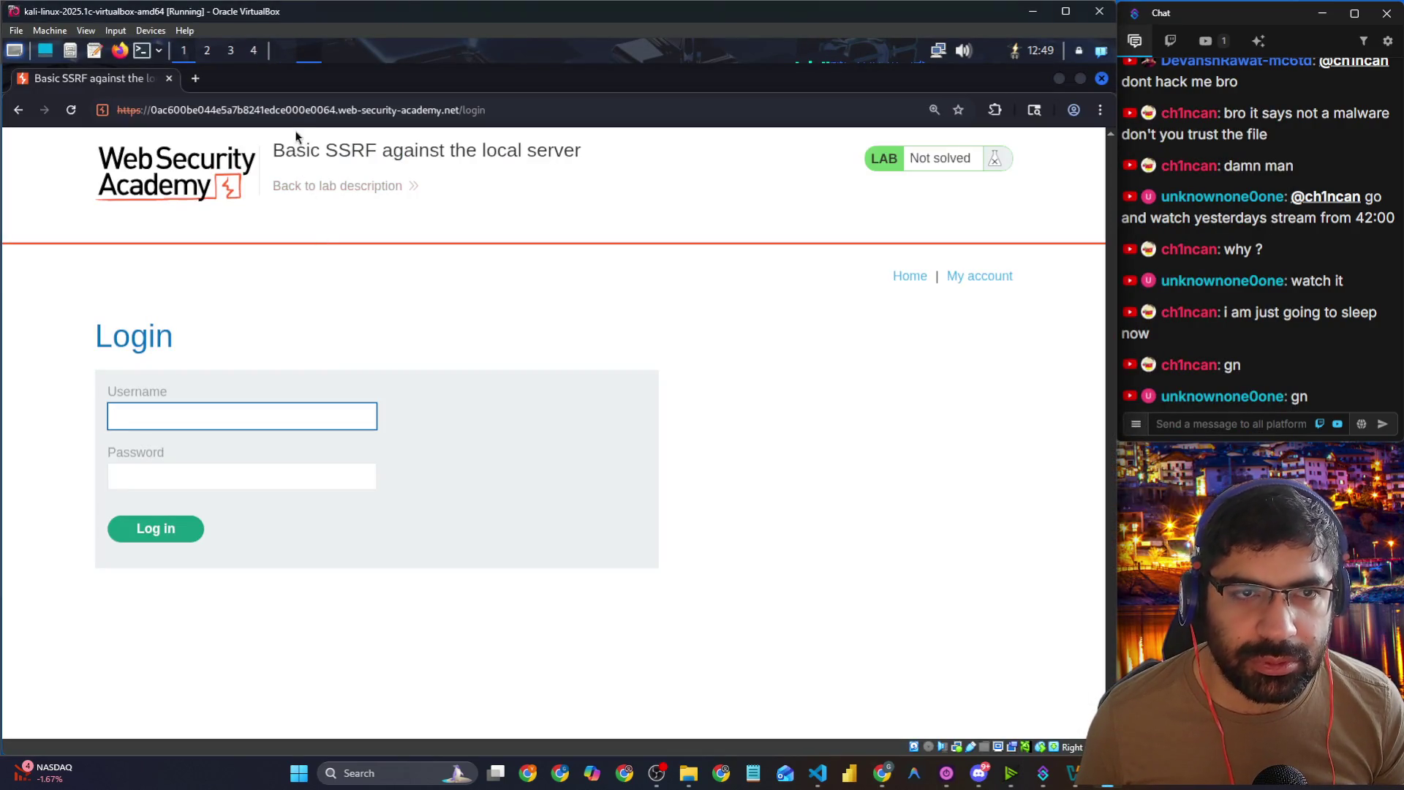
pyautogui.hotkey('alt', 'Tab')
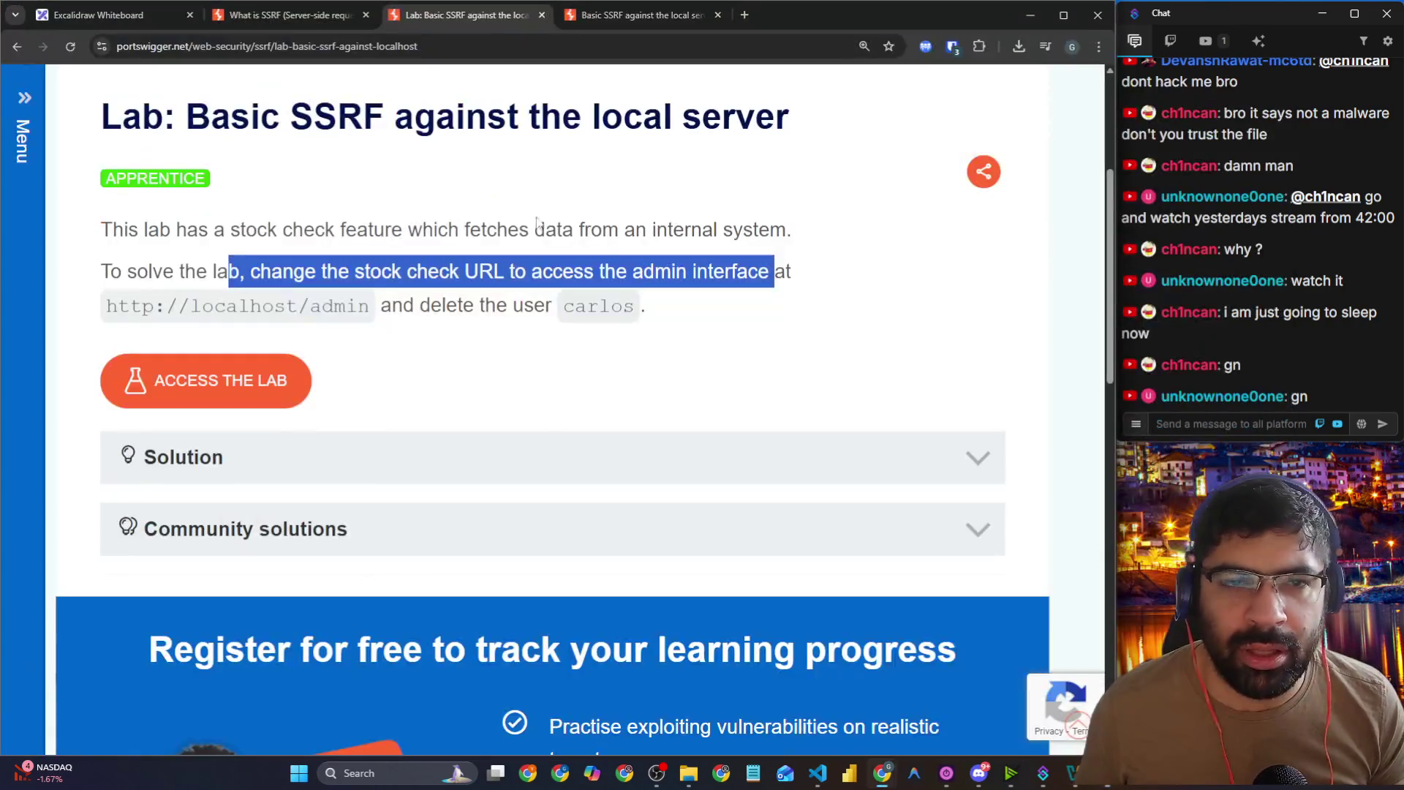
pyautogui.scroll(3, 608, 319)
pyautogui.scroll(-3, 608, 319)
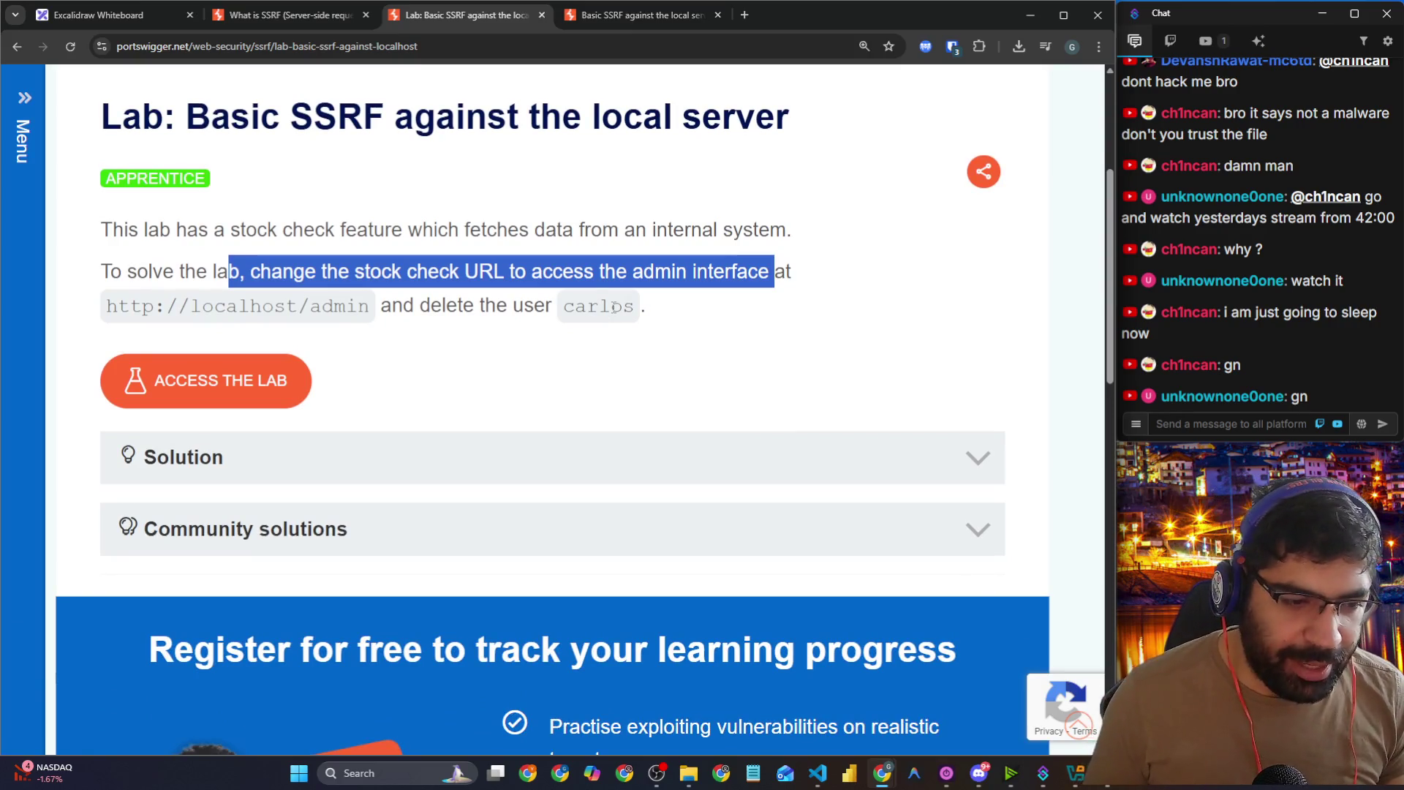
pyautogui.hotkey('alt', 'Tab')
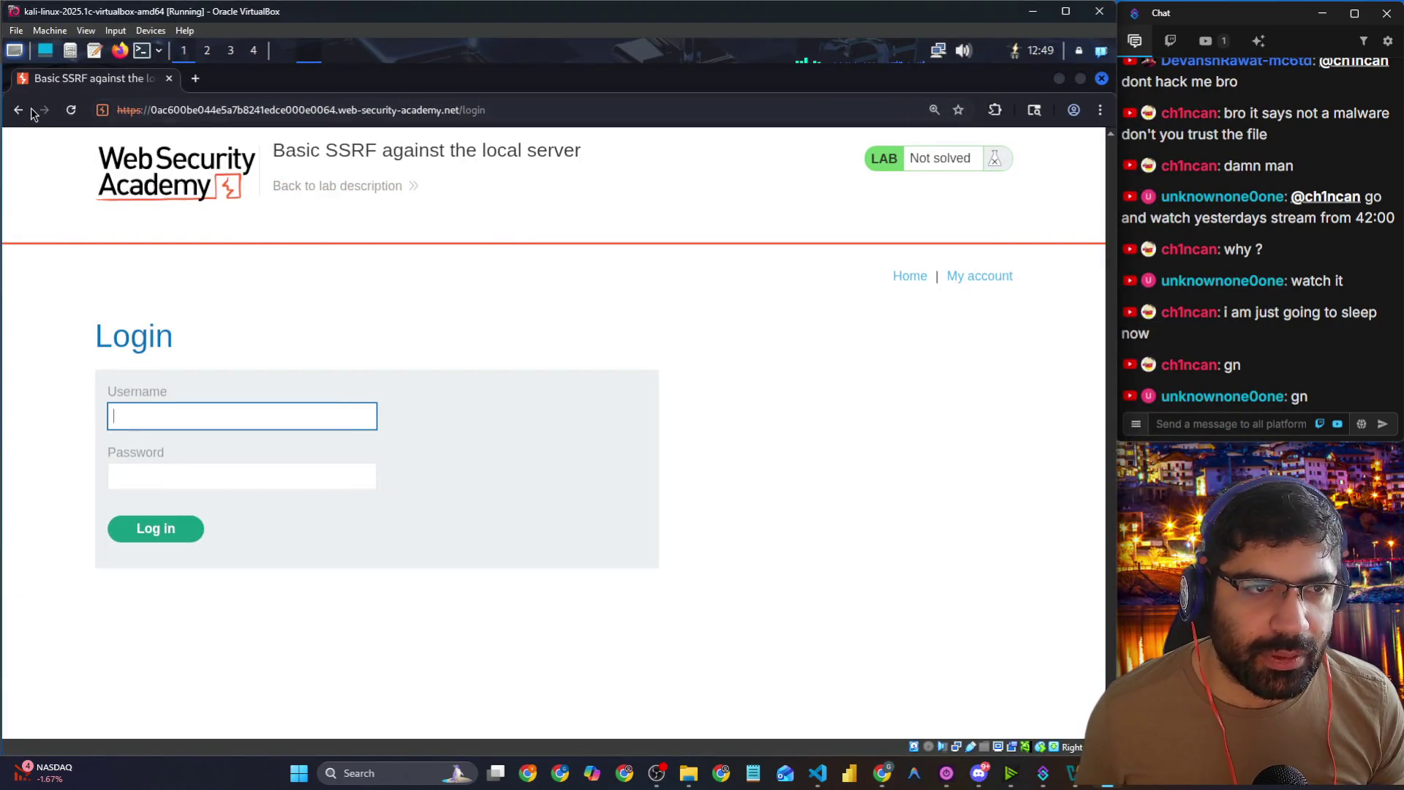
# Step: Open The Bucket of Doom product page from the shop home and zoom it to 150%
pyautogui.click(29, 109)
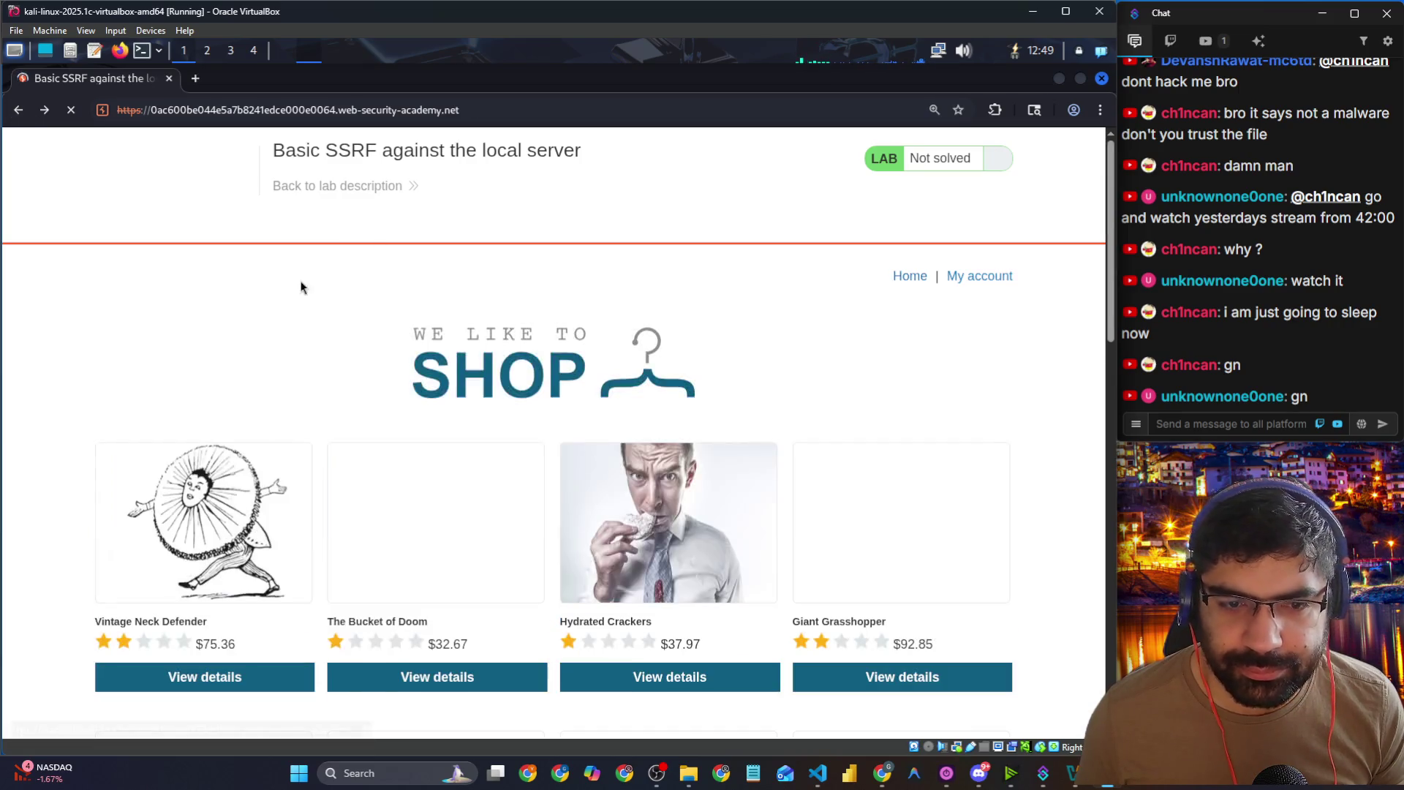
pyautogui.scroll(-6, 361, 287)
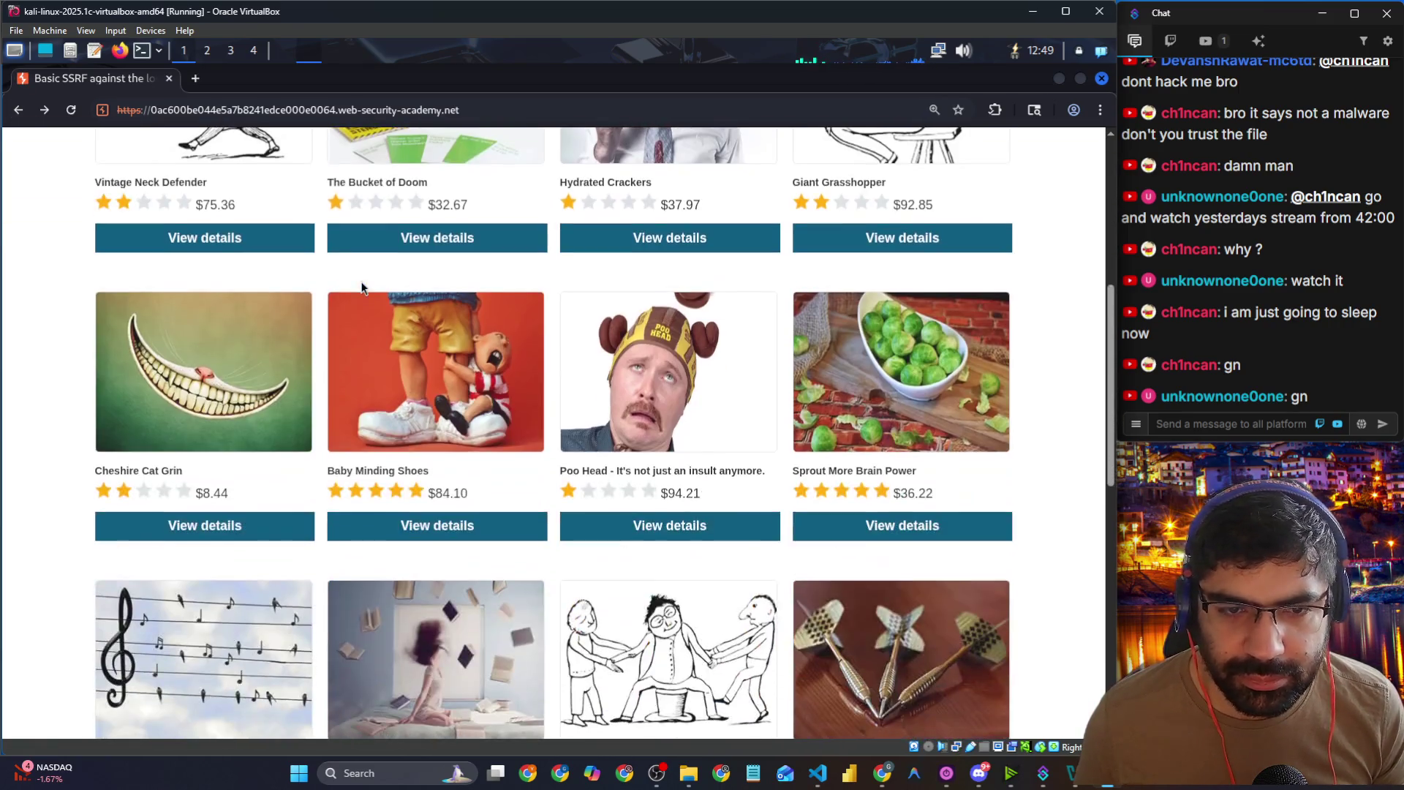
pyautogui.click(422, 247)
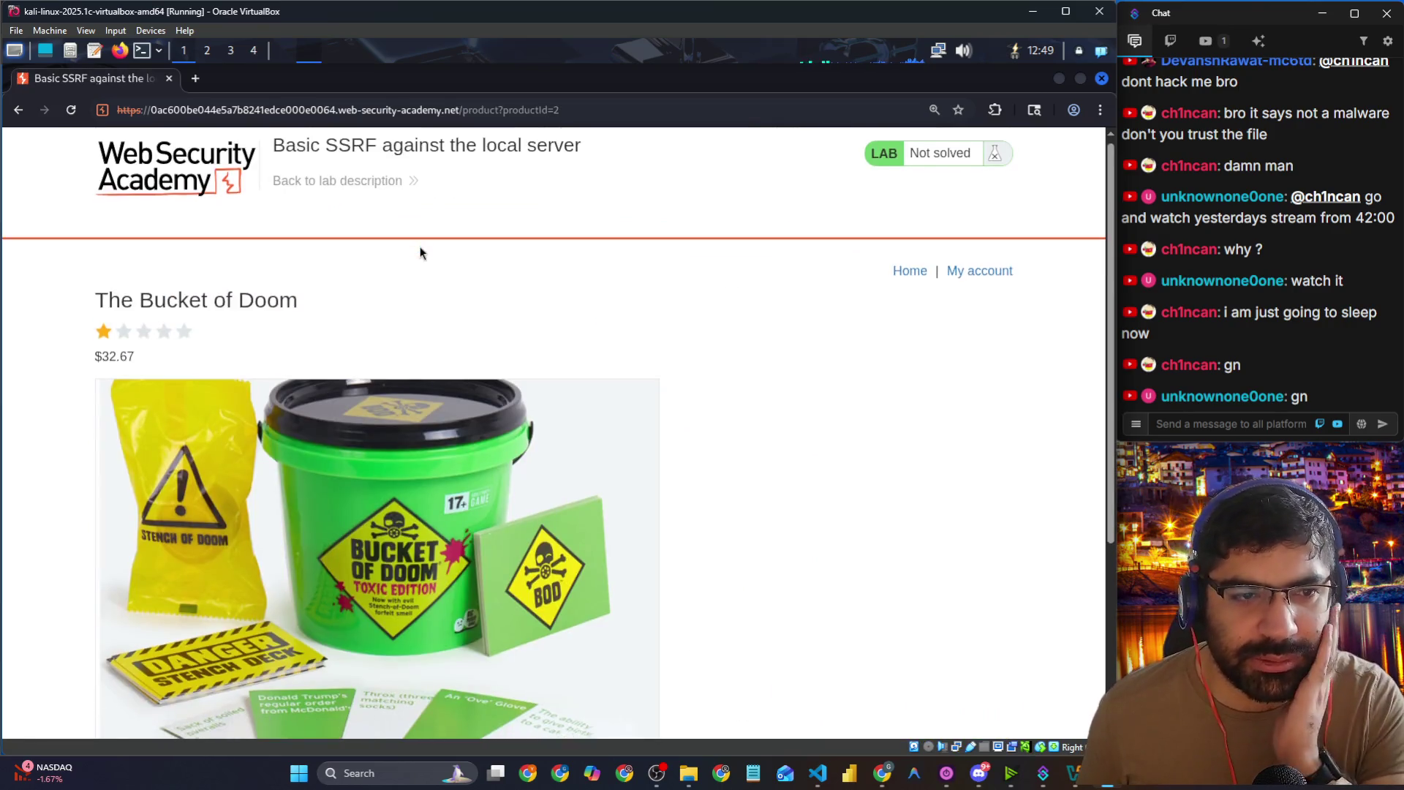
pyautogui.scroll(-4, 421, 253)
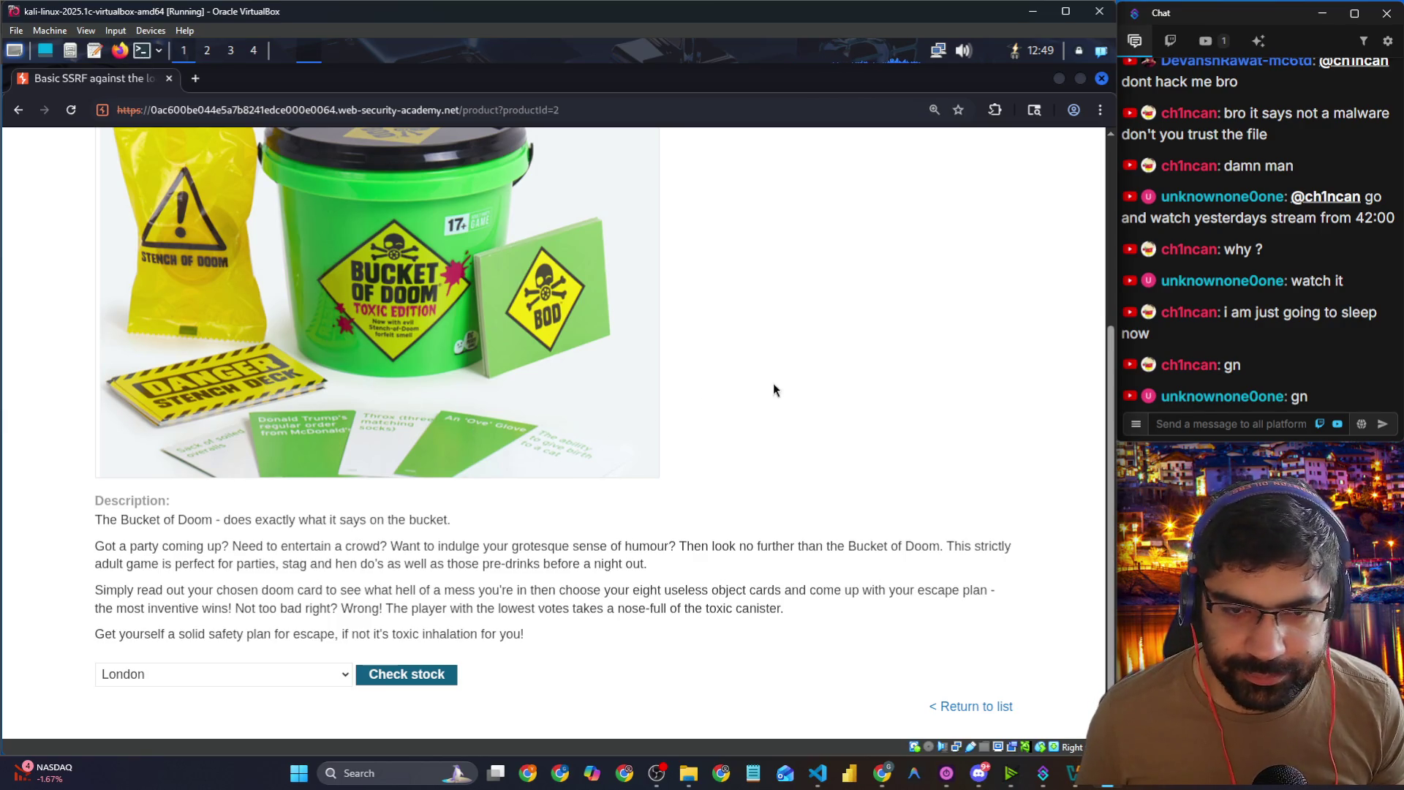
pyautogui.hotkey('ctrl', '+')
pyautogui.hotkey('ctrl', '+')
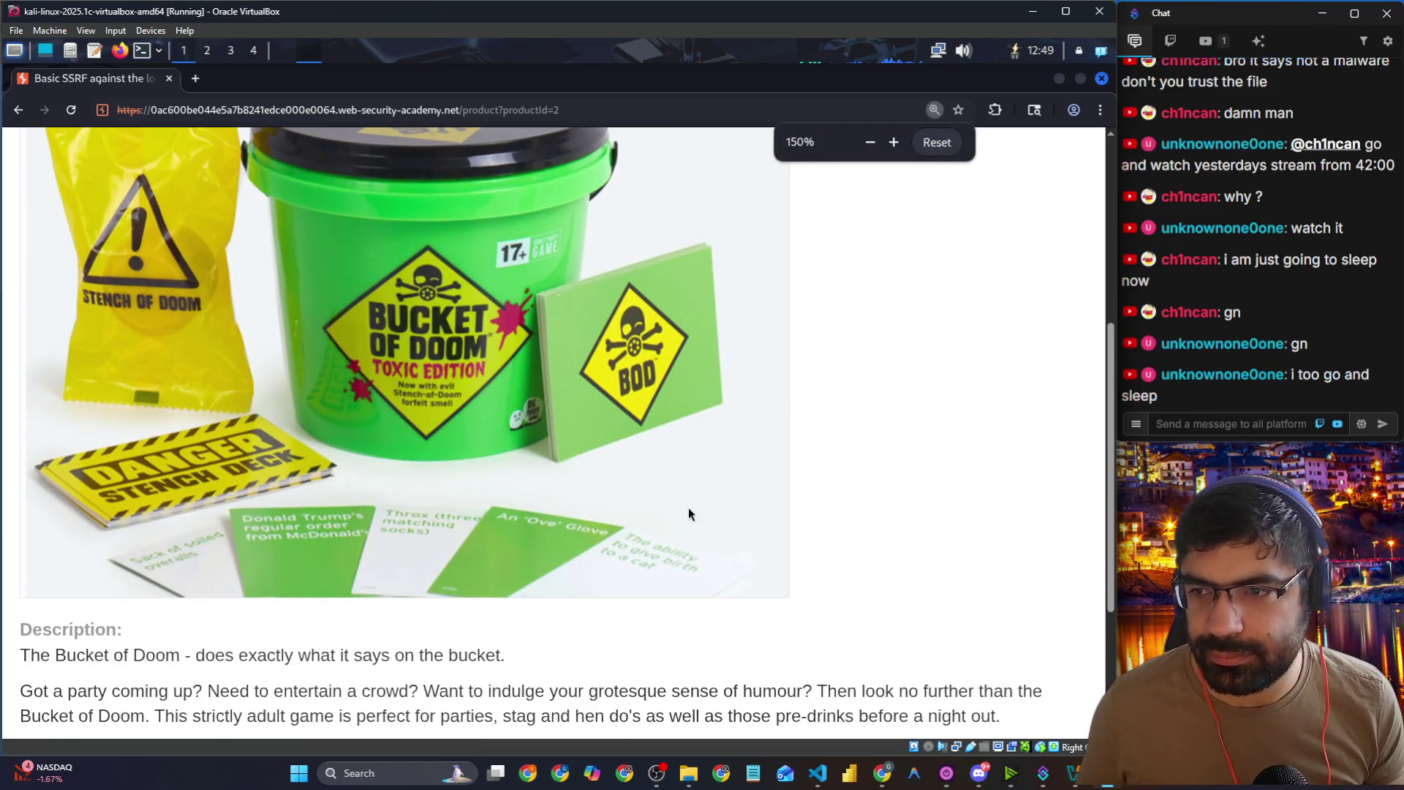
pyautogui.scroll(-3, 727, 512)
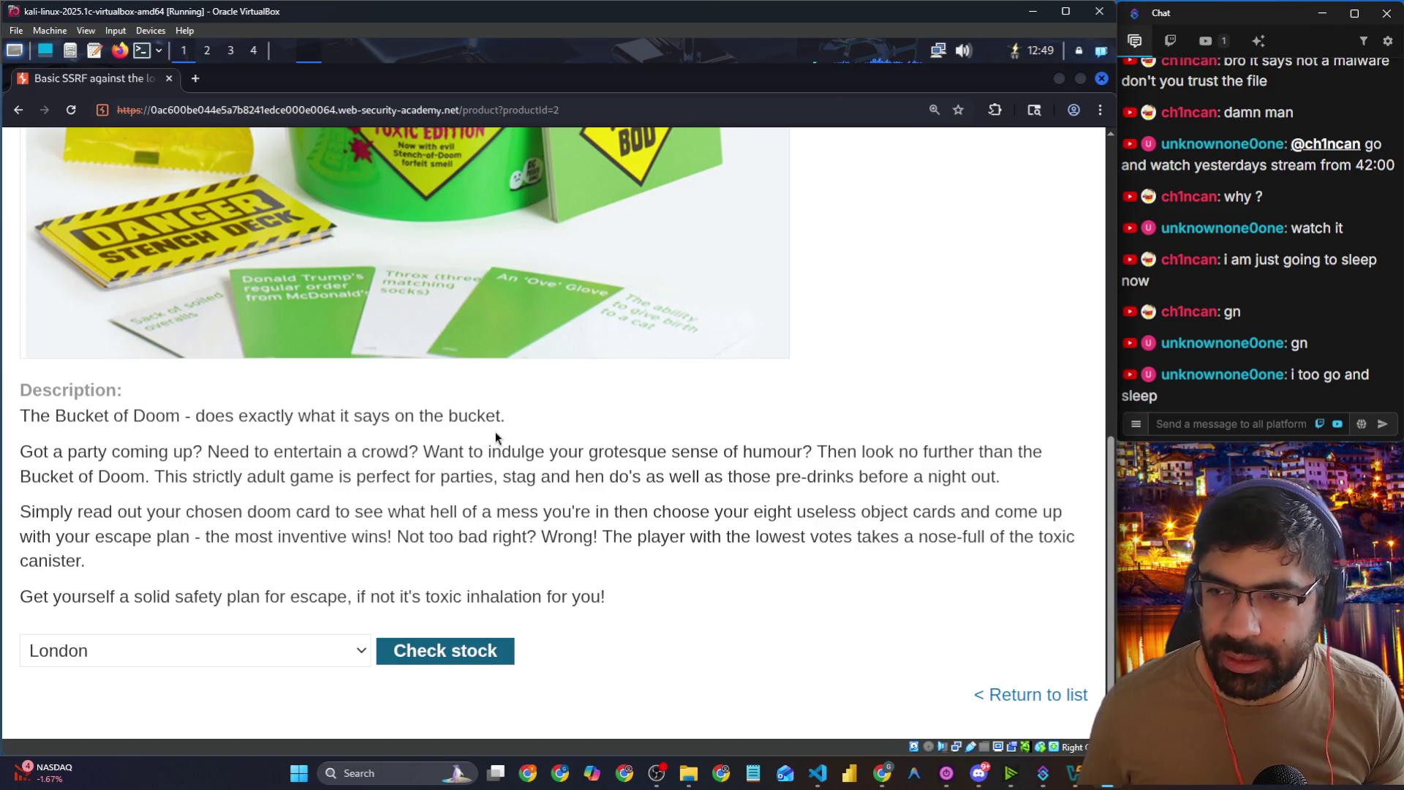
# Step: Turn on Burp's request interception and return to the product page
pyautogui.hotkey('alt', 'Tab')
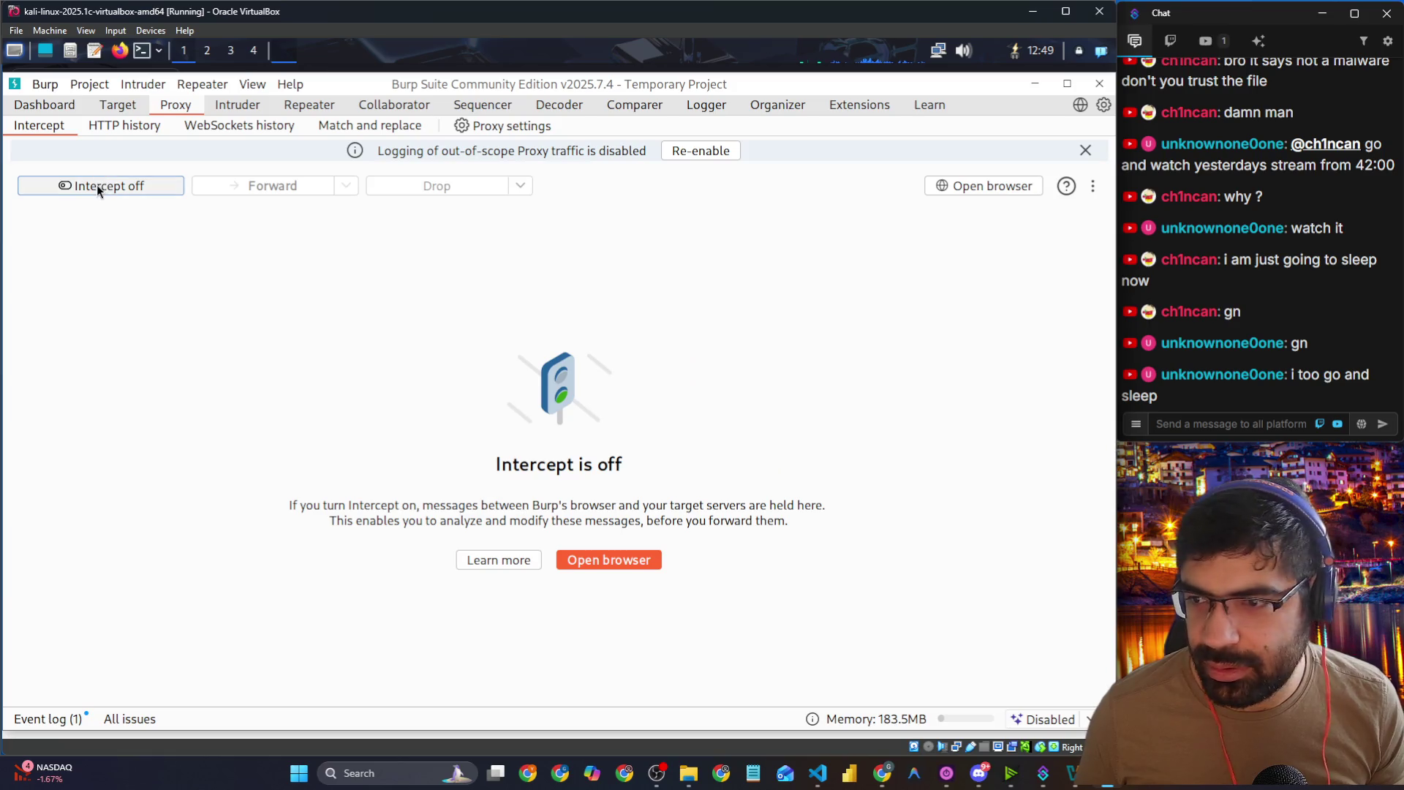
pyautogui.click(98, 187)
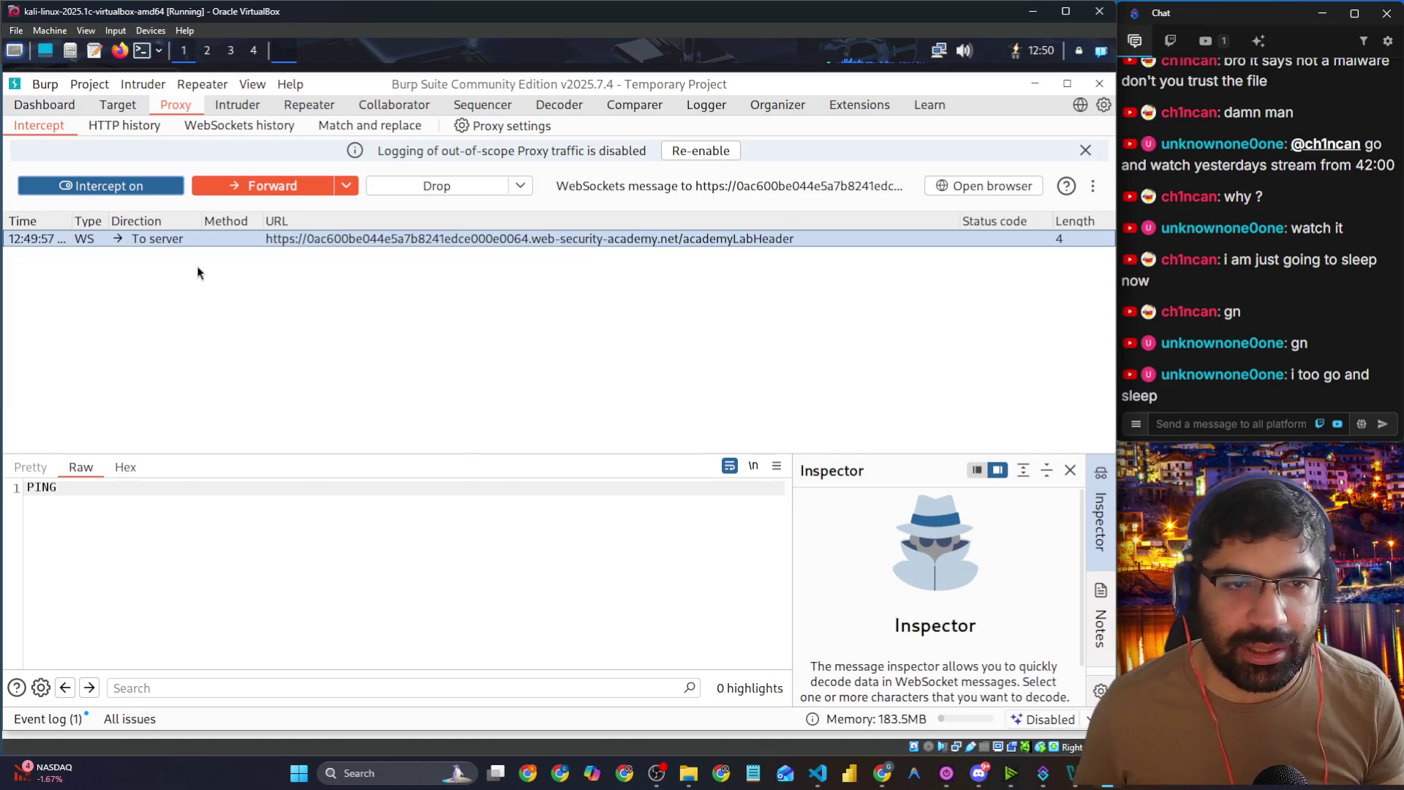
pyautogui.hotkey('alt', 'Tab')
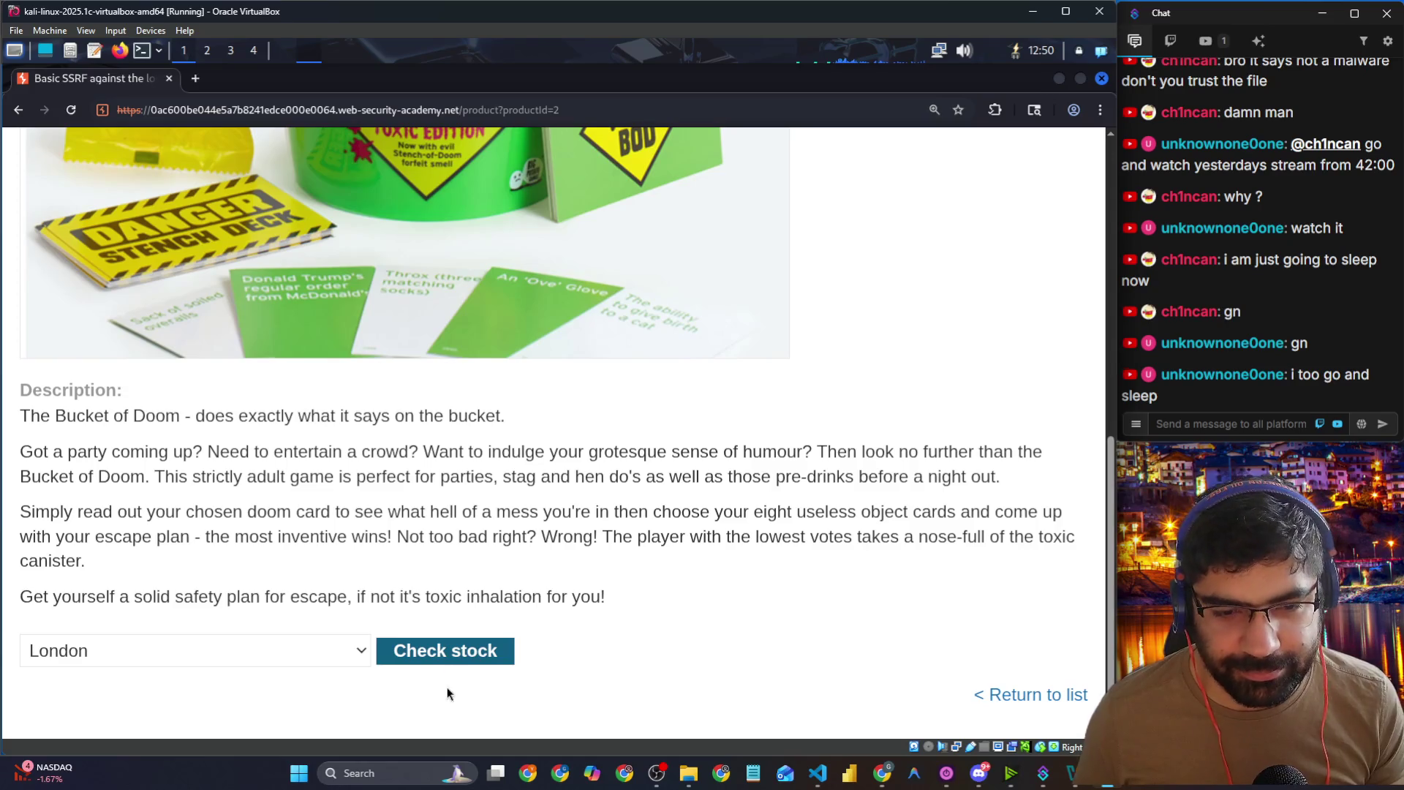
# Step: Trigger a stock check and send the captured POST /product/stock request to Repeater
pyautogui.click(461, 651)
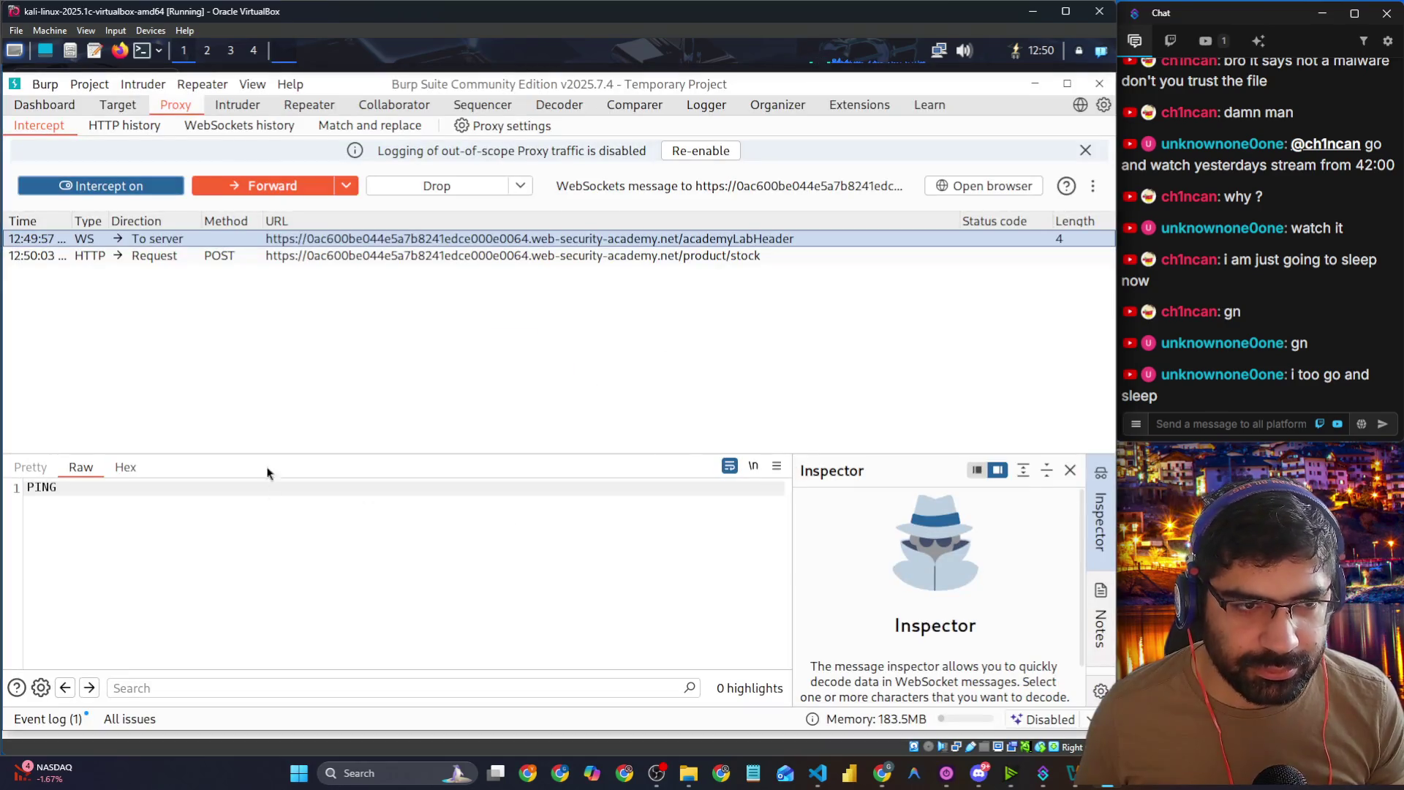
pyautogui.click(284, 257)
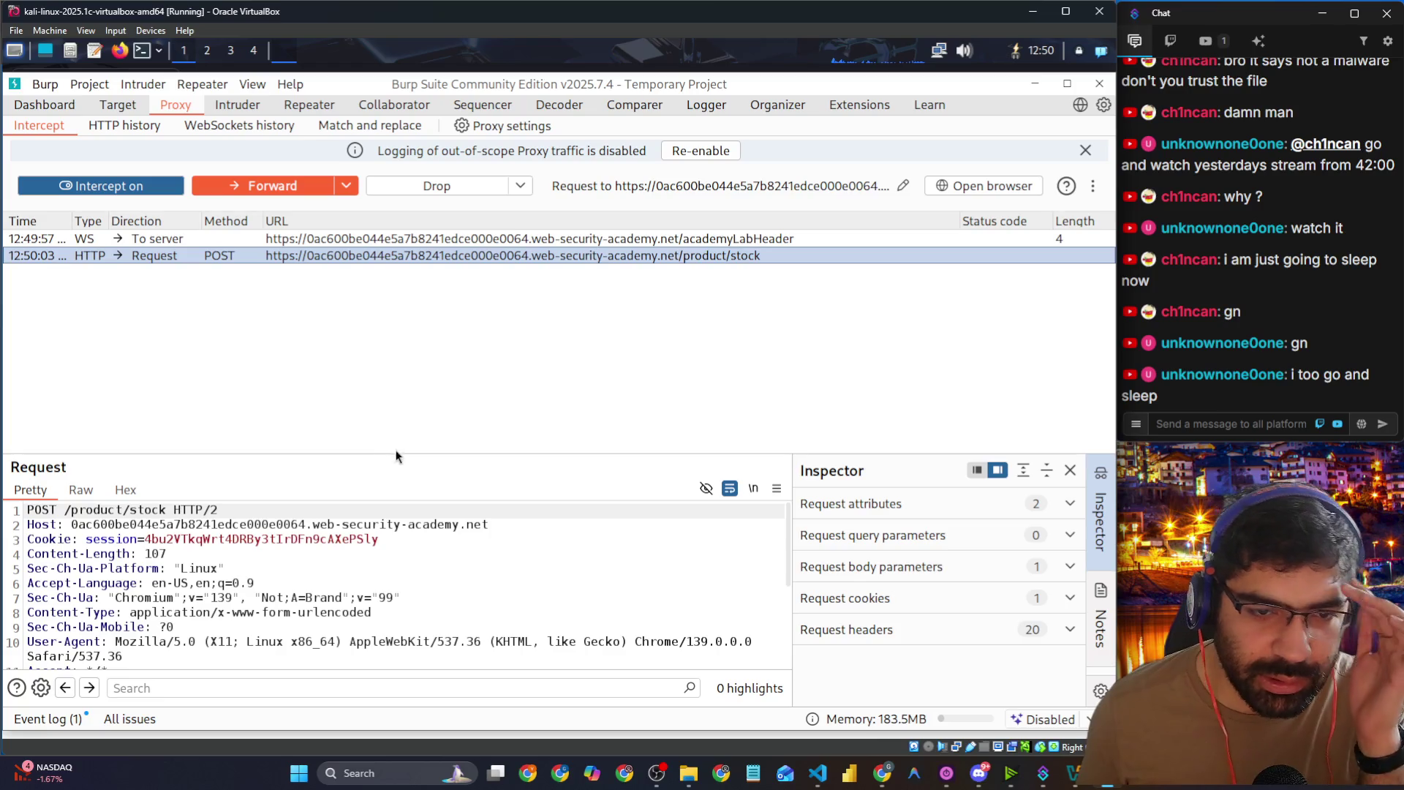
pyautogui.moveTo(396, 457); pyautogui.dragTo(406, 234)
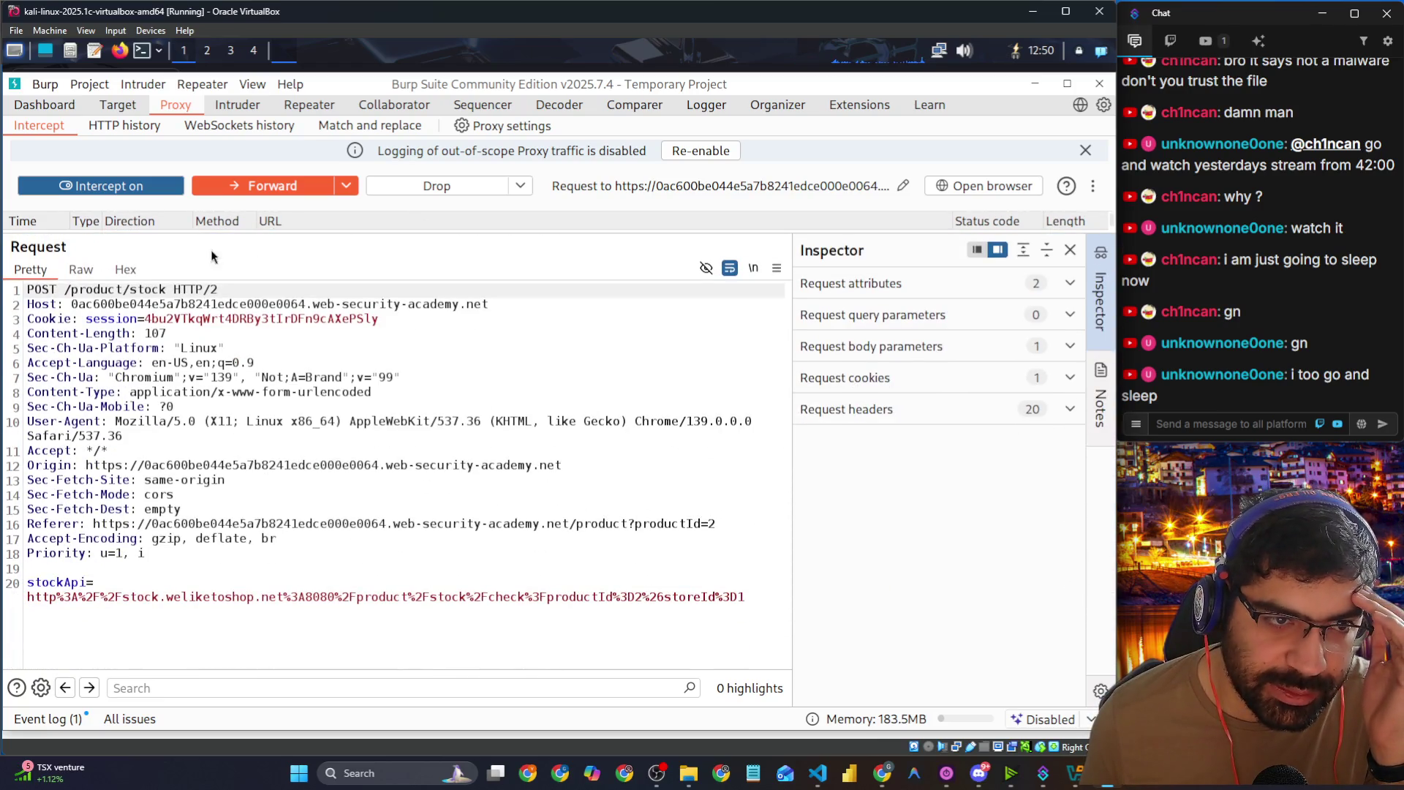
pyautogui.moveTo(213, 228); pyautogui.dragTo(176, 319)
pyautogui.rightClick(146, 258)
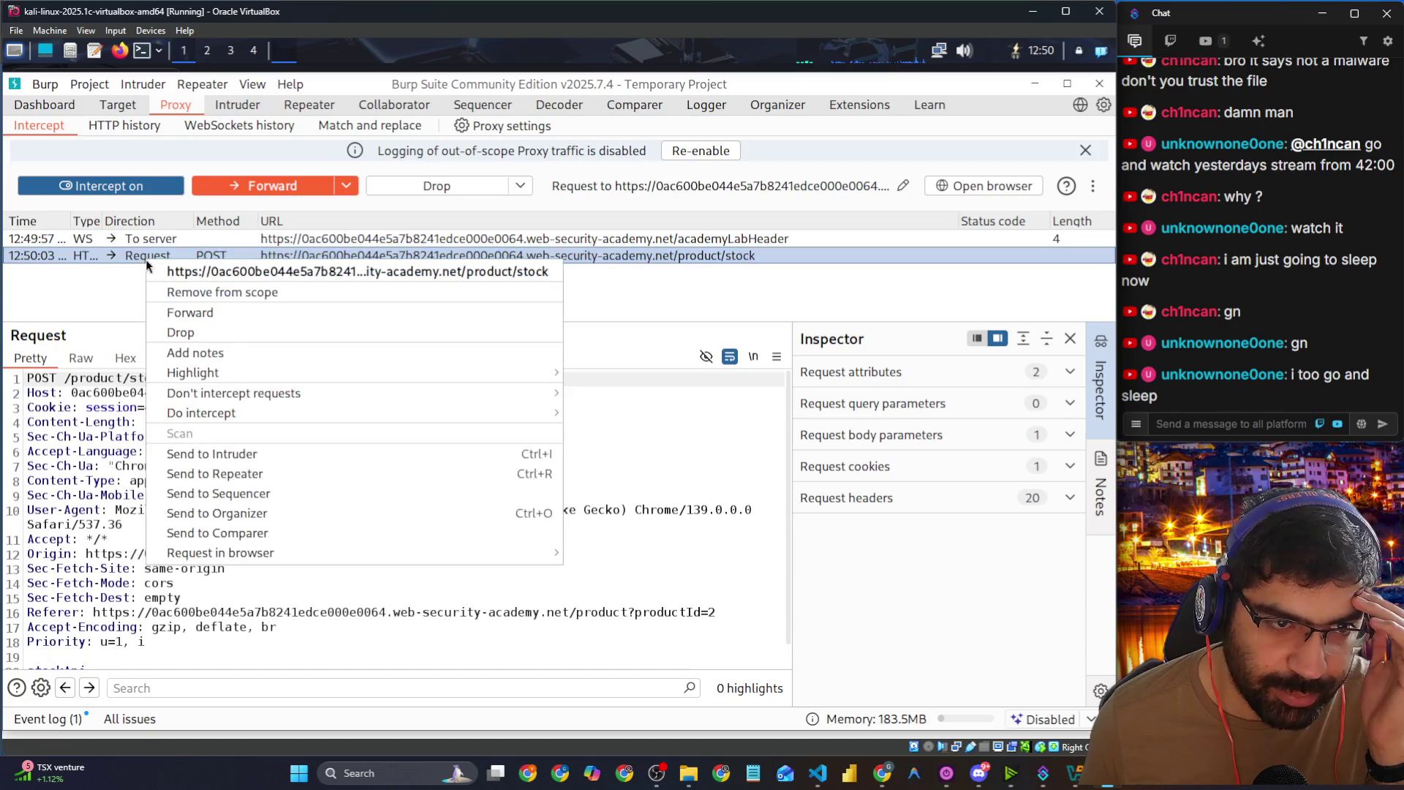
pyautogui.click(255, 472)
# Step: Inspect the request's stockApi URL, then forward the request to the server
pyautogui.click(159, 494)
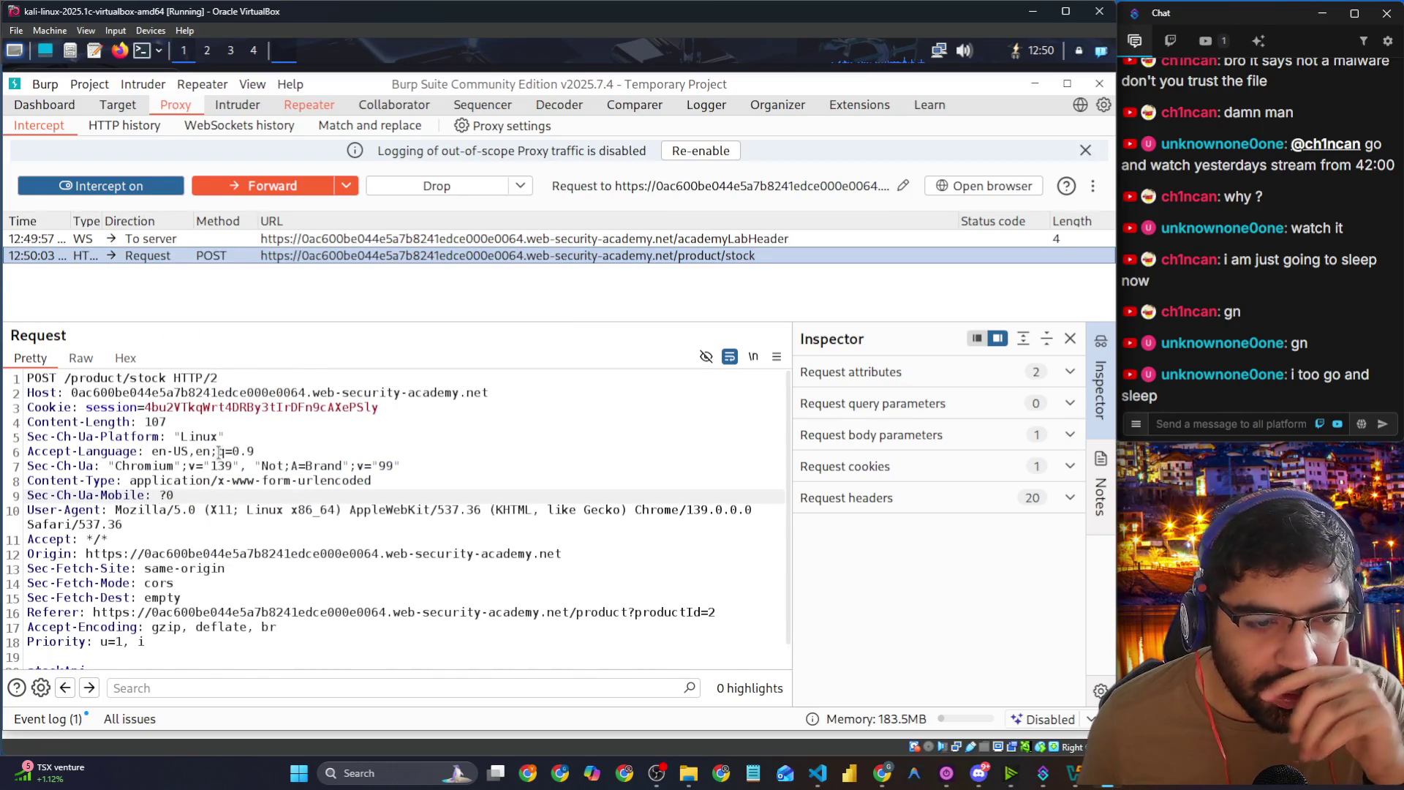
pyautogui.scroll(-1, 214, 467)
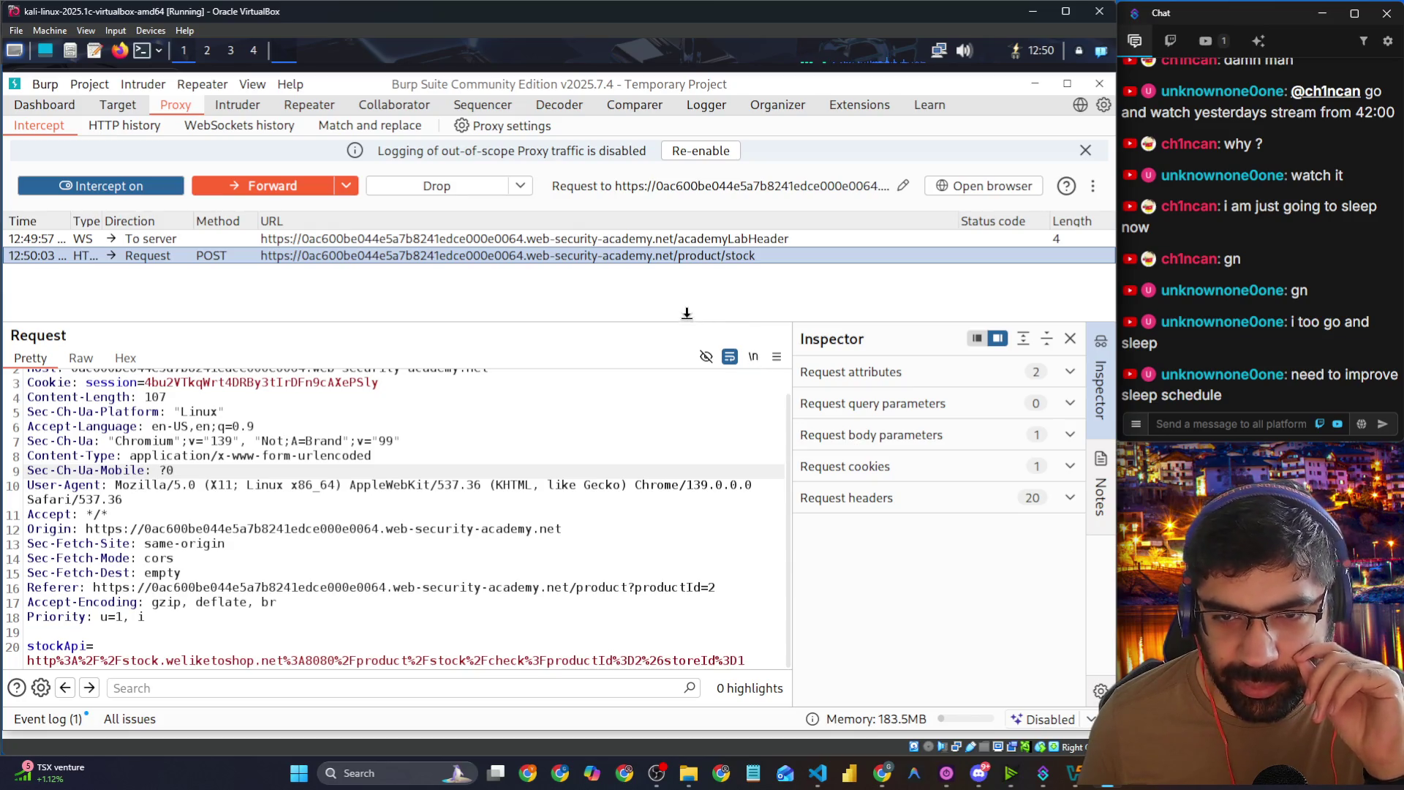
pyautogui.moveTo(687, 313); pyautogui.dragTo(687, 225)
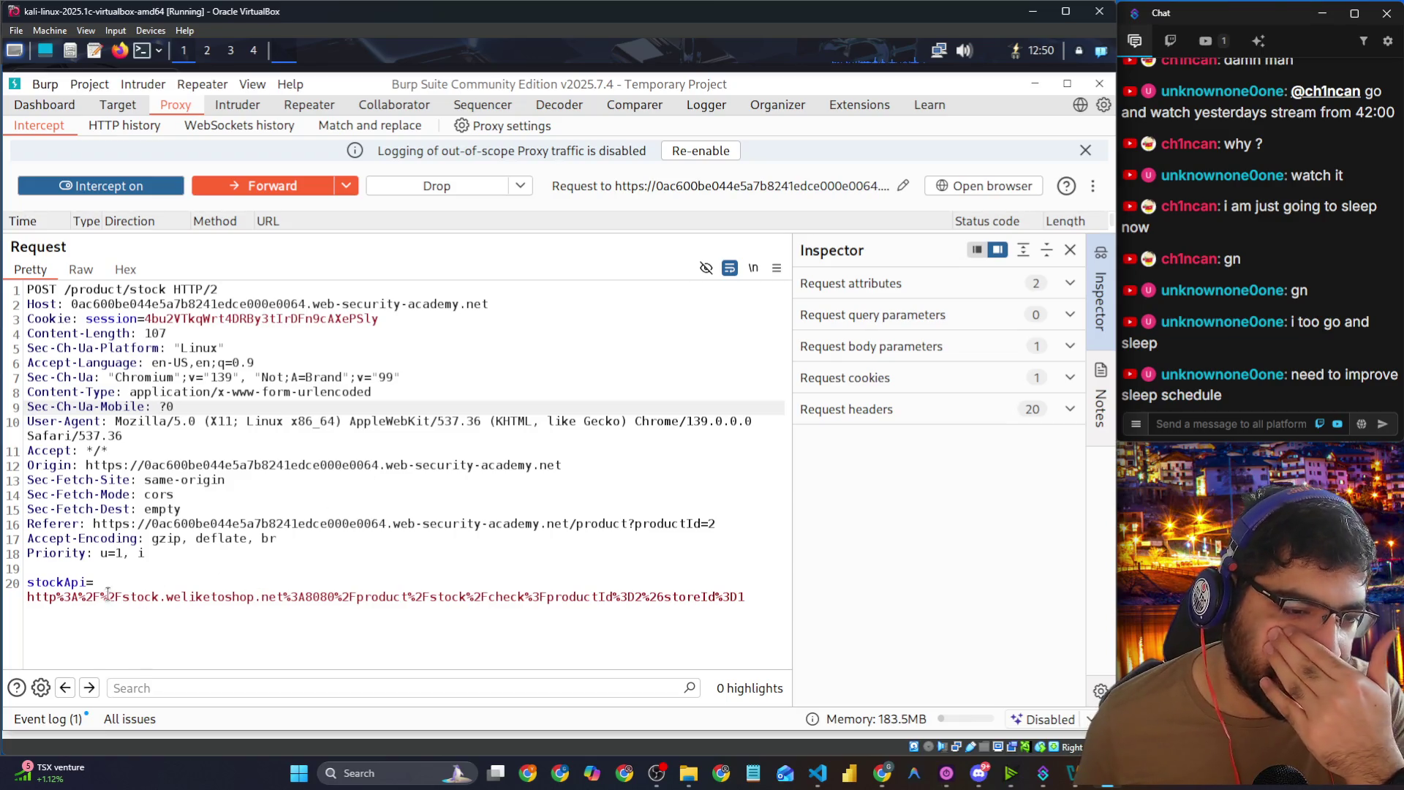
pyautogui.moveTo(215, 585); pyautogui.dragTo(680, 598)
pyautogui.click(752, 598)
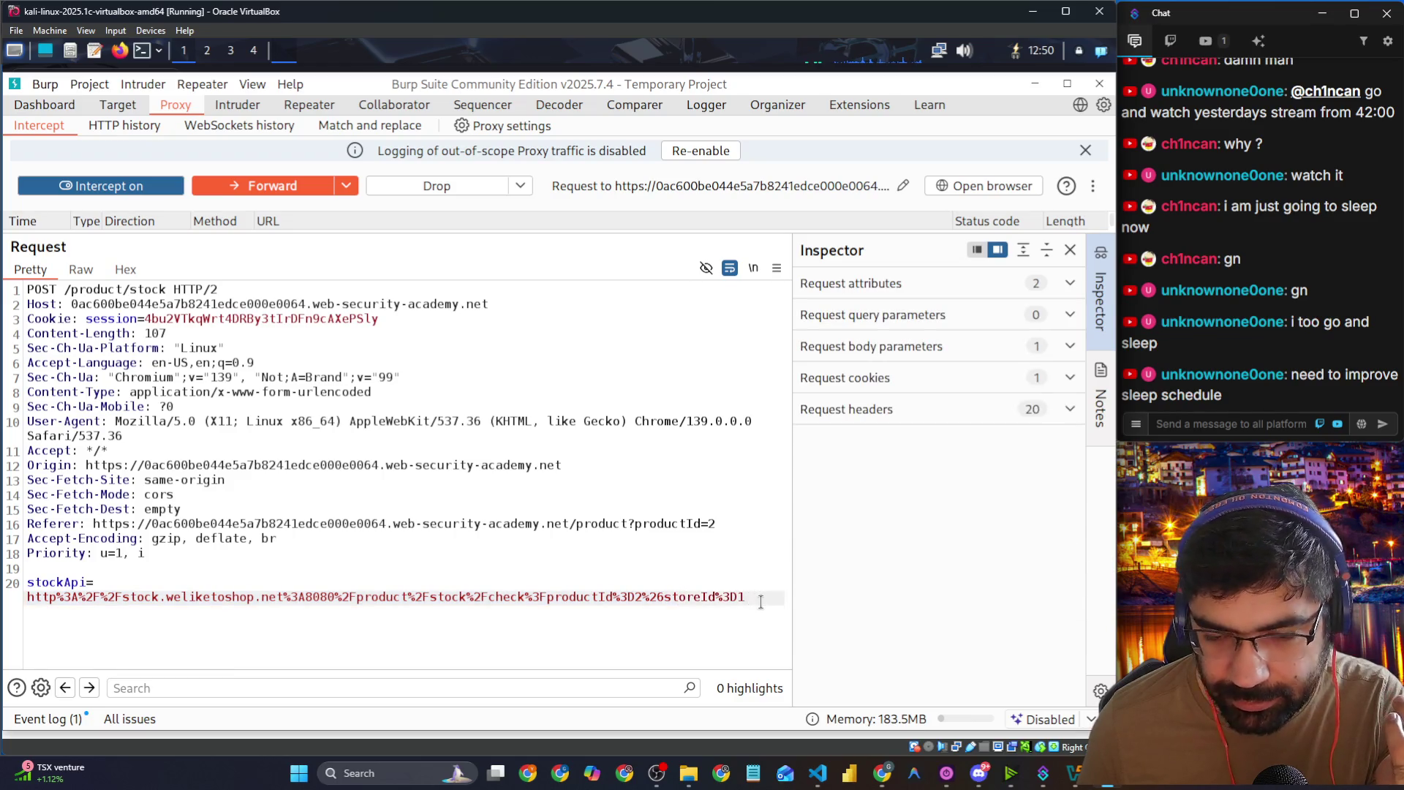
pyautogui.click(248, 183)
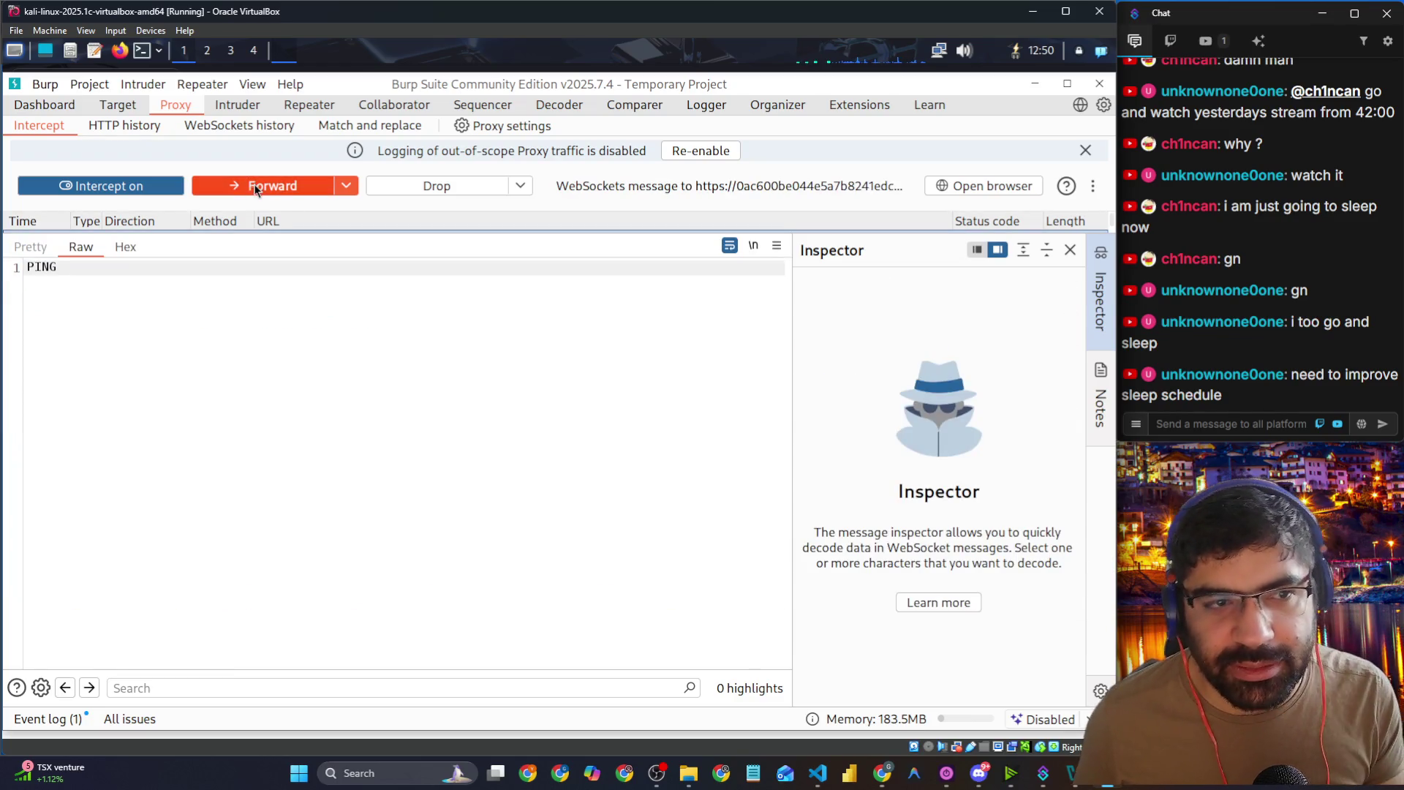
pyautogui.hotkey('alt', 'Tab')
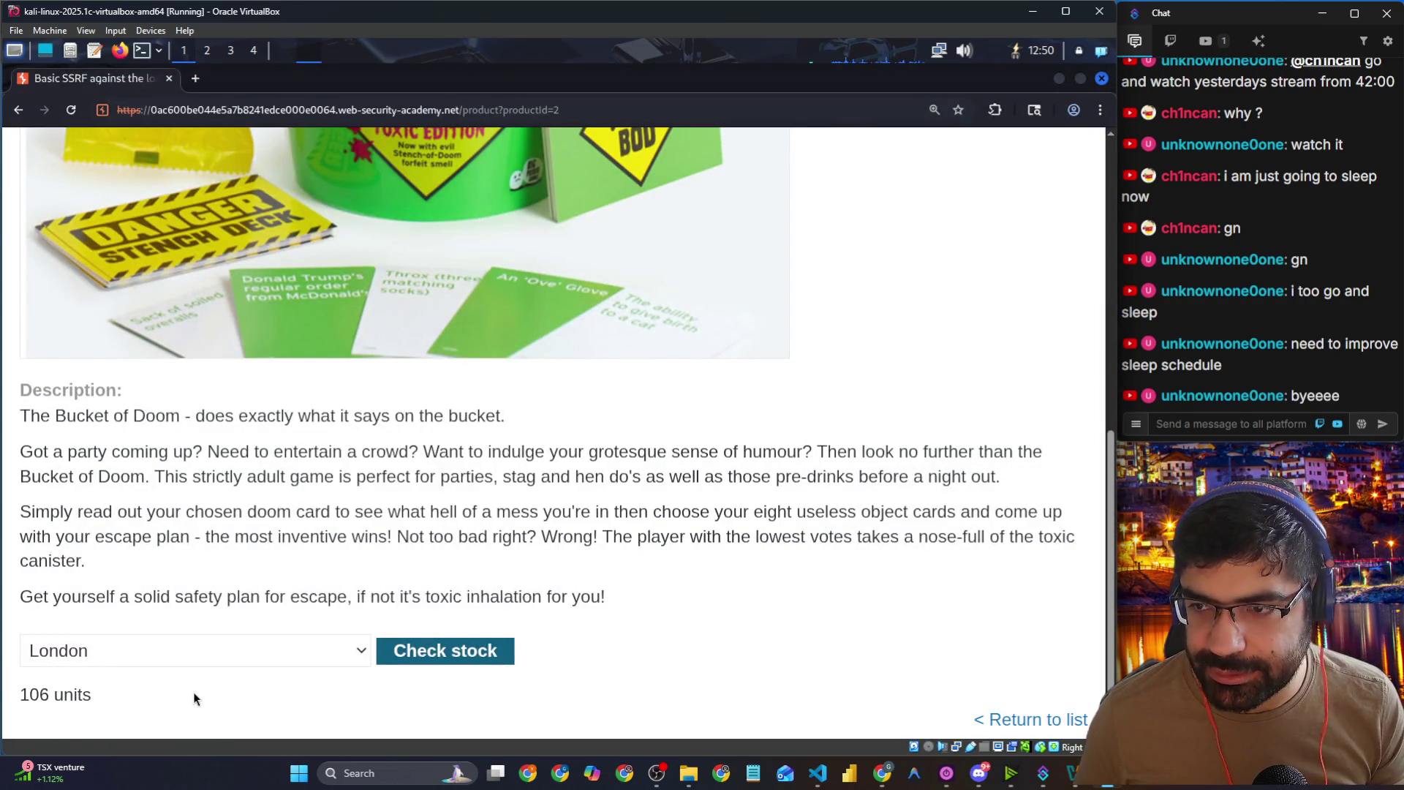
pyautogui.hotkey('alt', 'Tab')
pyautogui.hotkey('alt', 'Tab')
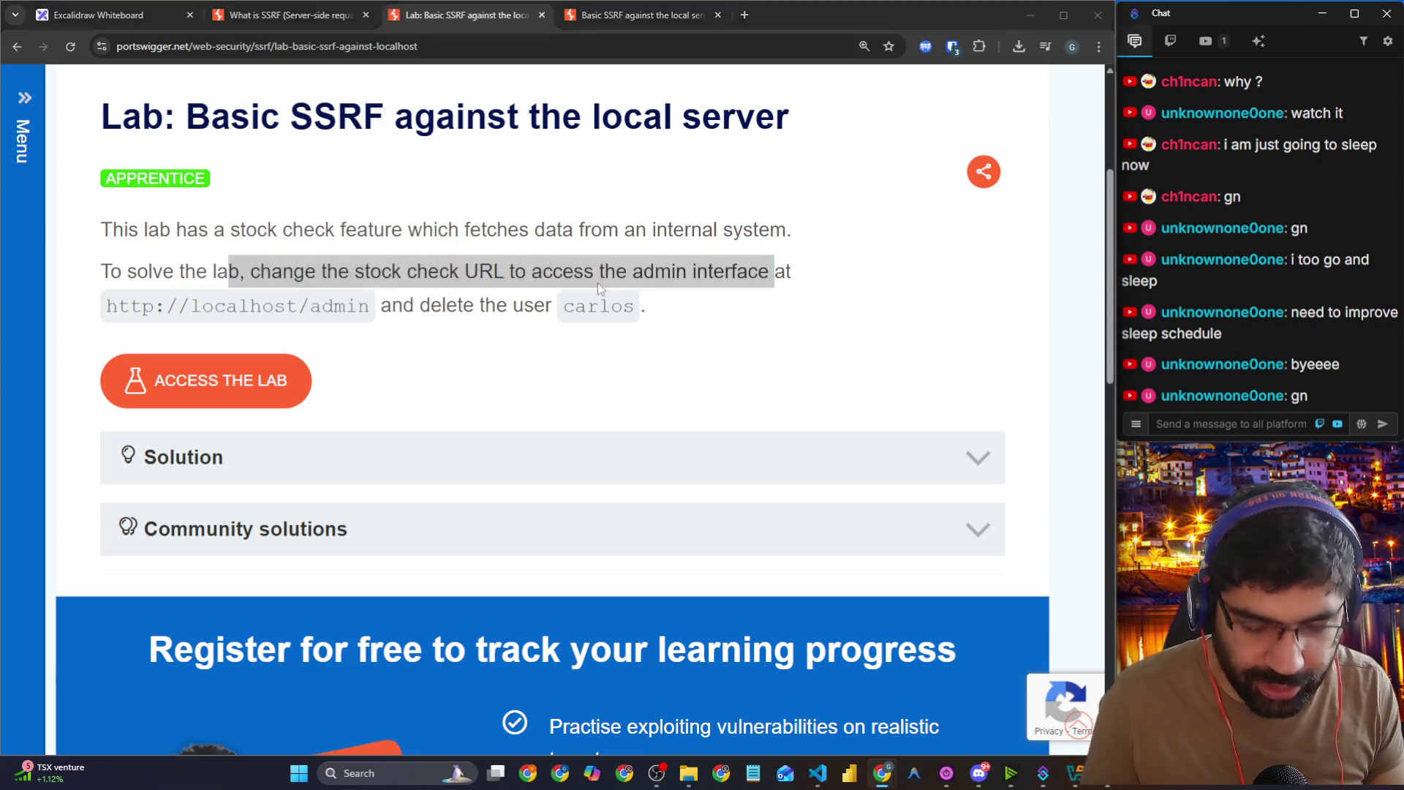
pyautogui.hotkey('alt', 'Tab')
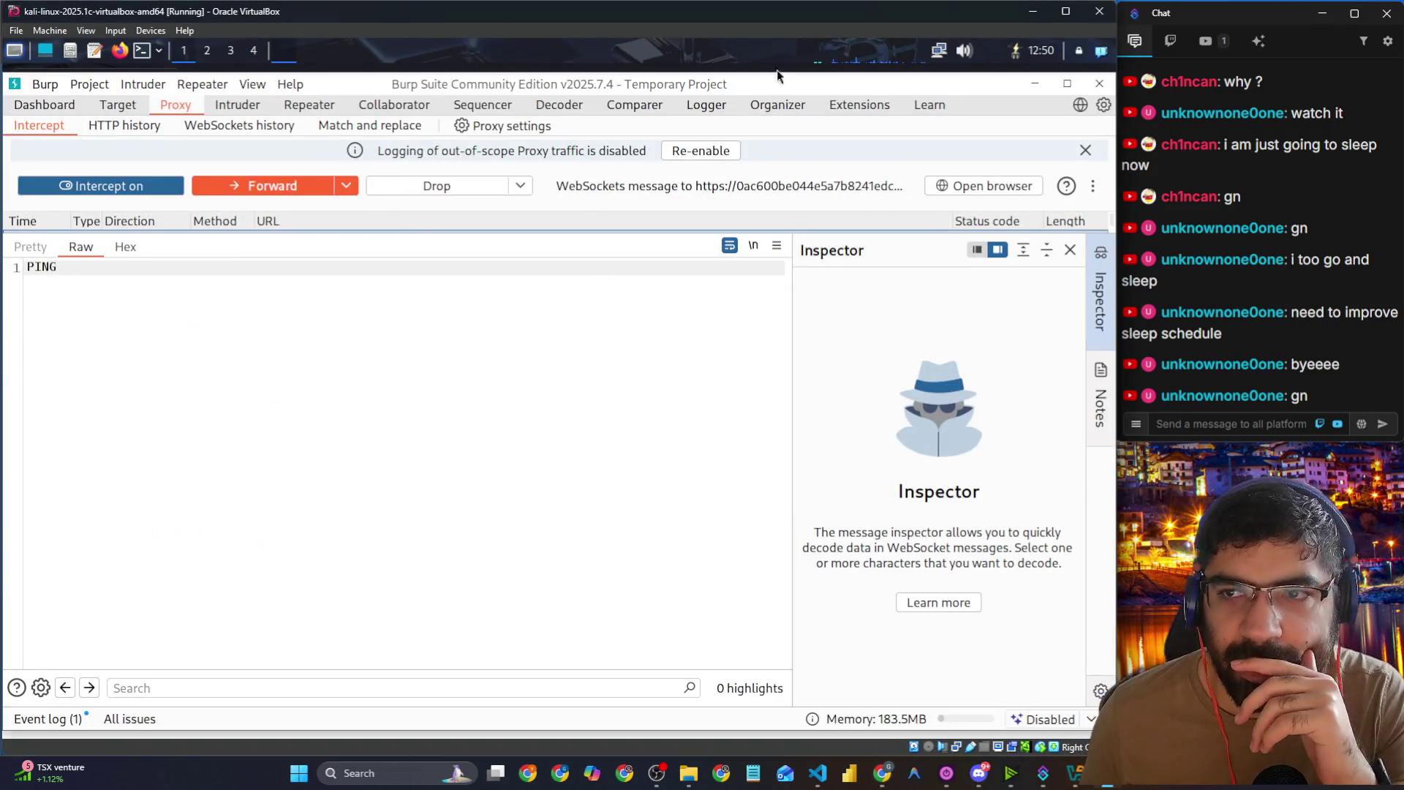
pyautogui.hotkey('alt', 'Tab')
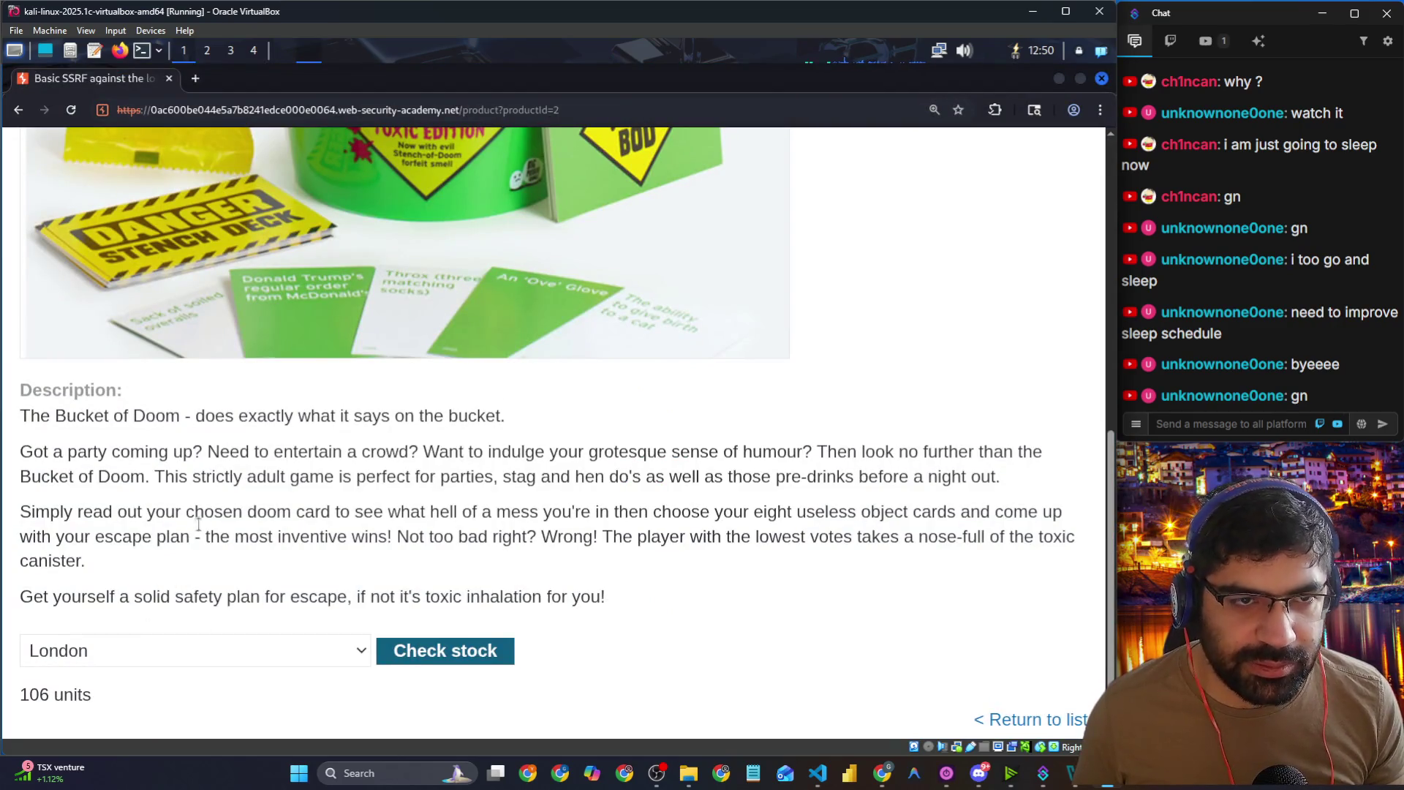
pyautogui.hotkey('alt', 'Tab')
# Step: In Repeater, overwrite the stockApi value with the localhost admin URL
pyautogui.click(307, 105)
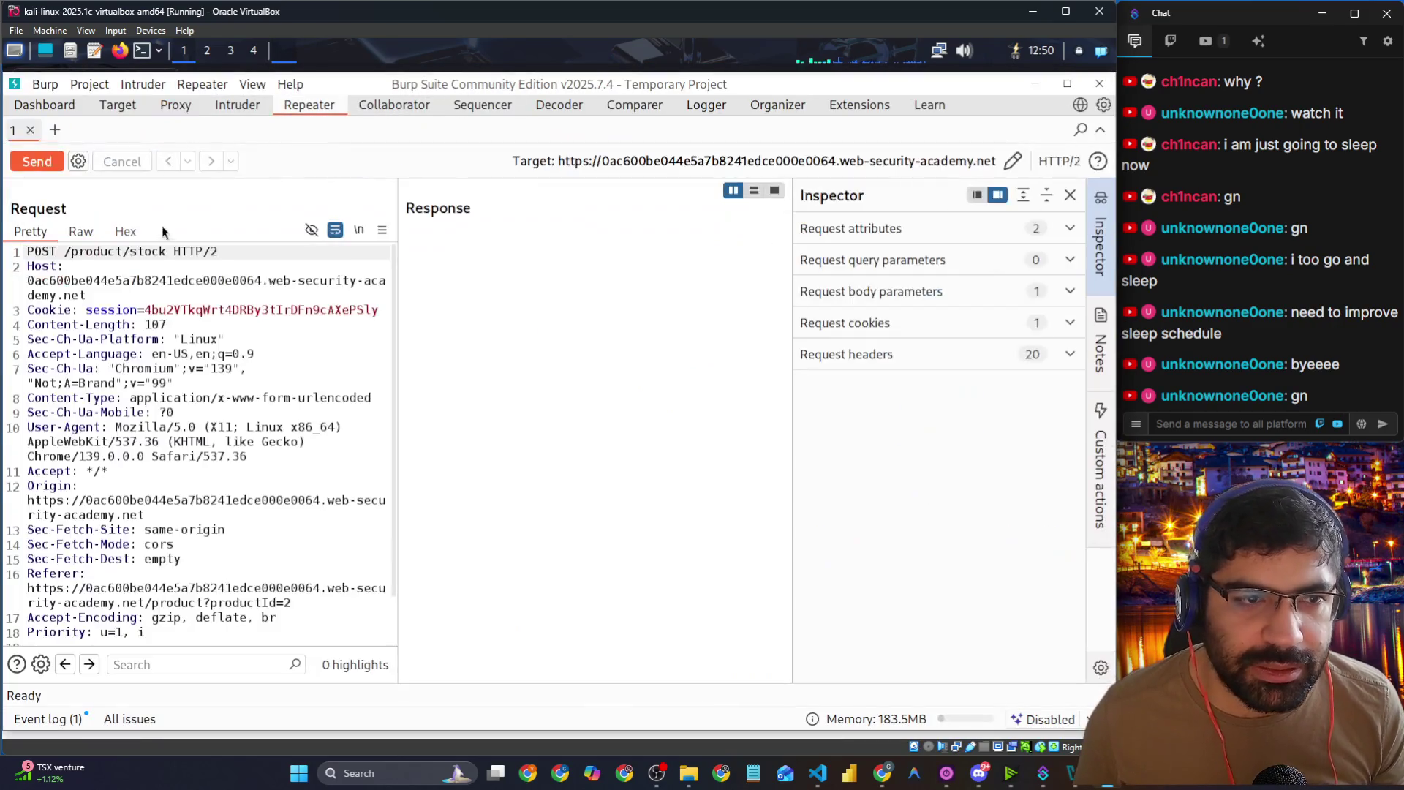
pyautogui.scroll(-2, 250, 408)
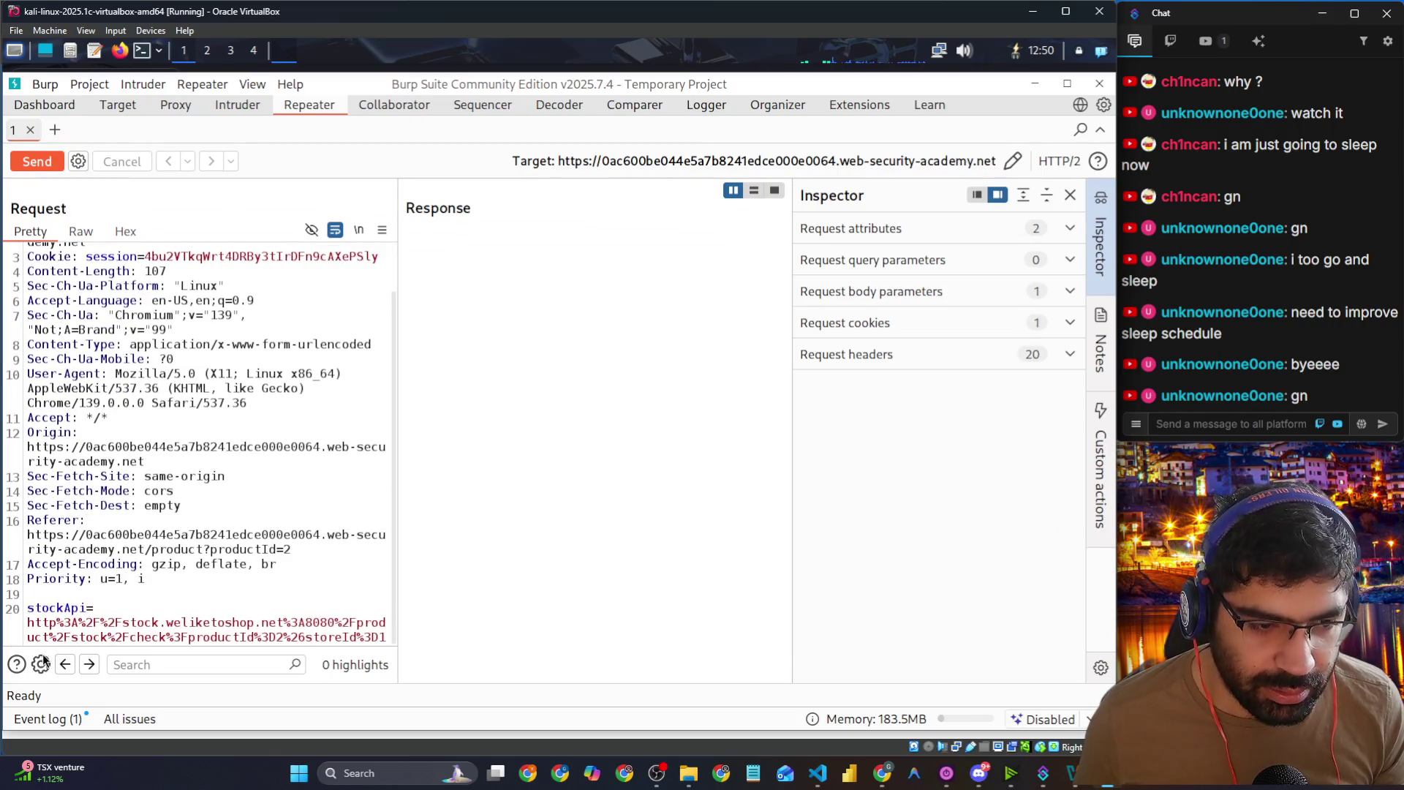
pyautogui.moveTo(384, 634)
pyautogui.mouseDown()
pyautogui.moveTo(220, 629)
pyautogui.moveTo(151, 610)
pyautogui.mouseUp()
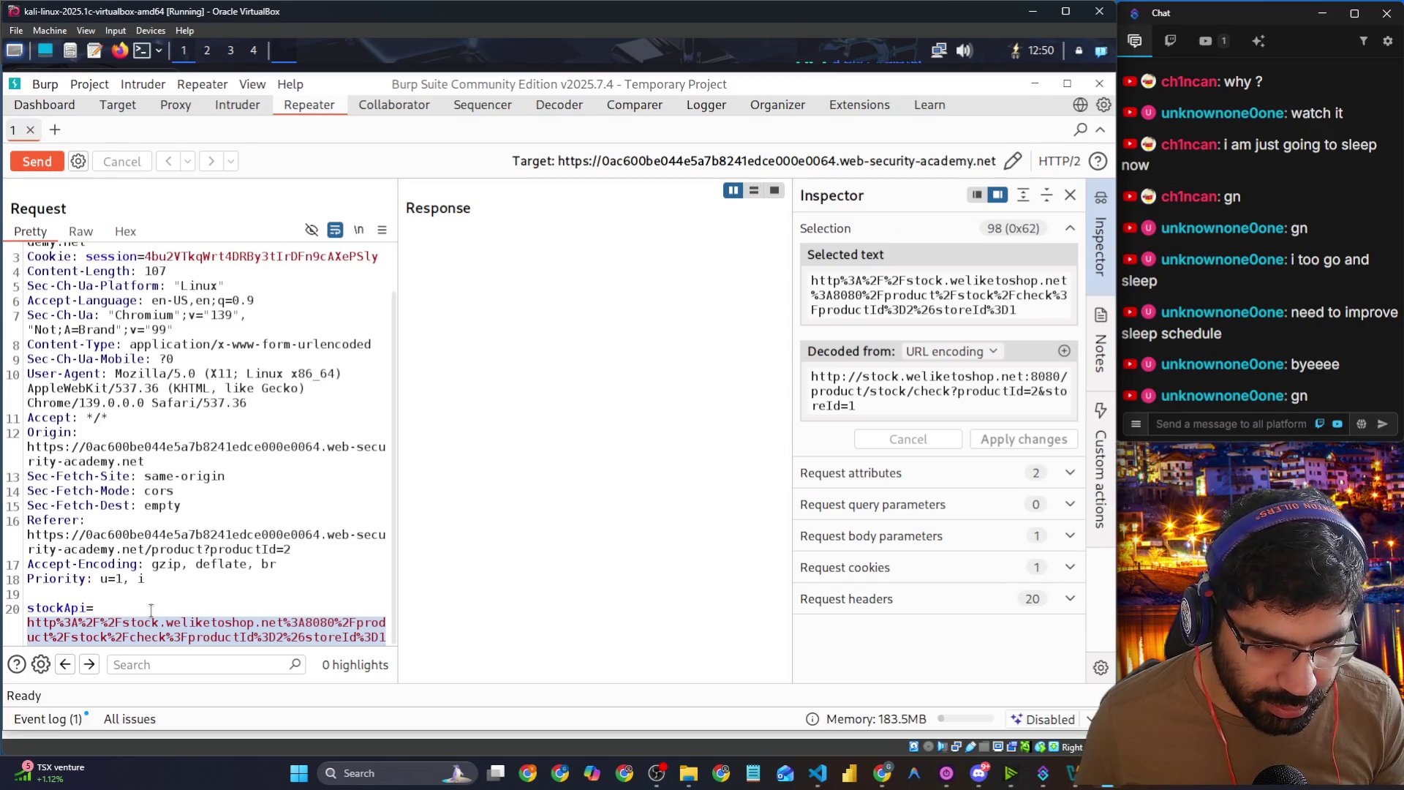
pyautogui.write('ht')
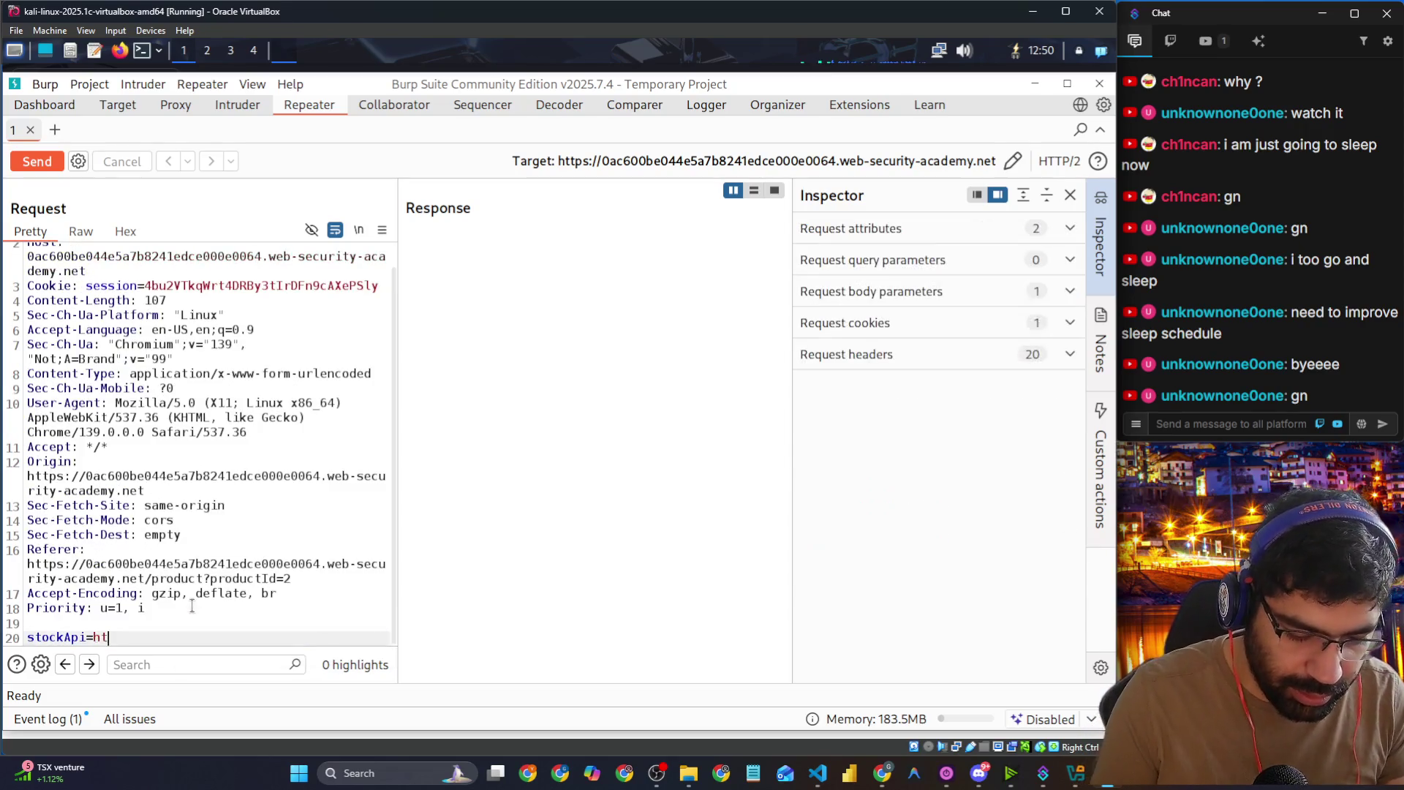
pyautogui.write('tp/')
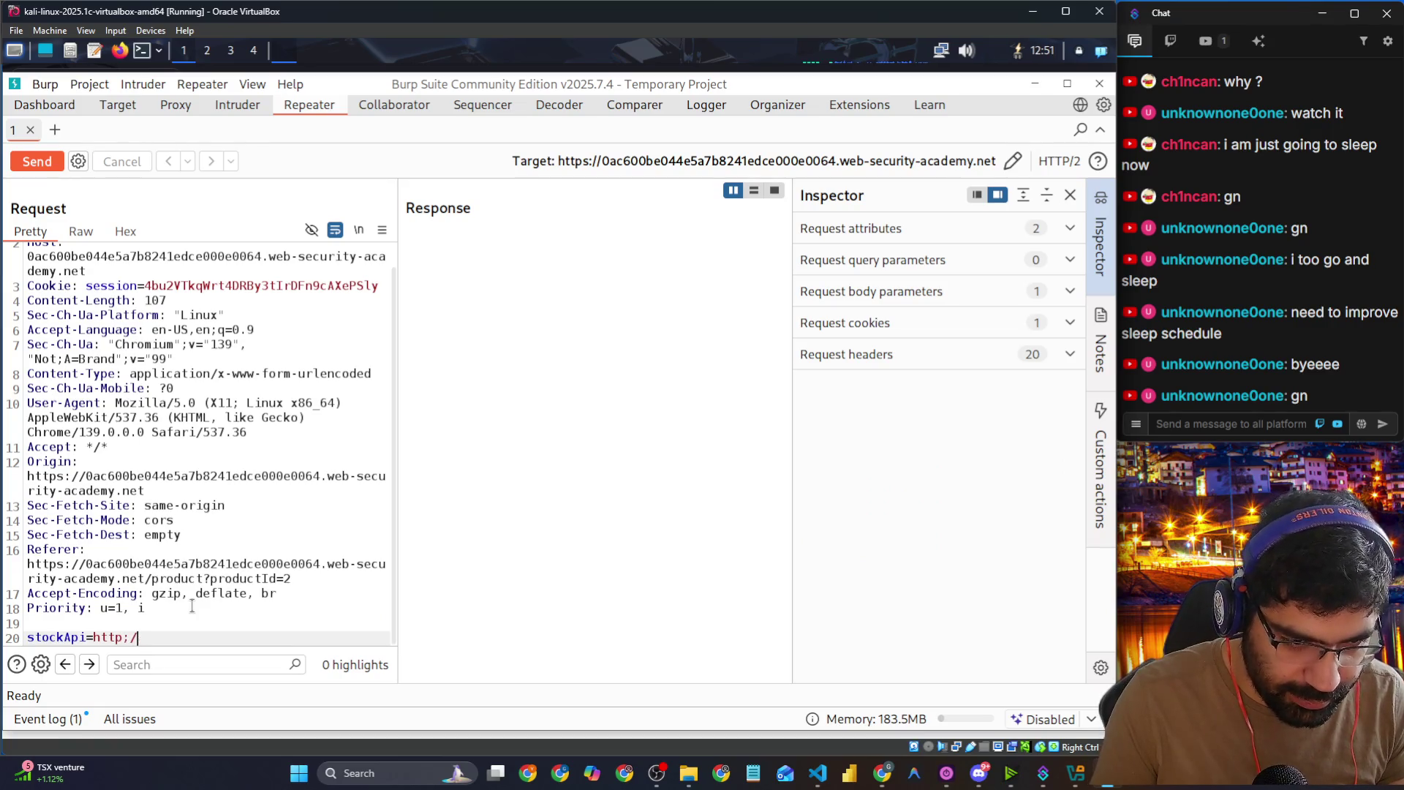
pyautogui.write('//')
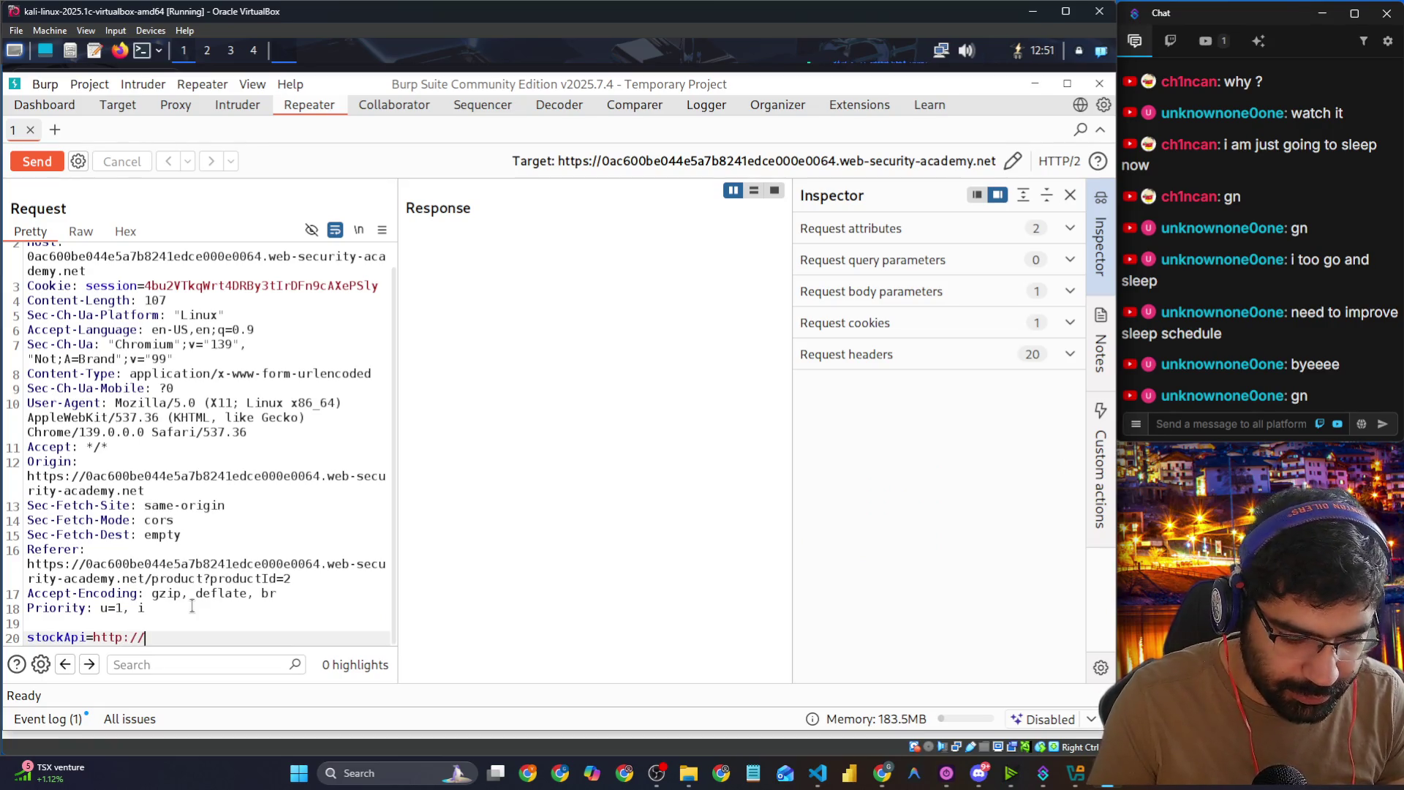
pyautogui.write('lcalhost')
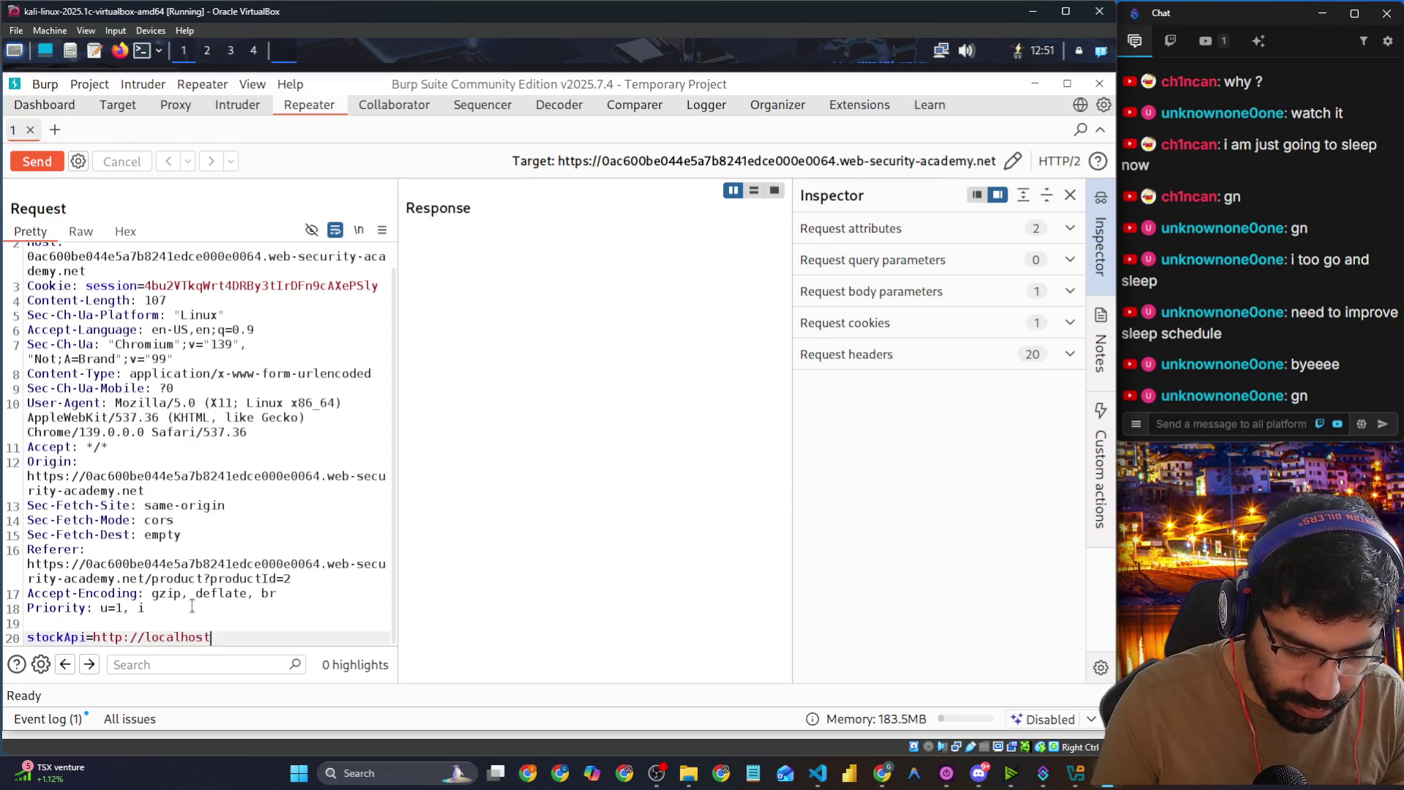
pyautogui.write('/admin')
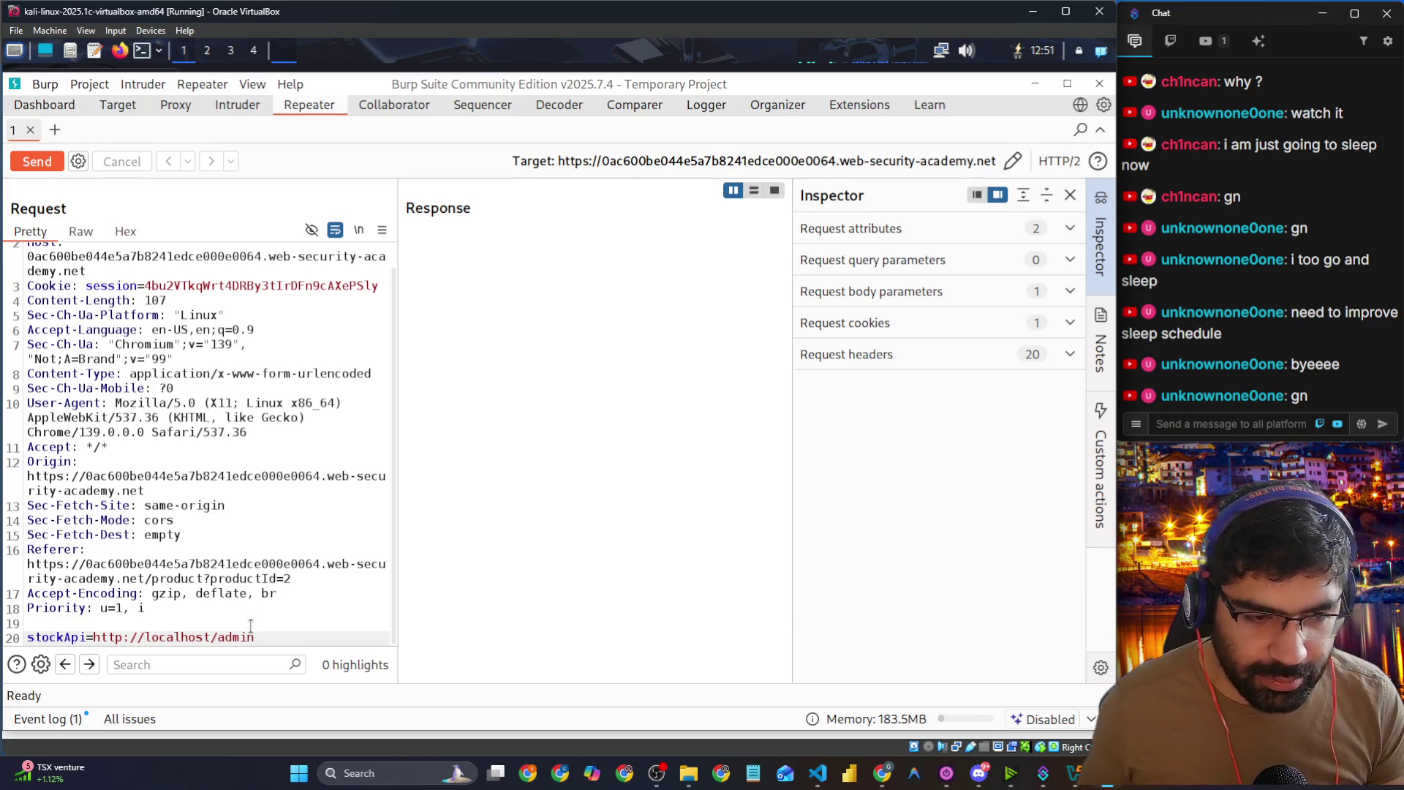
# Step: URL-decode, then URL-encode key characters so stockApi reads http%3a//localhost/admin
pyautogui.moveTo(254, 636); pyautogui.dragTo(93, 637)
pyautogui.rightClick(154, 642)
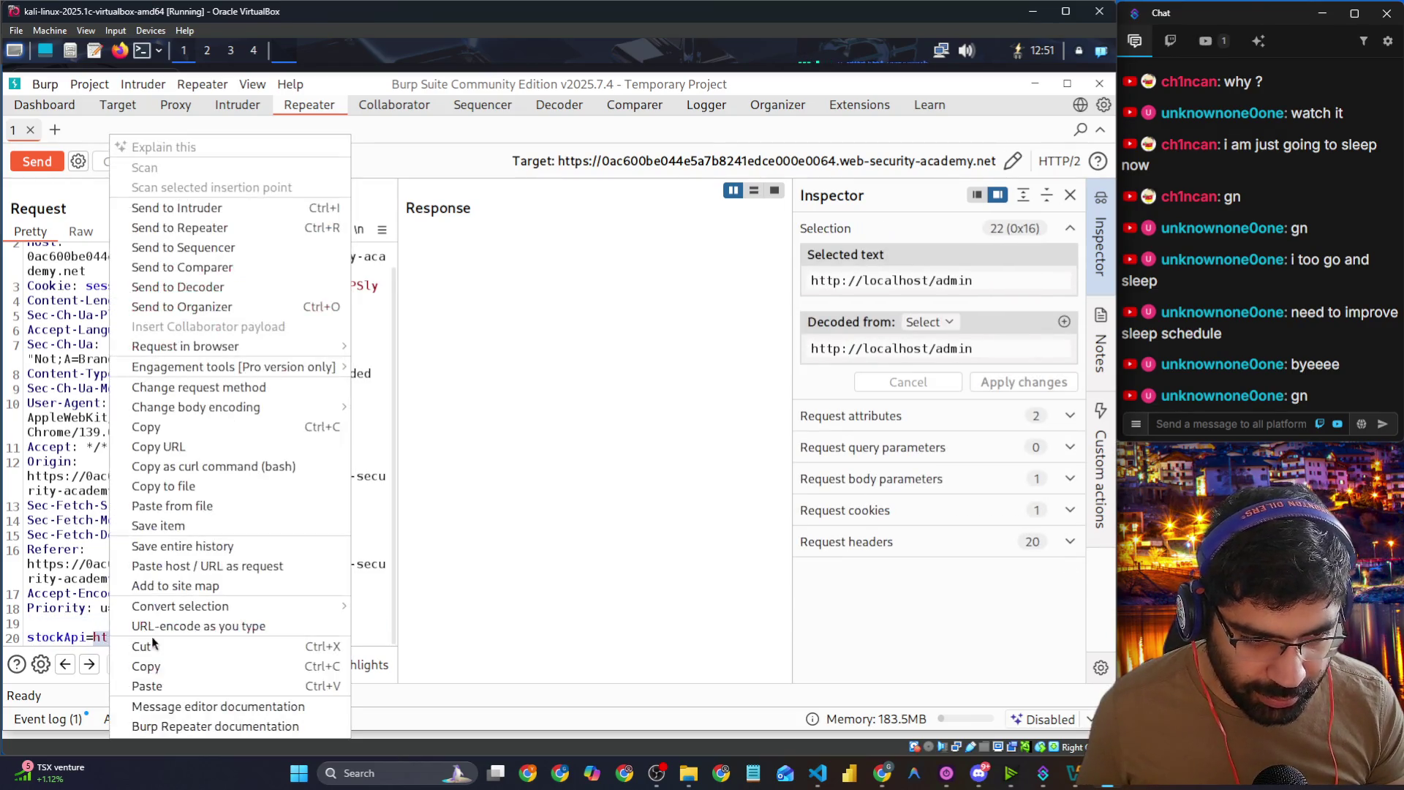
pyautogui.moveTo(209, 614)
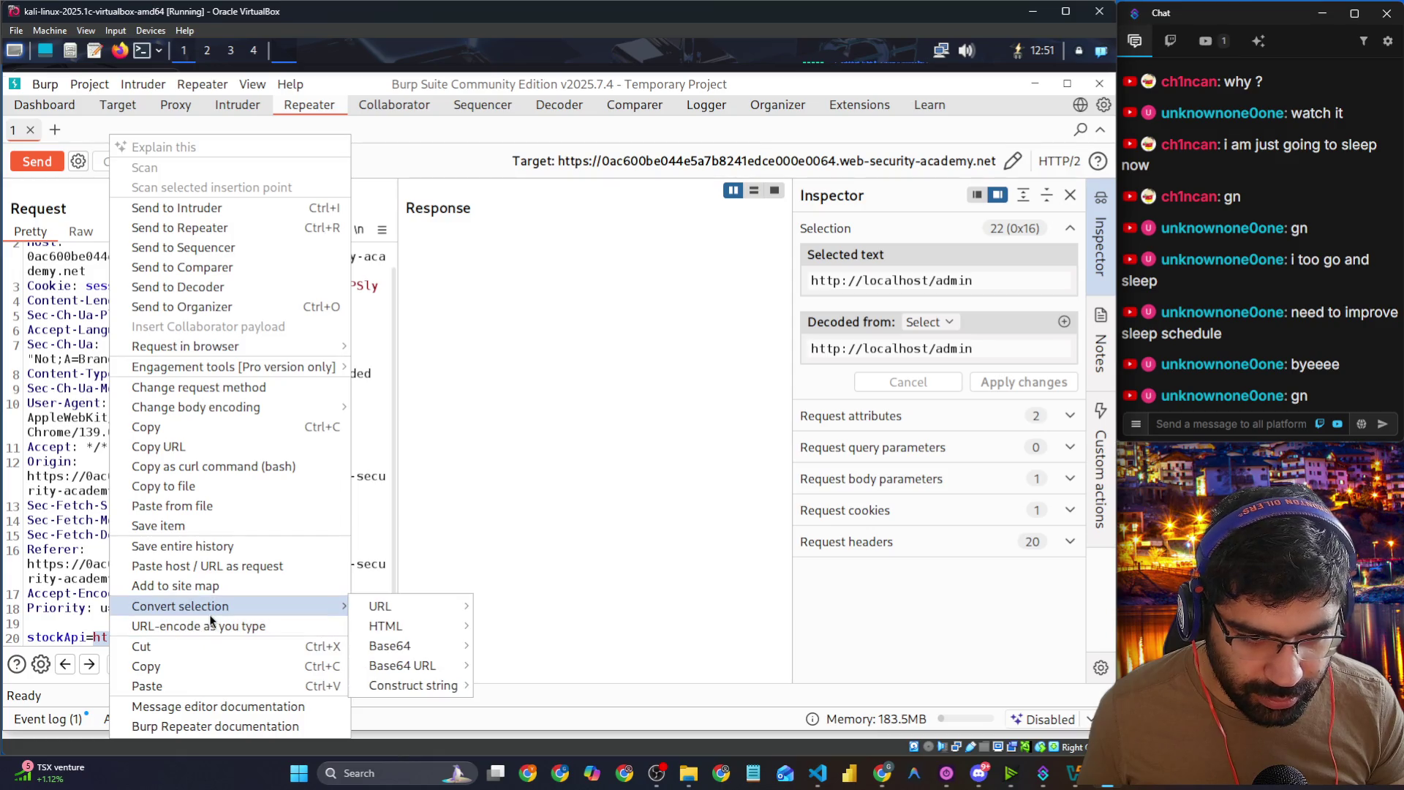
pyautogui.moveTo(409, 607)
pyautogui.click(537, 608)
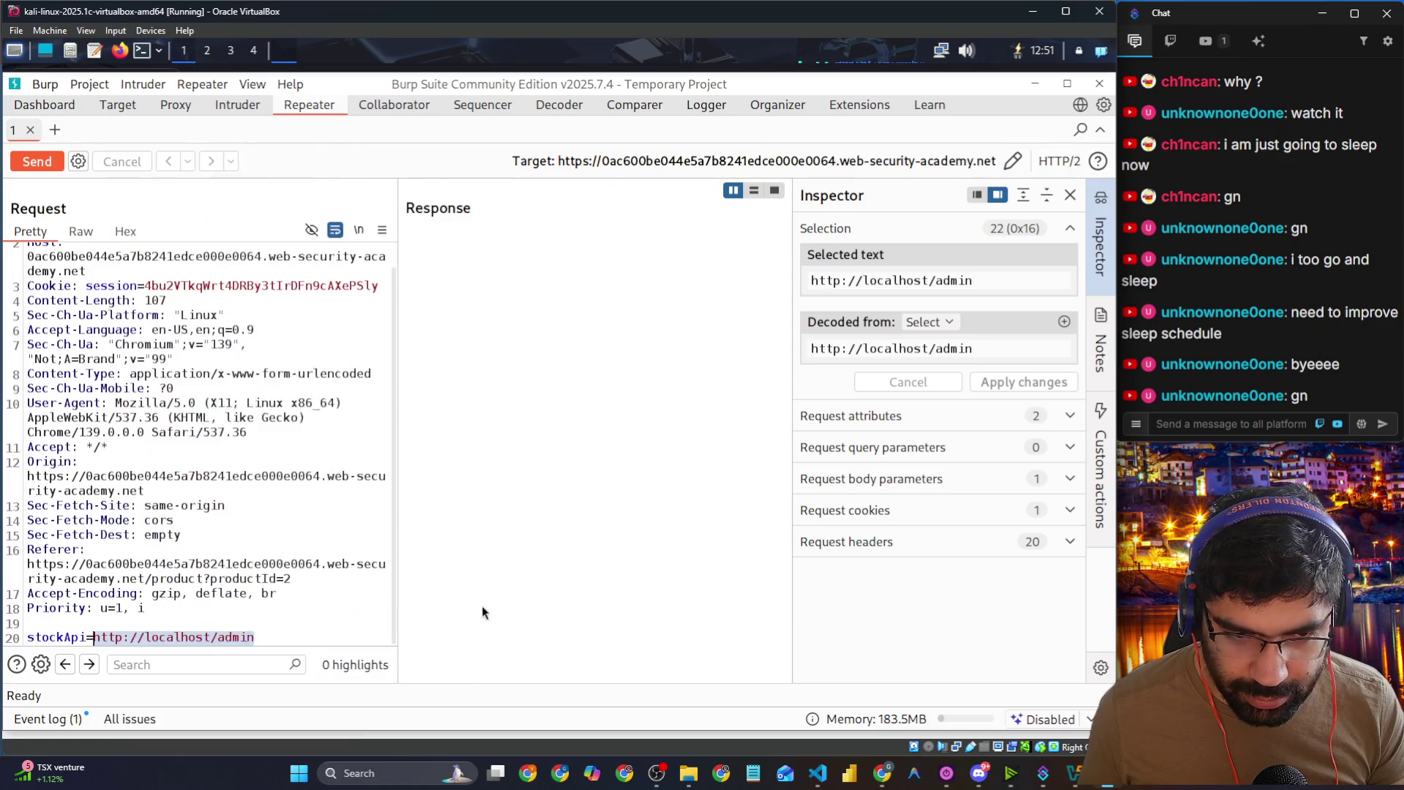
pyautogui.rightClick(223, 635)
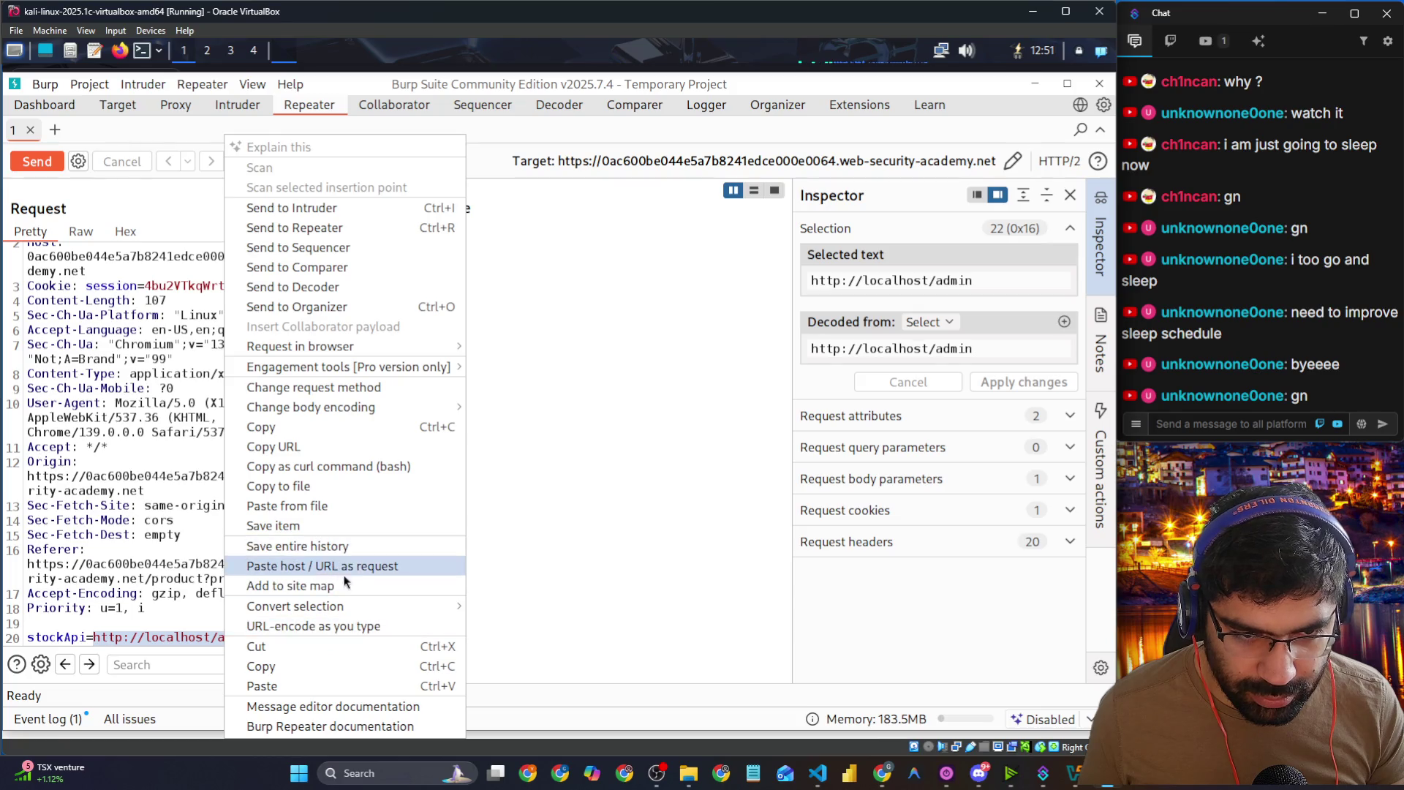
pyautogui.moveTo(351, 605)
pyautogui.moveTo(532, 614)
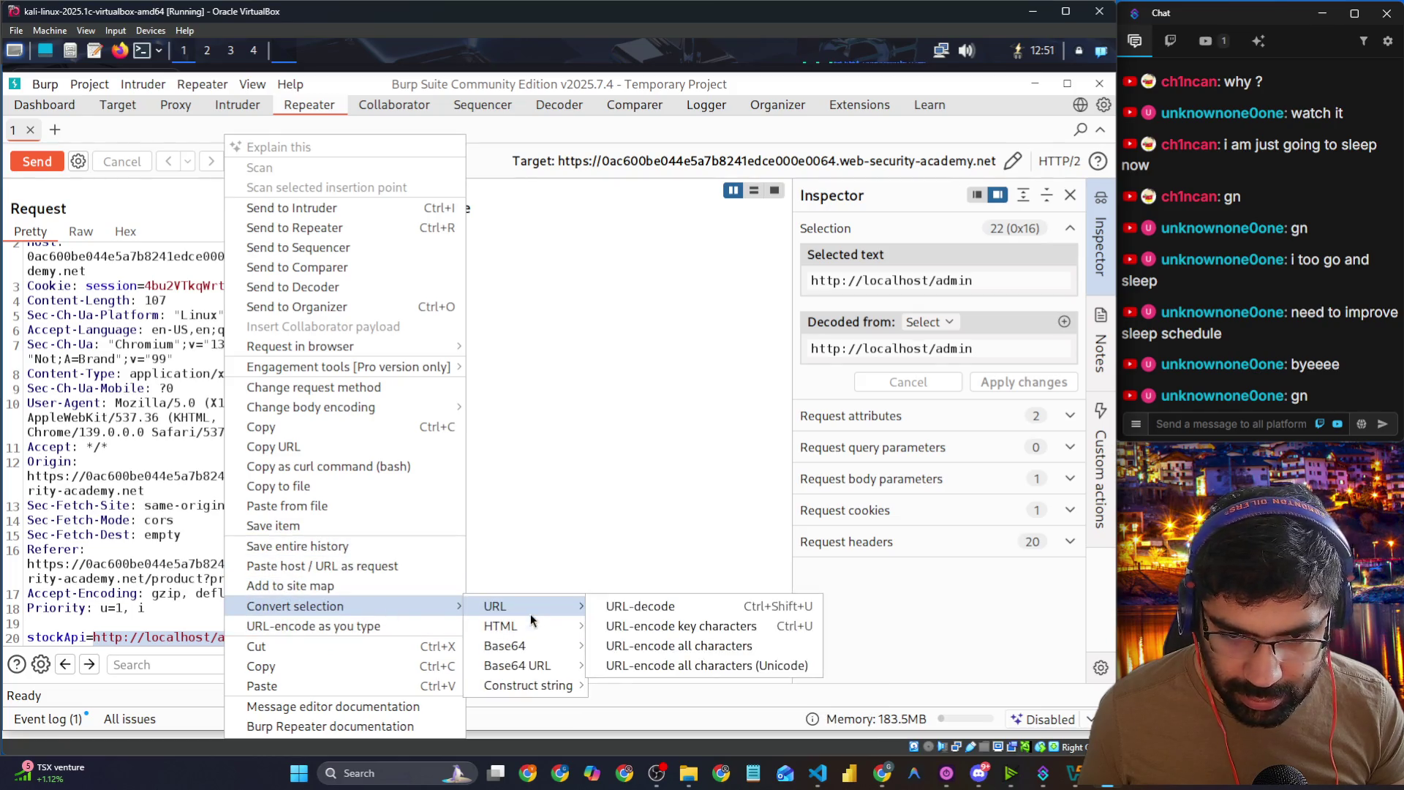
pyautogui.click(644, 626)
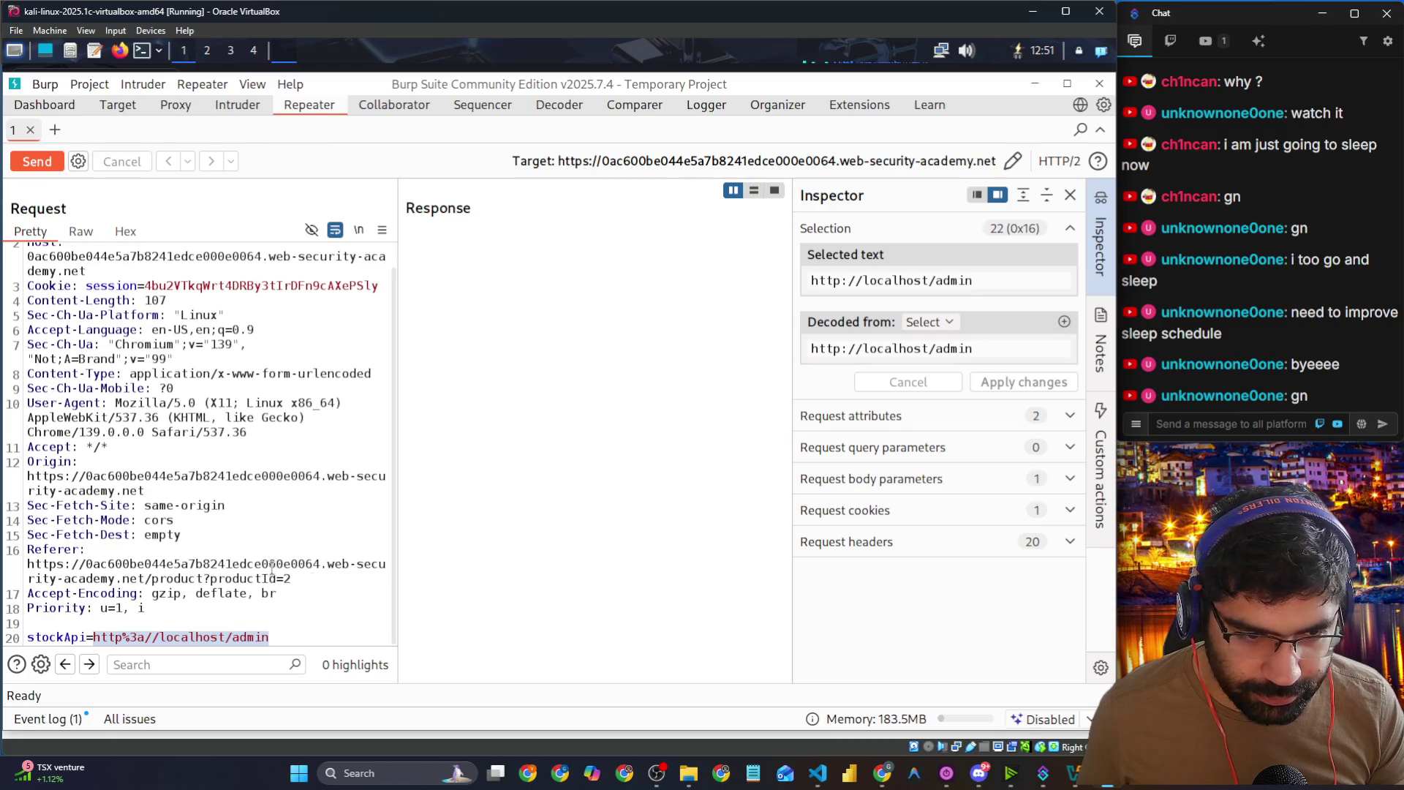
pyautogui.click(330, 622)
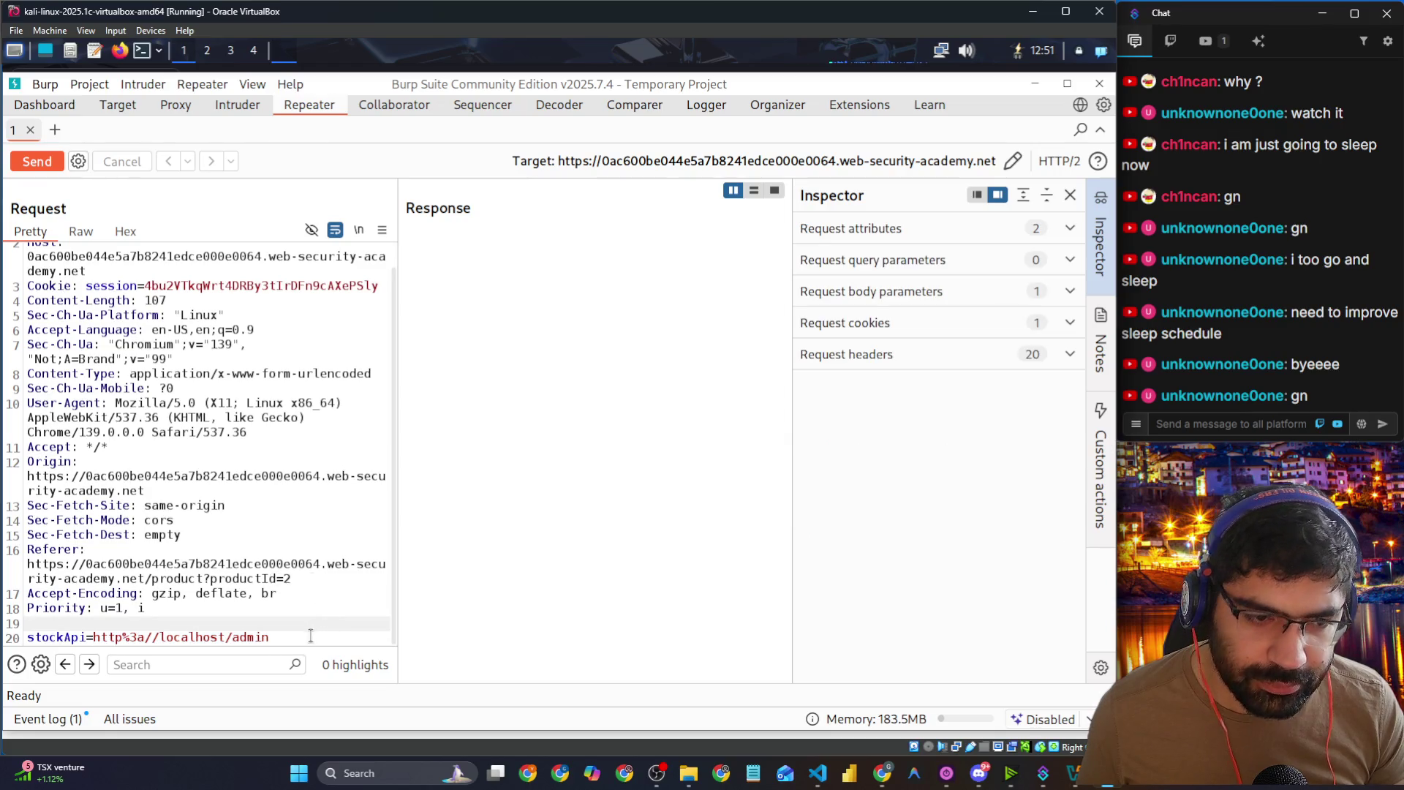
# Step: Send the Repeater request and scroll through the returned admin panel listing two users
pyautogui.click(40, 169)
pyautogui.scroll(-3, 483, 535)
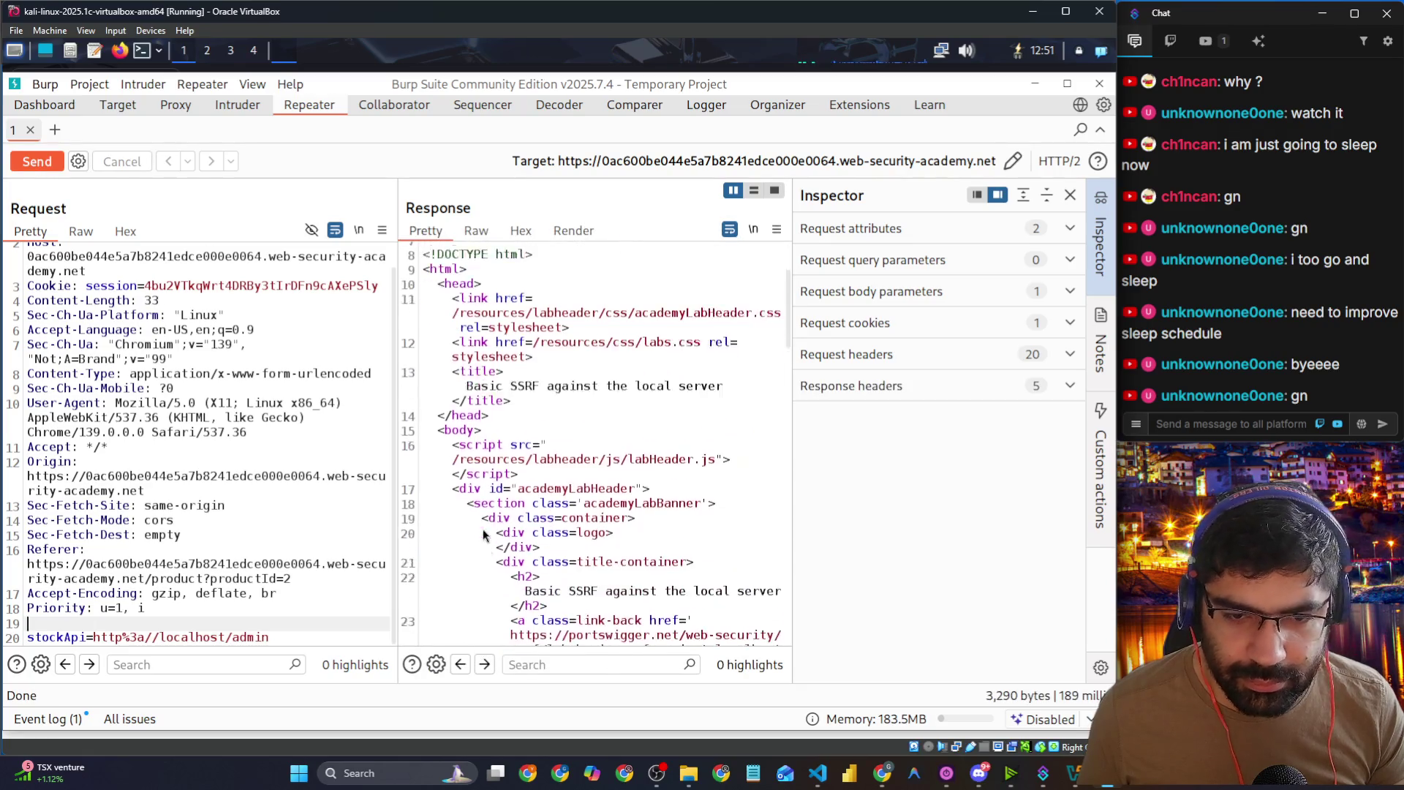
pyautogui.scroll(-2, 484, 535)
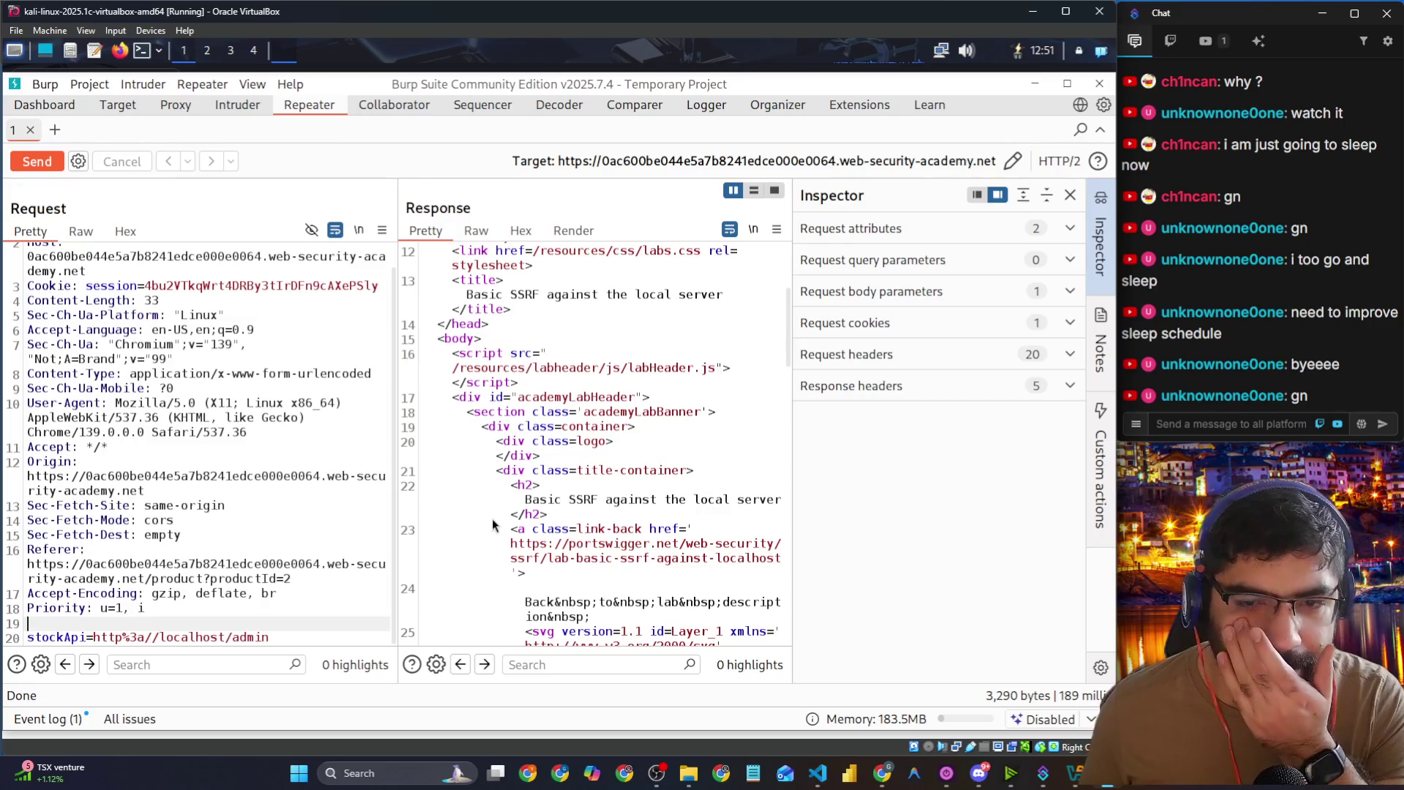
pyautogui.scroll(-3, 493, 519)
pyautogui.scroll(-3, 493, 519)
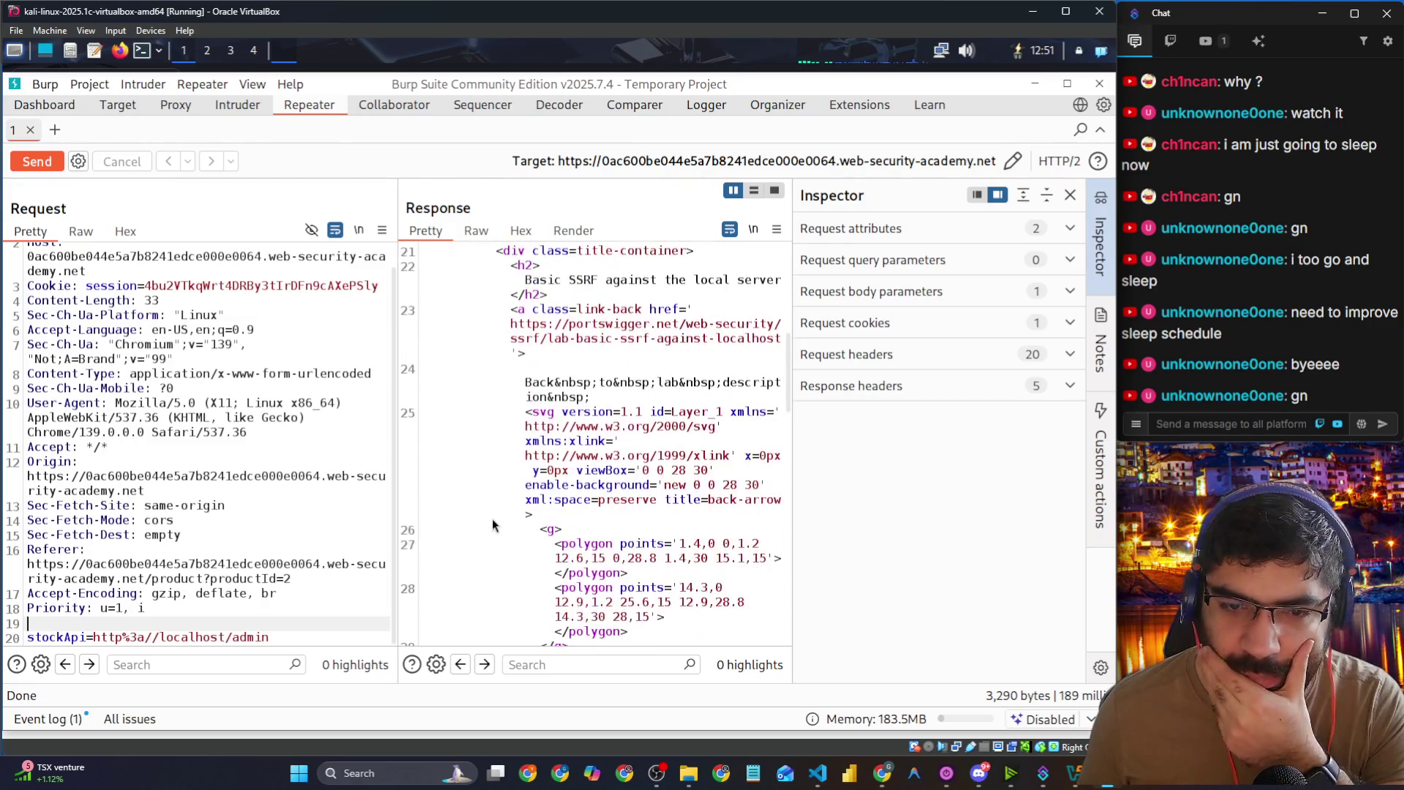
pyautogui.scroll(-8, 493, 519)
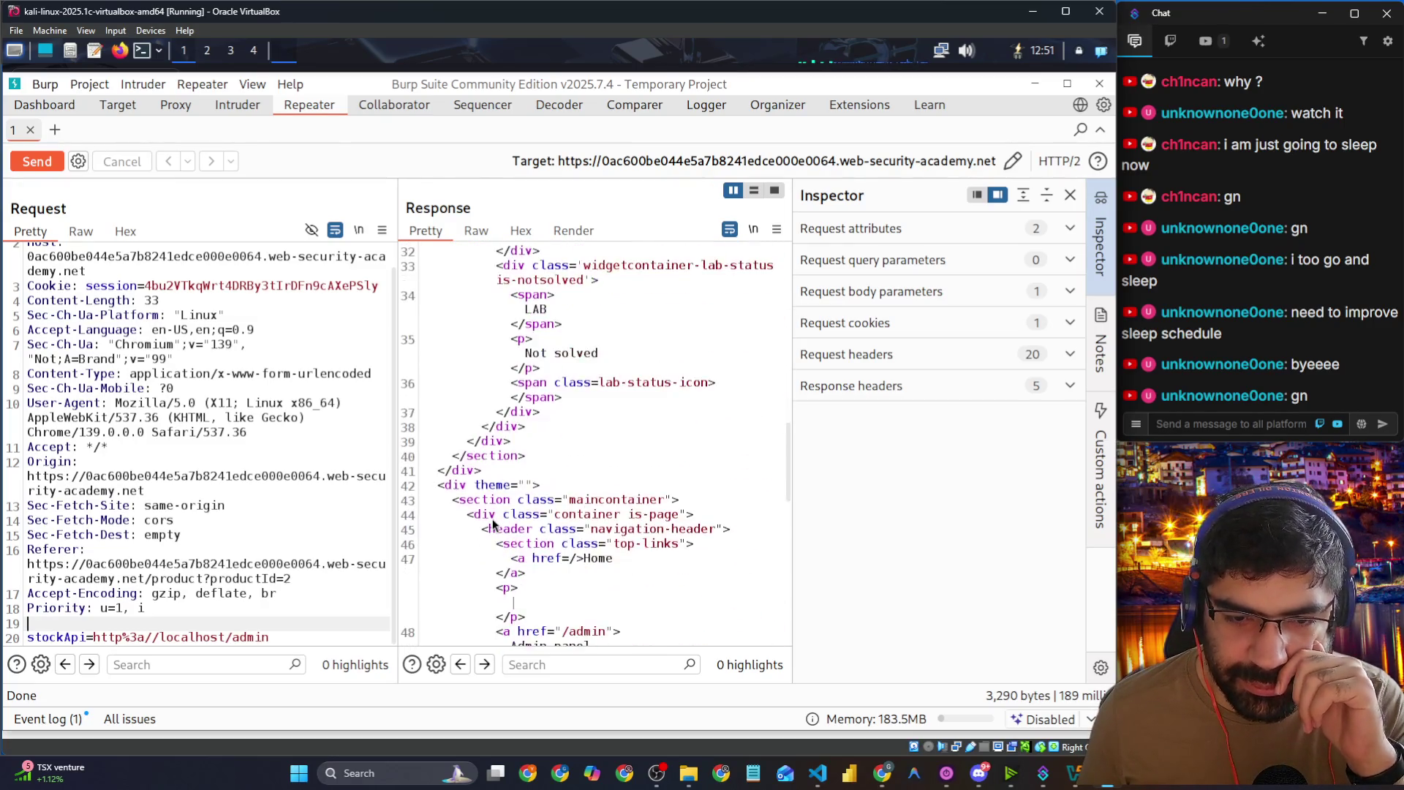
pyautogui.scroll(-10, 493, 525)
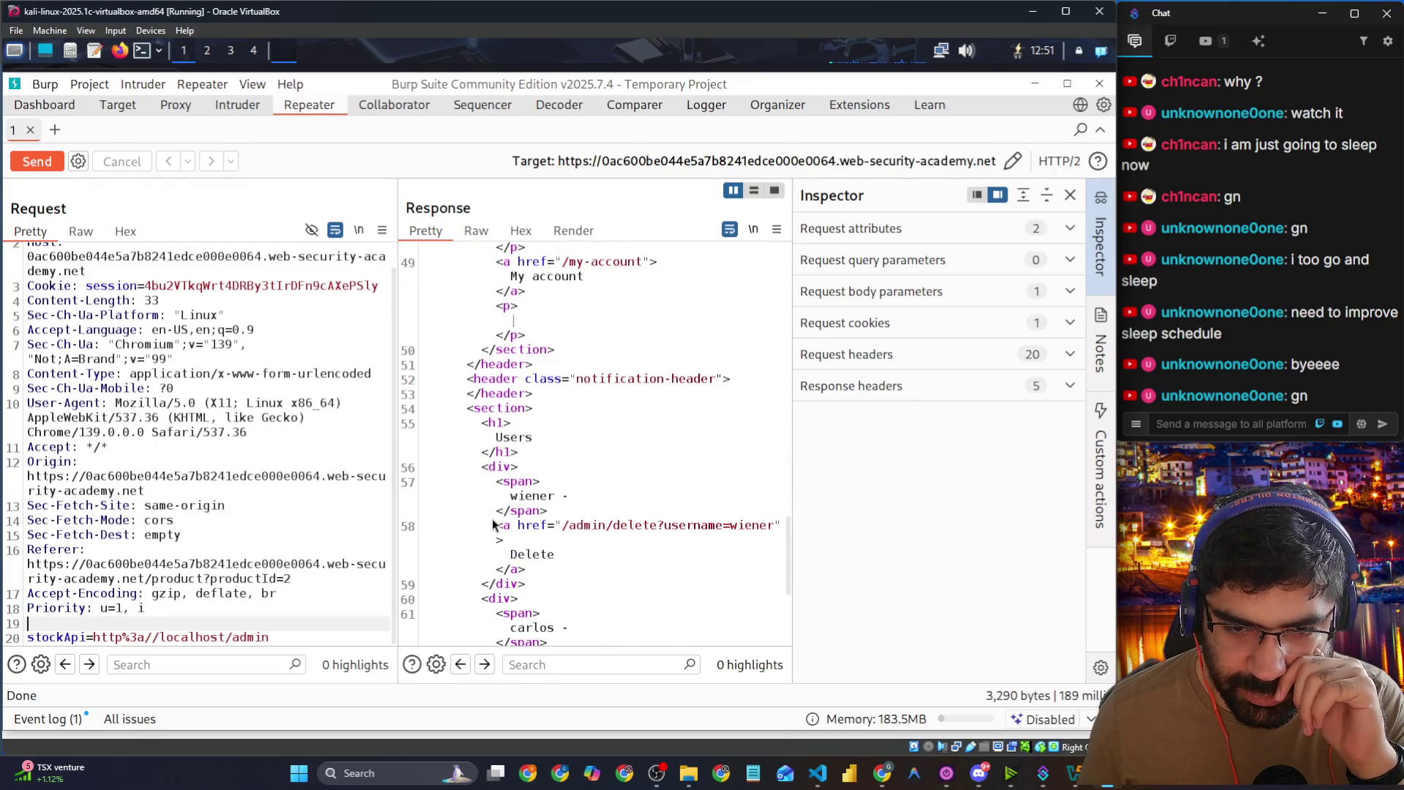
pyautogui.scroll(-1, 493, 524)
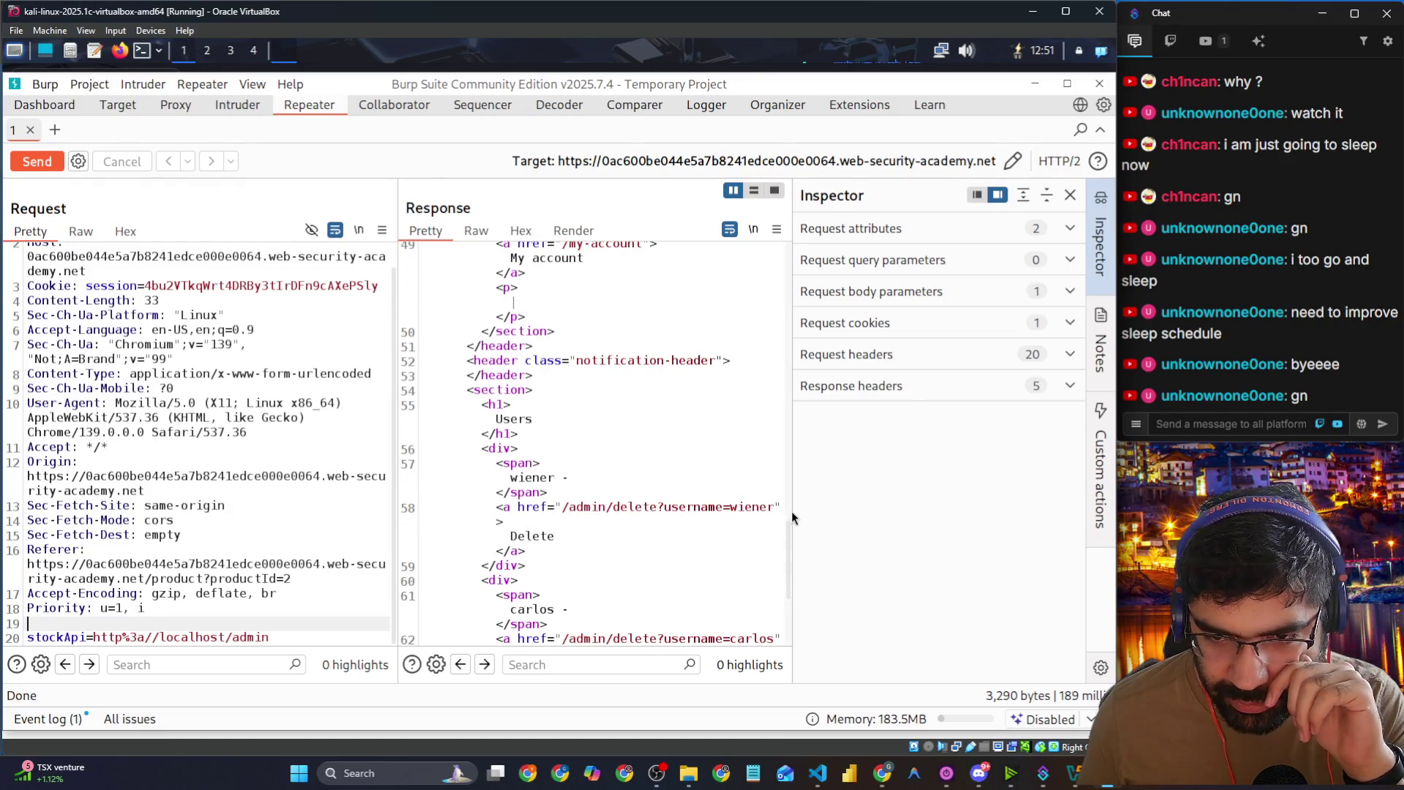
# Step: Copy carlos's delete path /admin/delete?username=carlos from the response
pyautogui.moveTo(791, 511); pyautogui.dragTo(1054, 545)
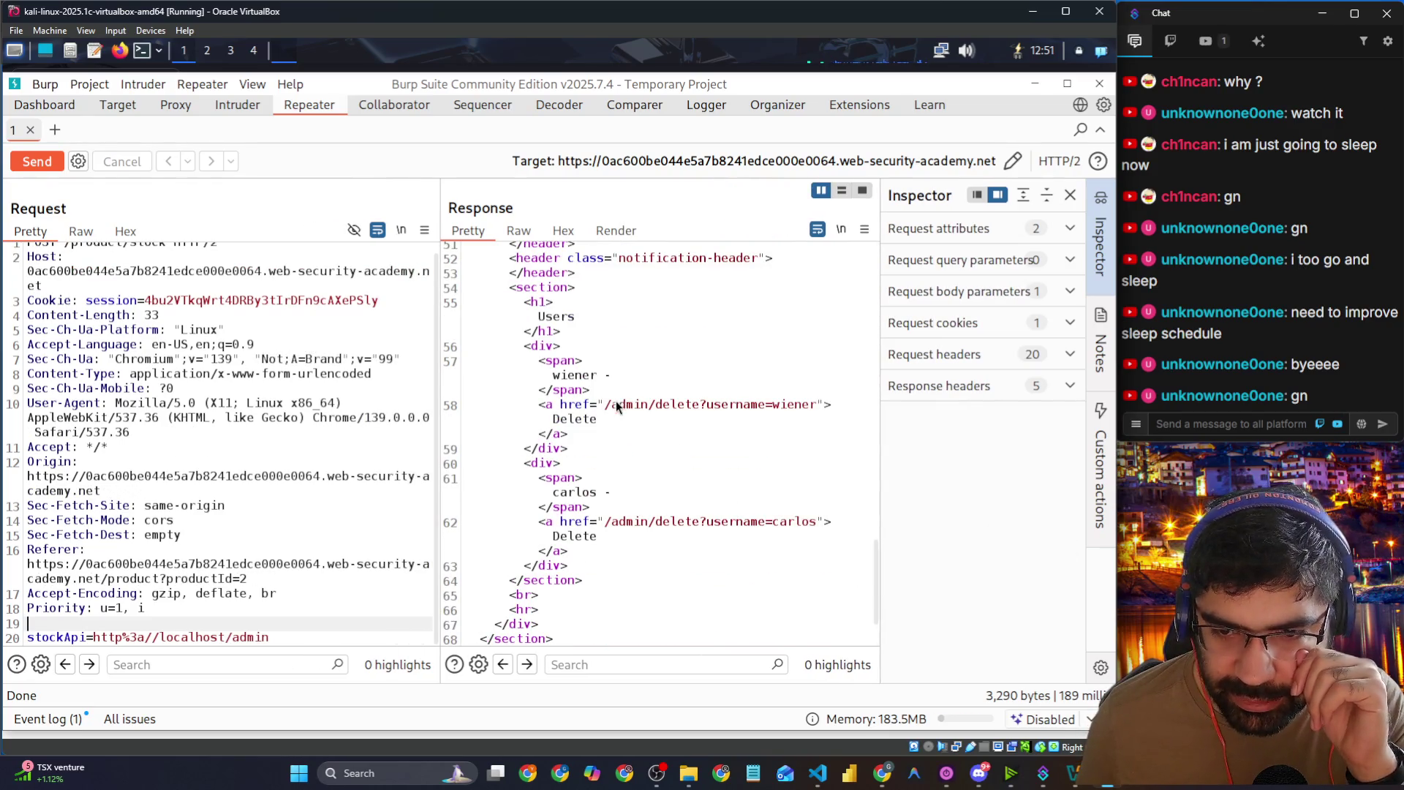
pyautogui.moveTo(609, 521)
pyautogui.mouseDown()
pyautogui.moveTo(817, 536)
pyautogui.moveTo(820, 523)
pyautogui.mouseUp()
pyautogui.rightClick(777, 532)
pyautogui.click(812, 466)
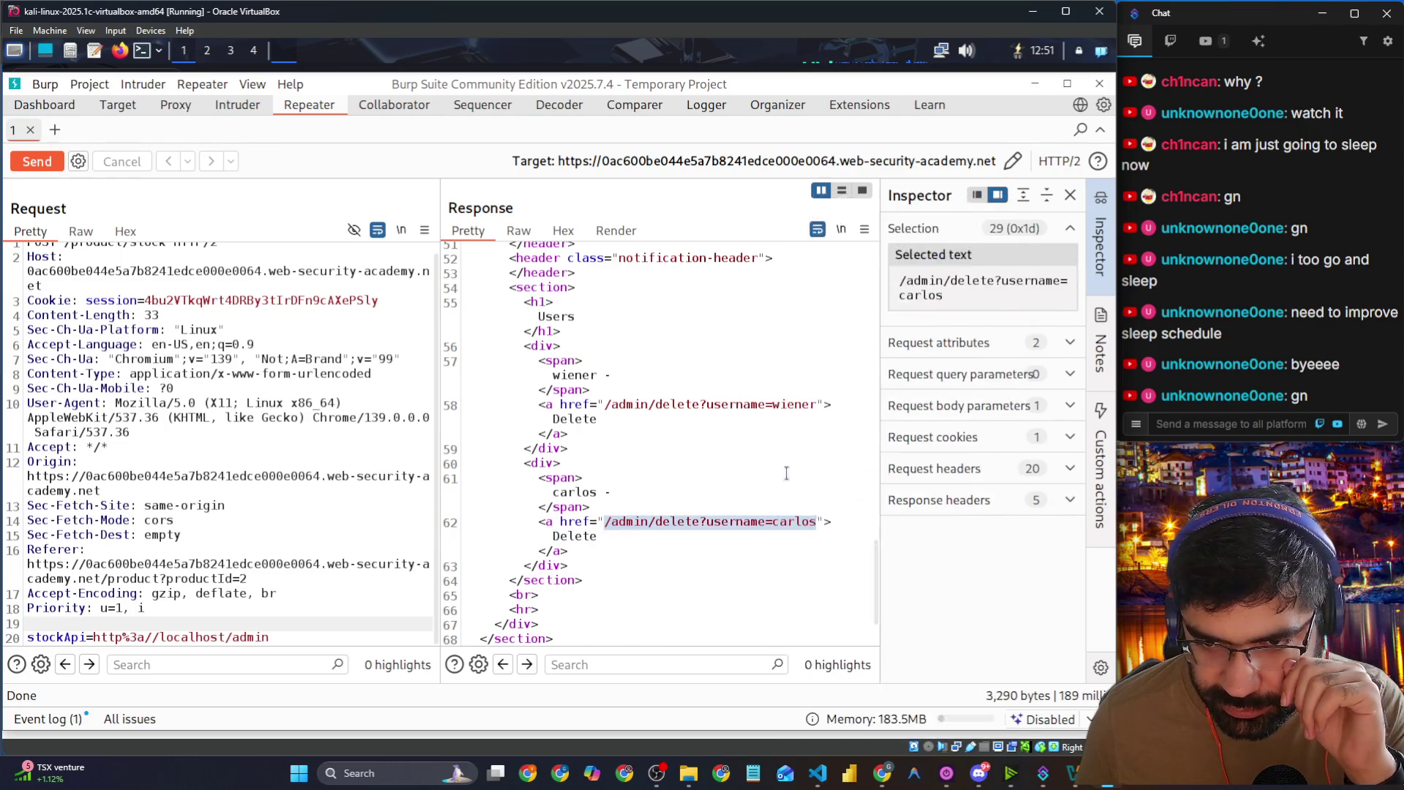
pyautogui.moveTo(269, 637); pyautogui.dragTo(91, 636)
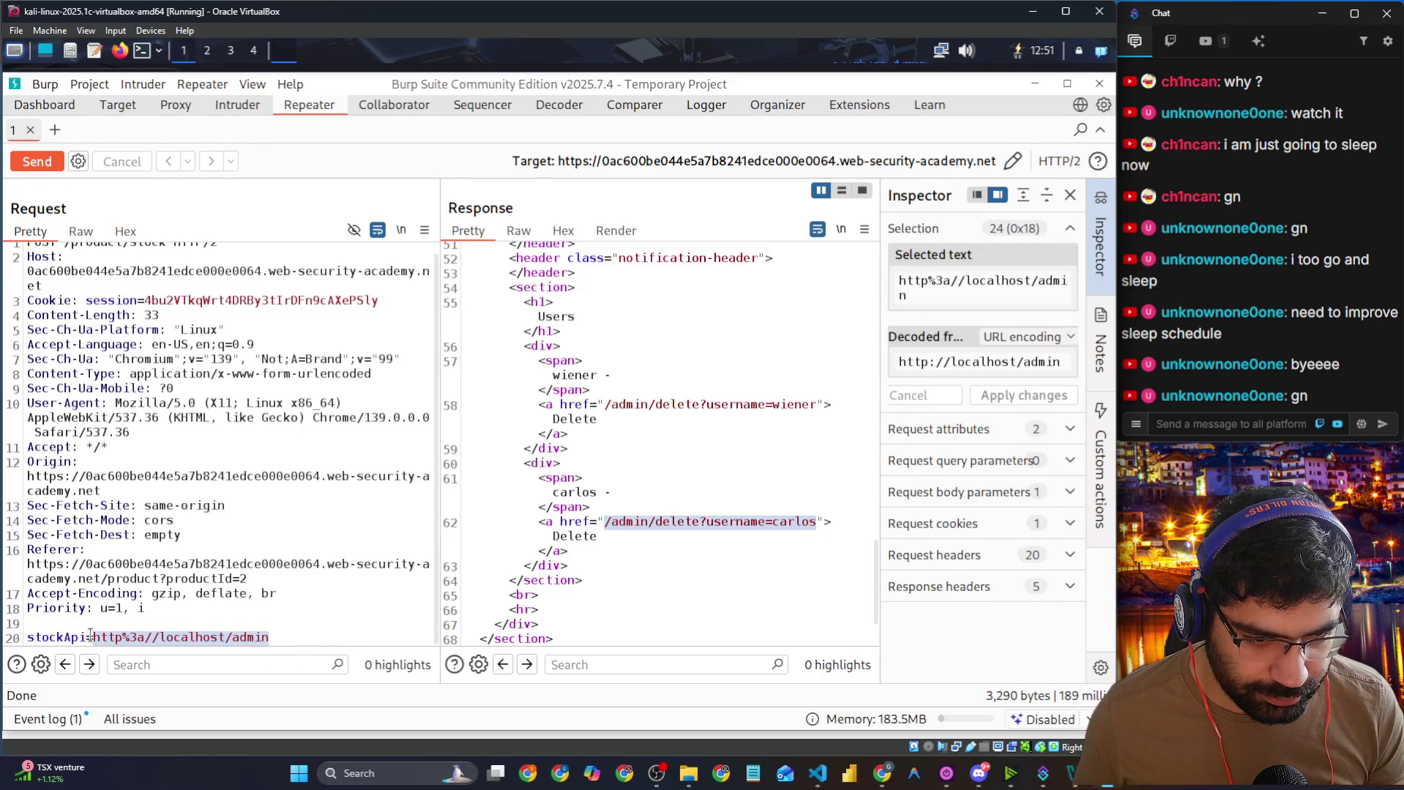
# Step: Run a fresh stock check on the product page and show Burp's Proxy intercept view
pyautogui.hotkey('alt', 'Tab')
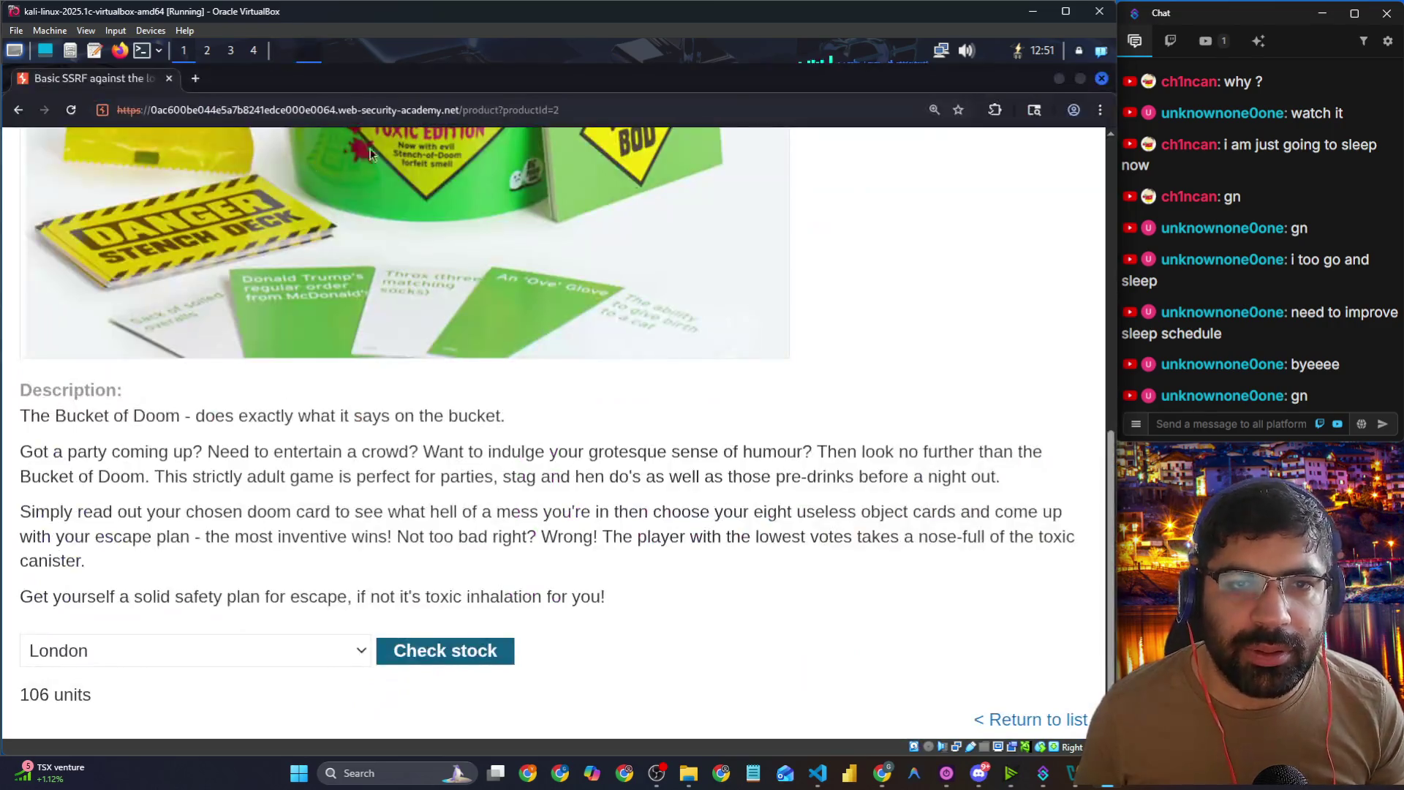
pyautogui.click(70, 109)
pyautogui.hotkey('alt', 'Tab')
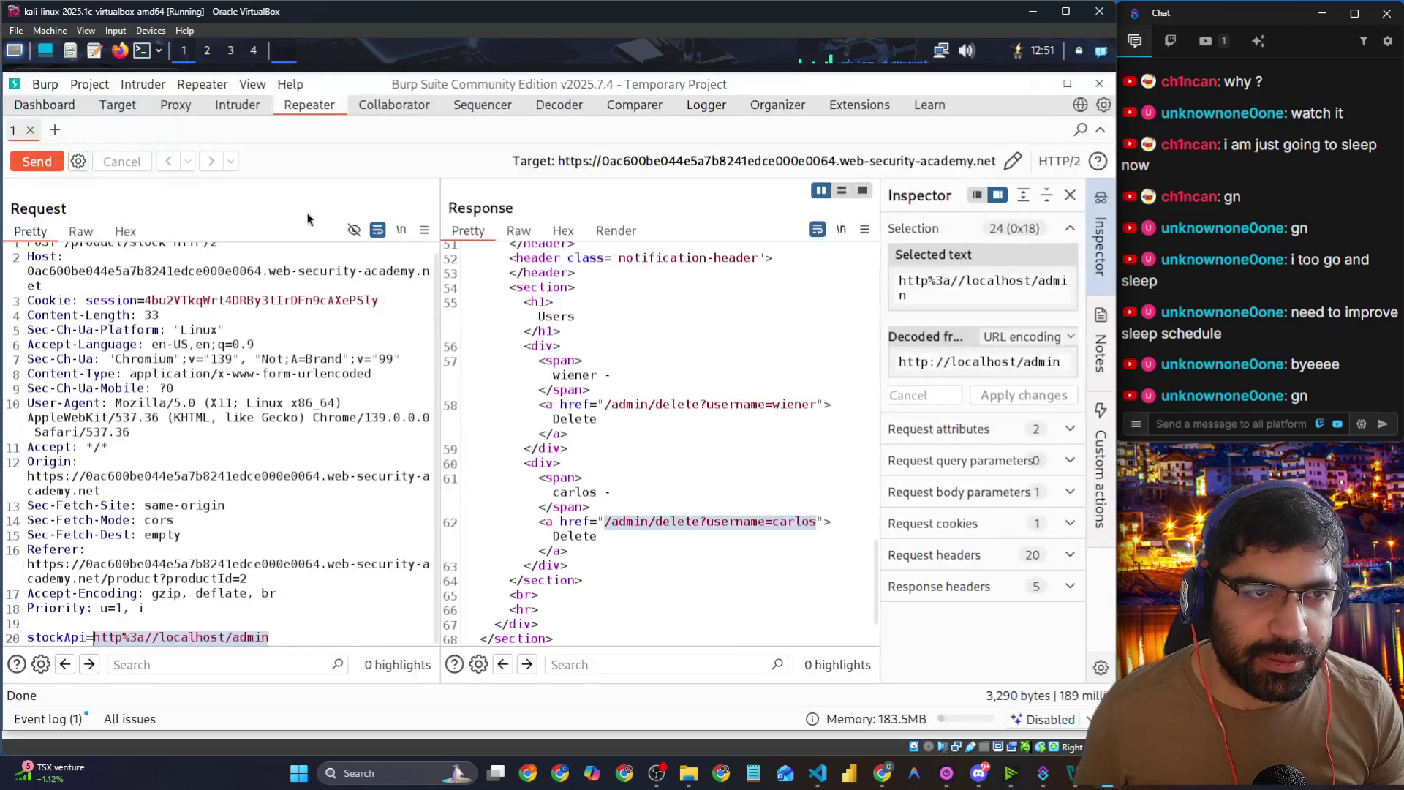
pyautogui.hotkey('alt', 'Tab')
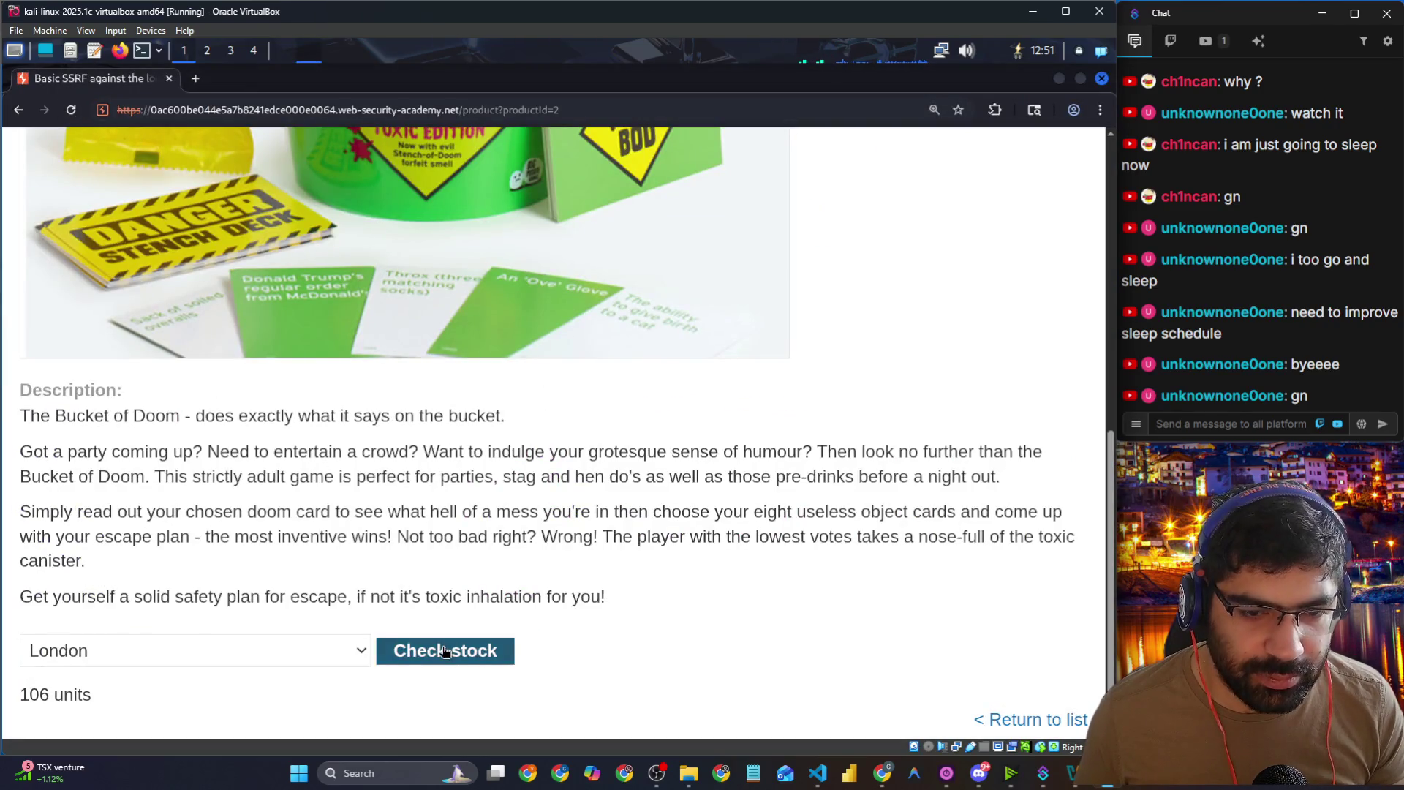
pyautogui.hotkey('alt', 'Tab')
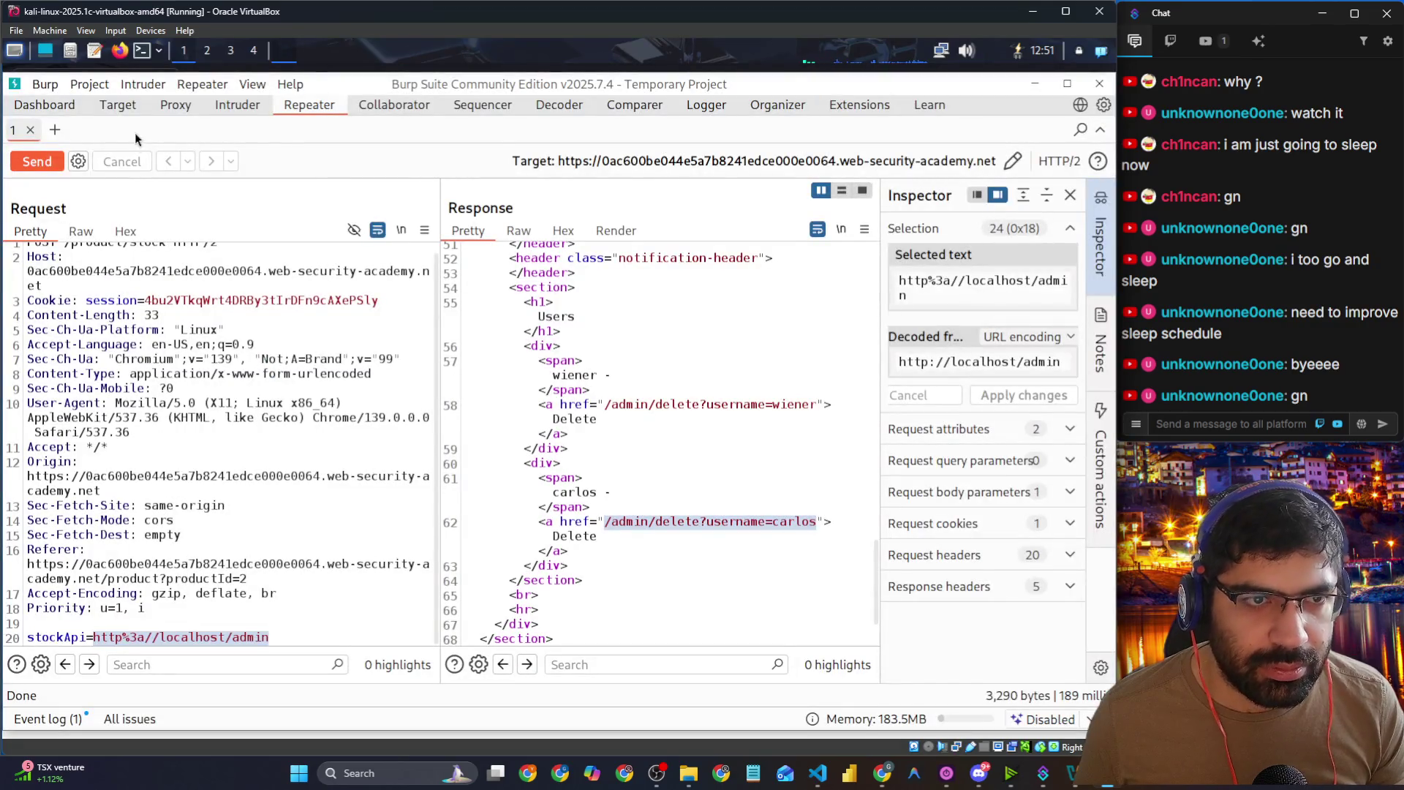
pyautogui.click(170, 105)
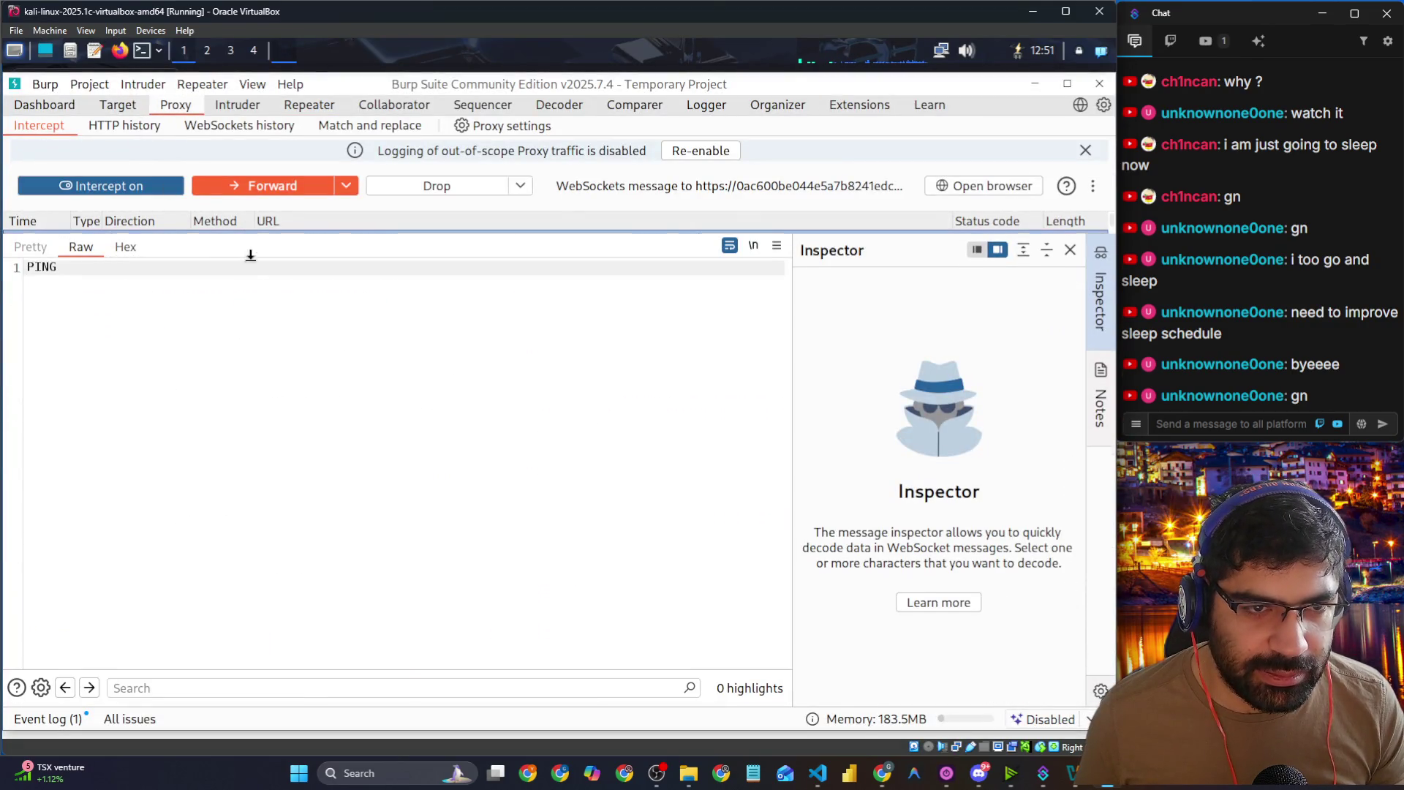
# Step: Replace the intercepted request's stockApi value with the pasted /admin/delete?username=carlos path
pyautogui.moveTo(234, 229); pyautogui.dragTo(231, 344)
pyautogui.click(222, 272)
pyautogui.scroll(-1, 199, 546)
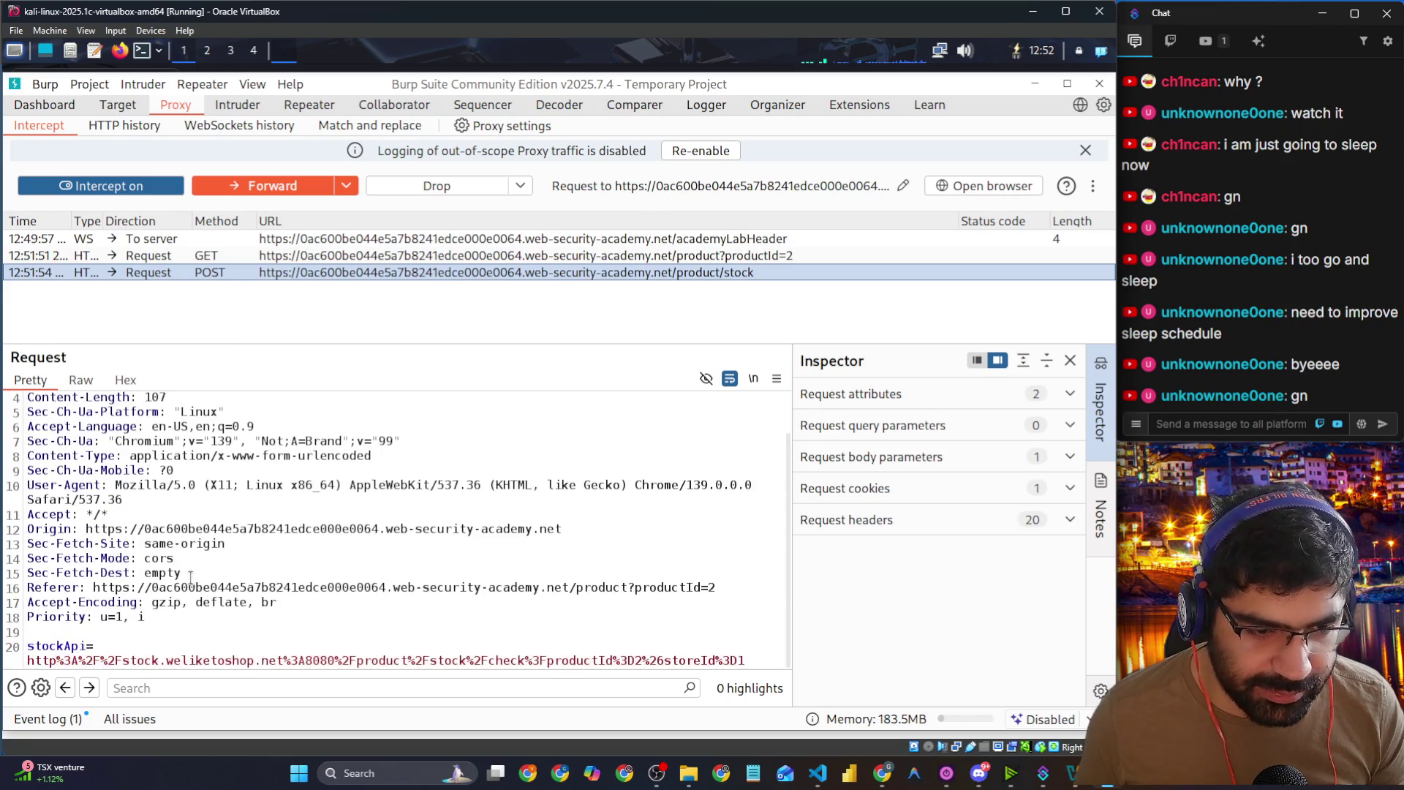
pyautogui.moveTo(108, 661); pyautogui.dragTo(745, 661)
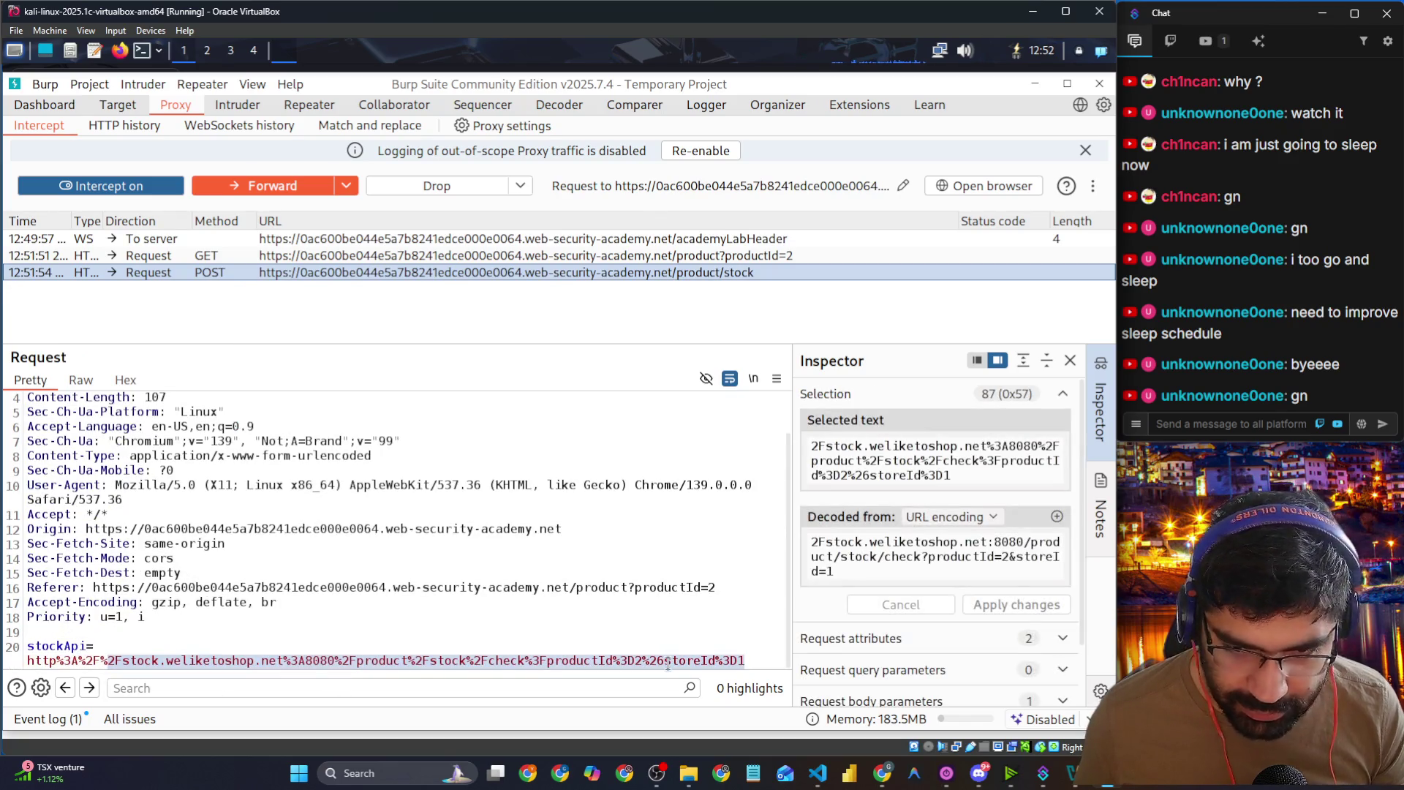
pyautogui.press('BackSpace')
pyautogui.press('BackSpace')
pyautogui.press('BackSpace')
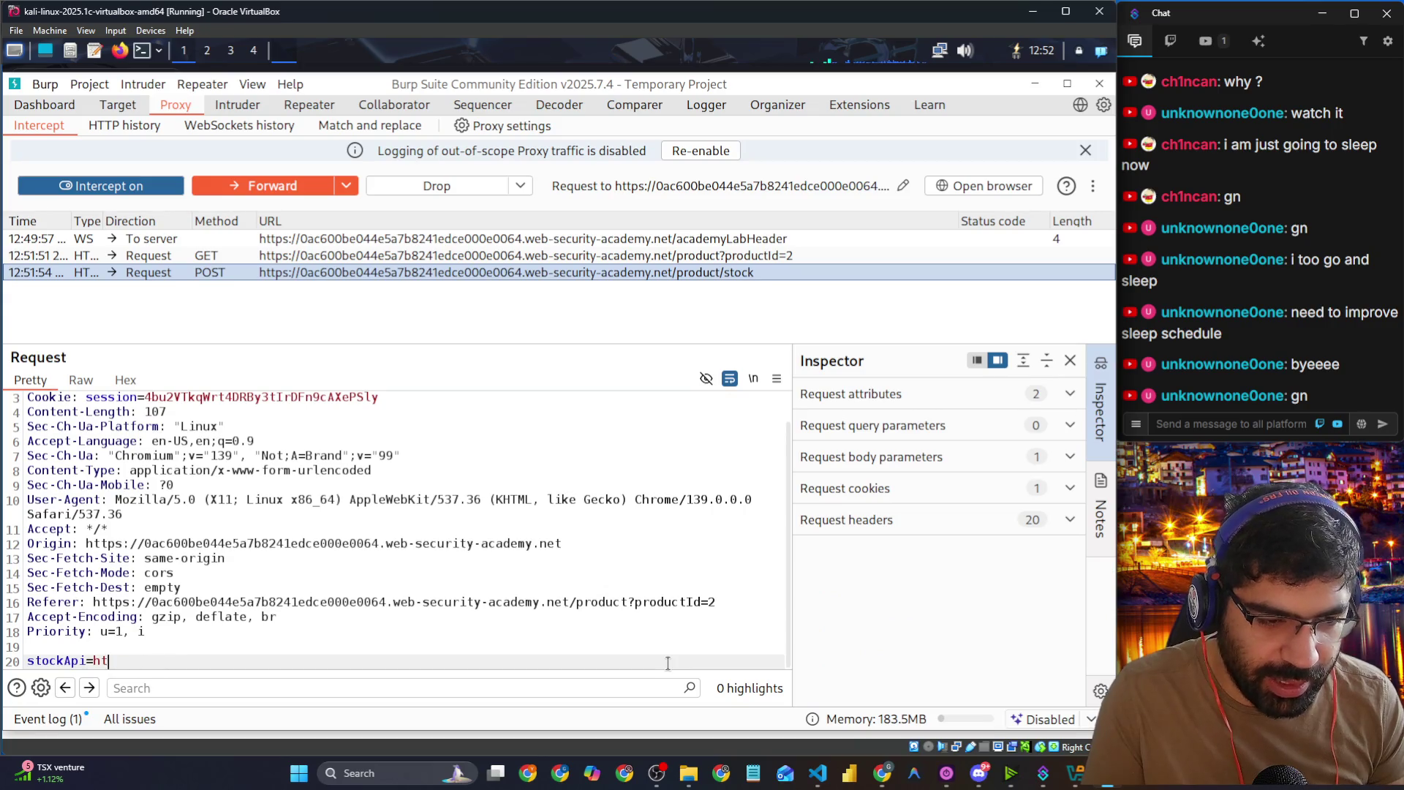
pyautogui.write('/admin/delete?username=carlos')
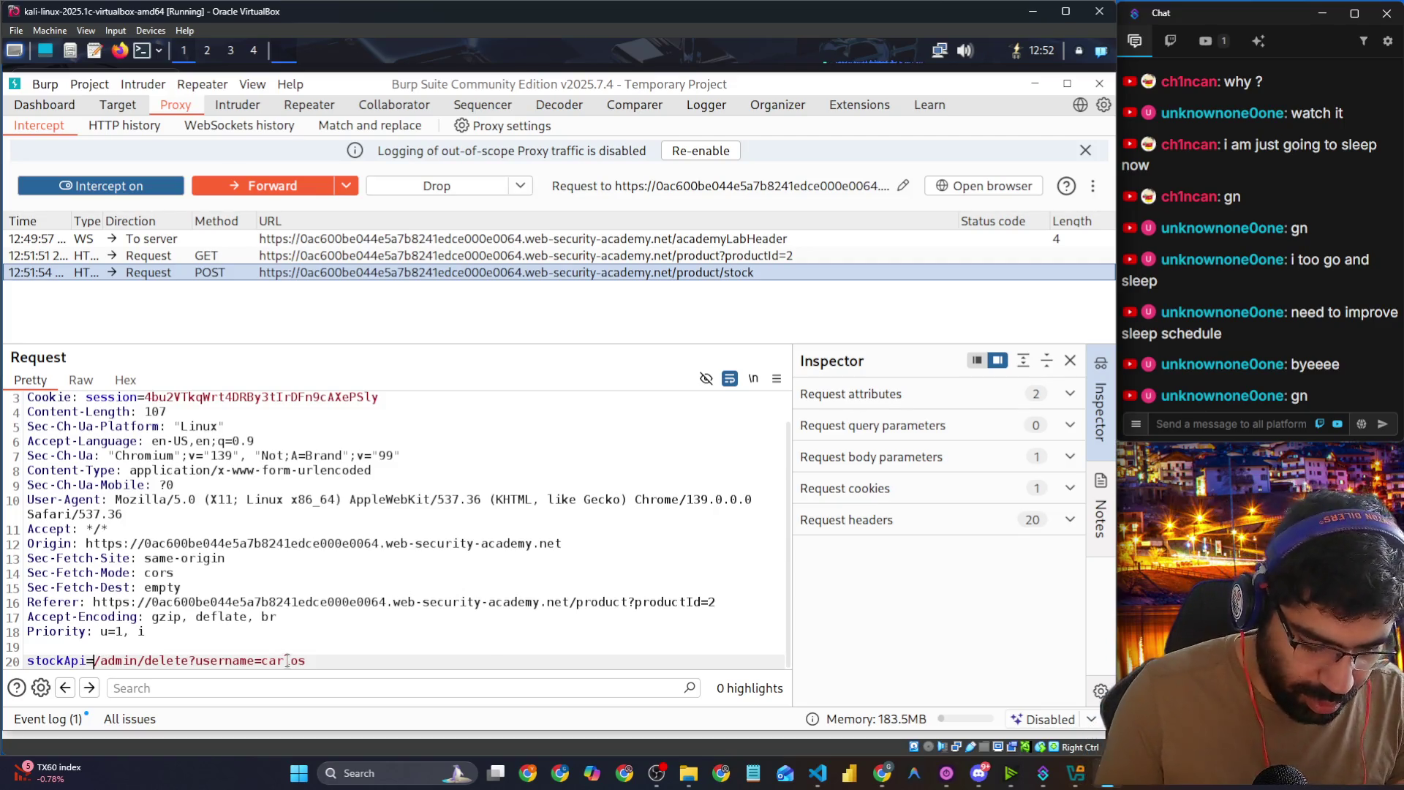
pyautogui.write('http:')
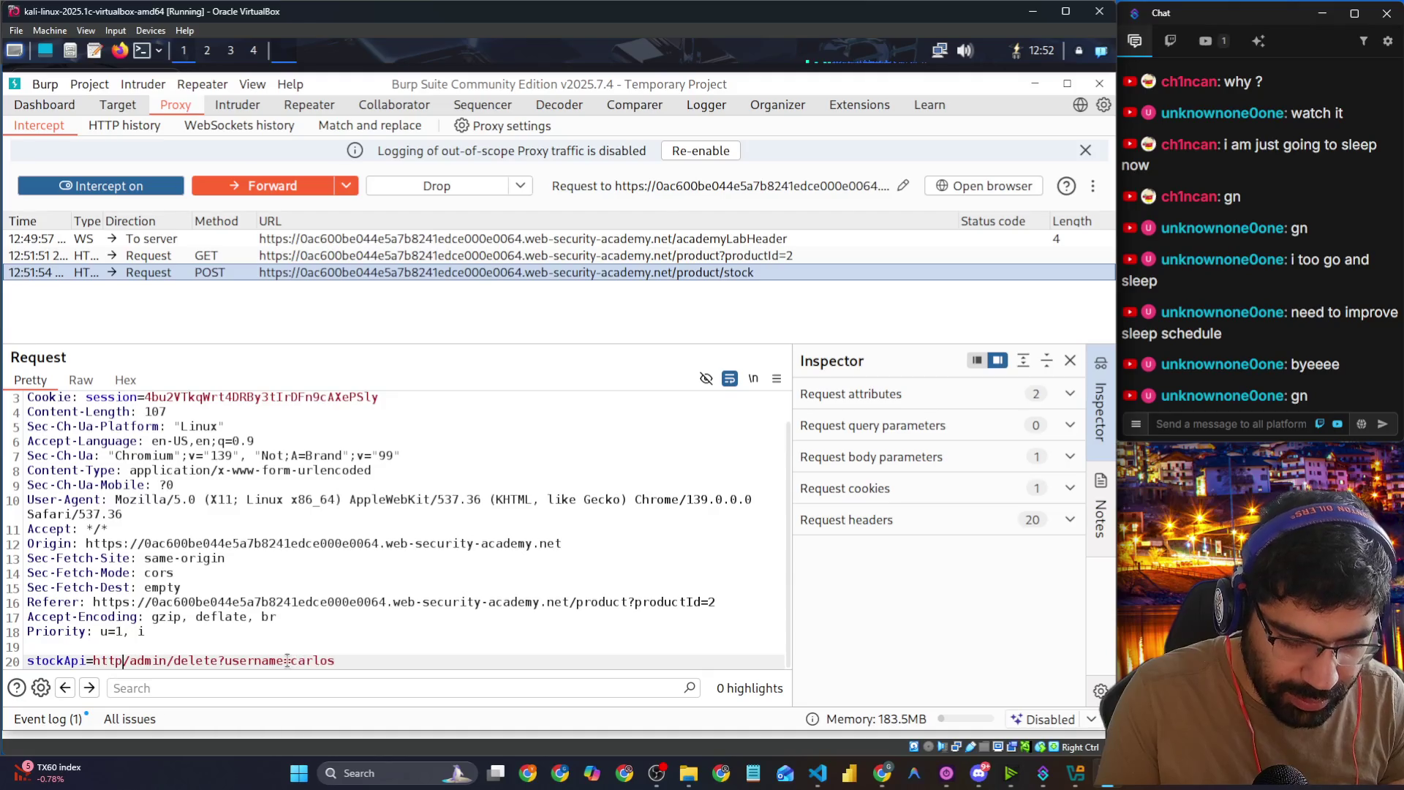
pyautogui.write('//')
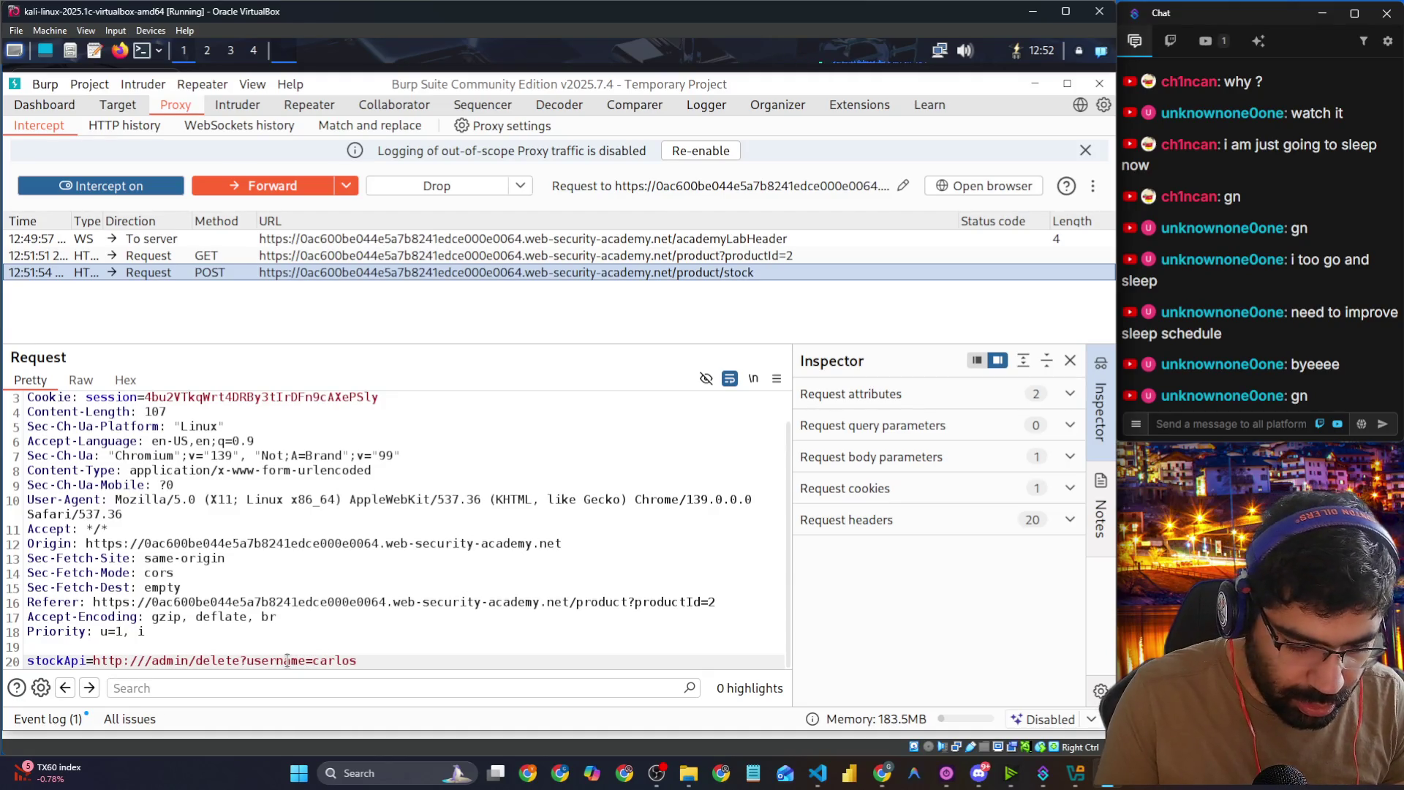
pyautogui.write('loaclhos')
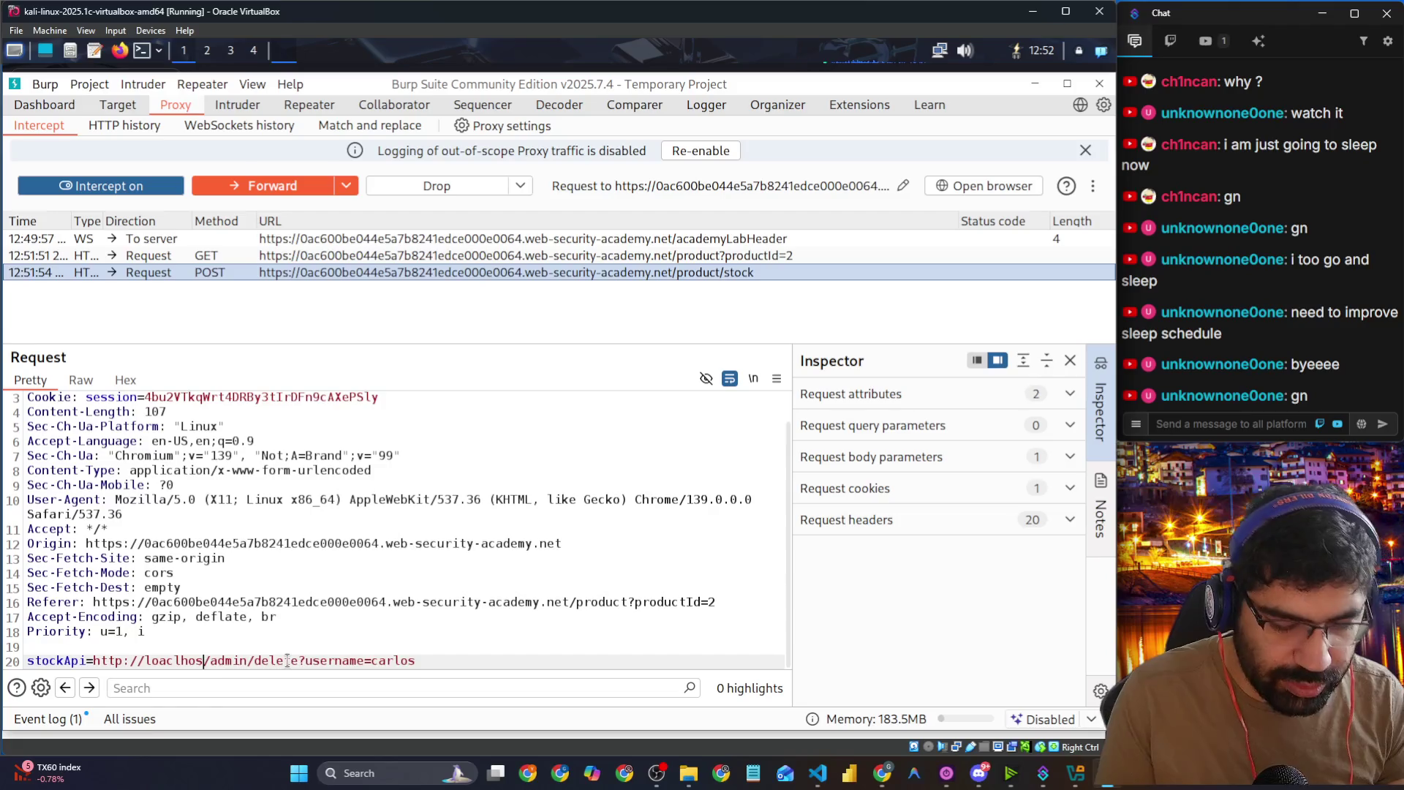
pyautogui.write('t')
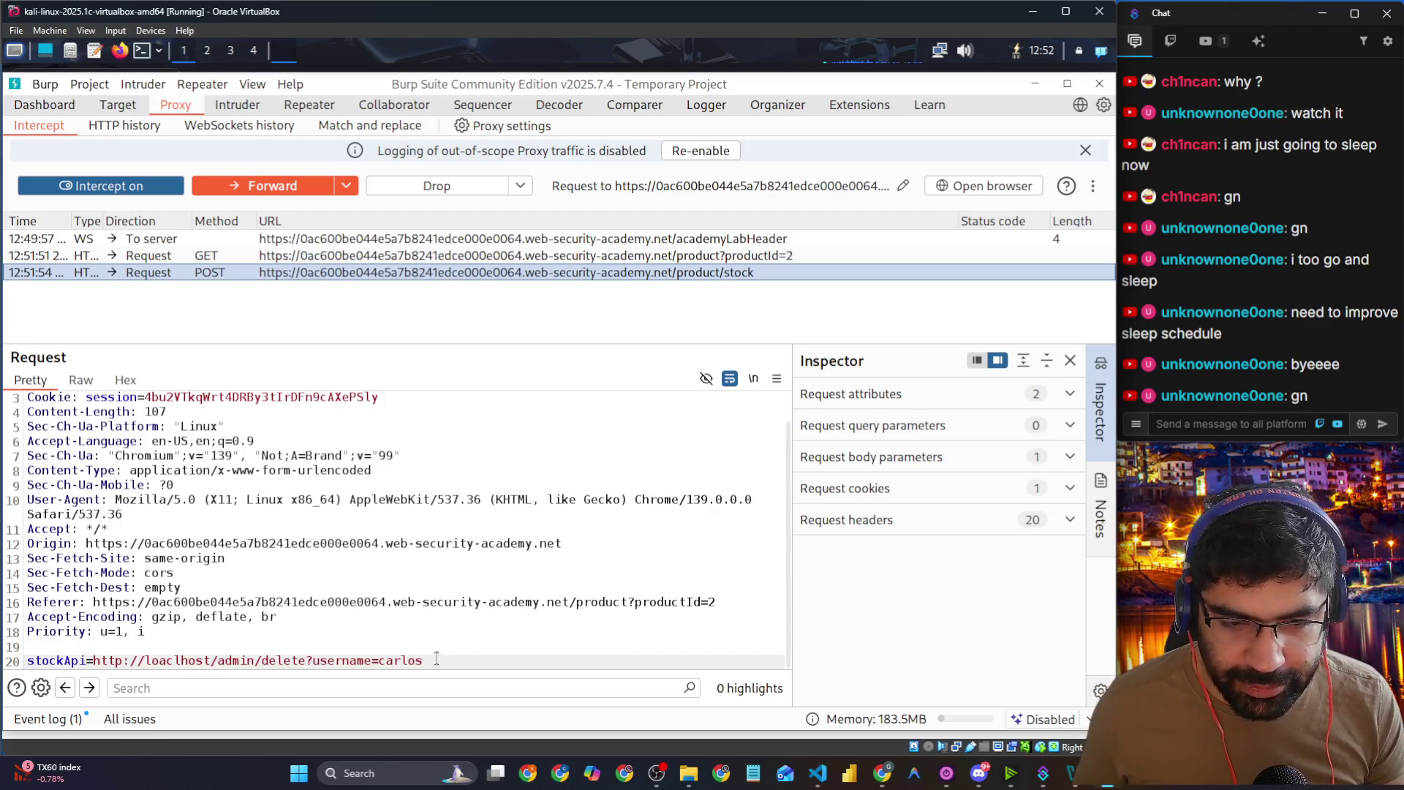
pyautogui.moveTo(437, 659); pyautogui.dragTo(173, 662)
pyautogui.click(173, 662)
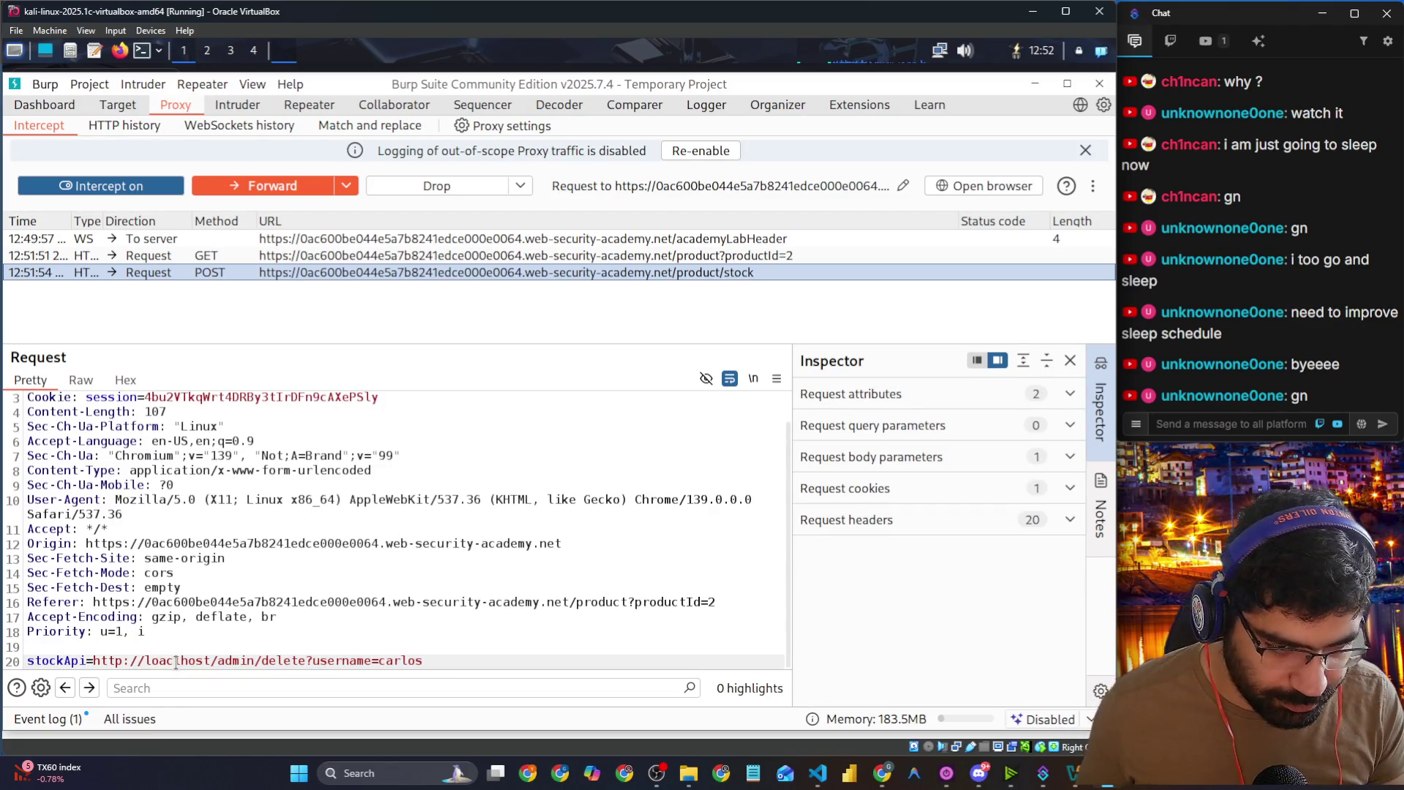
pyautogui.write('l')
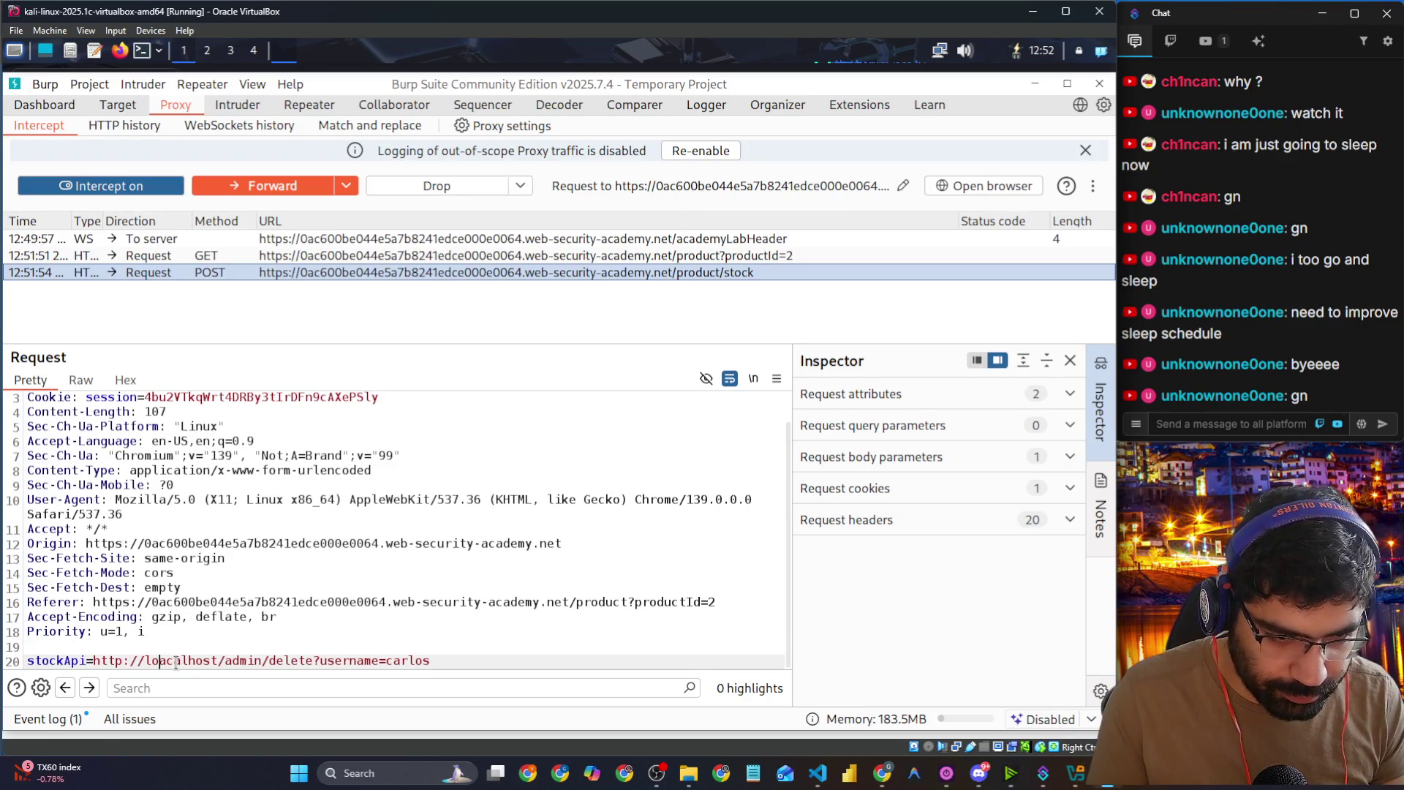
pyautogui.press('Delete')
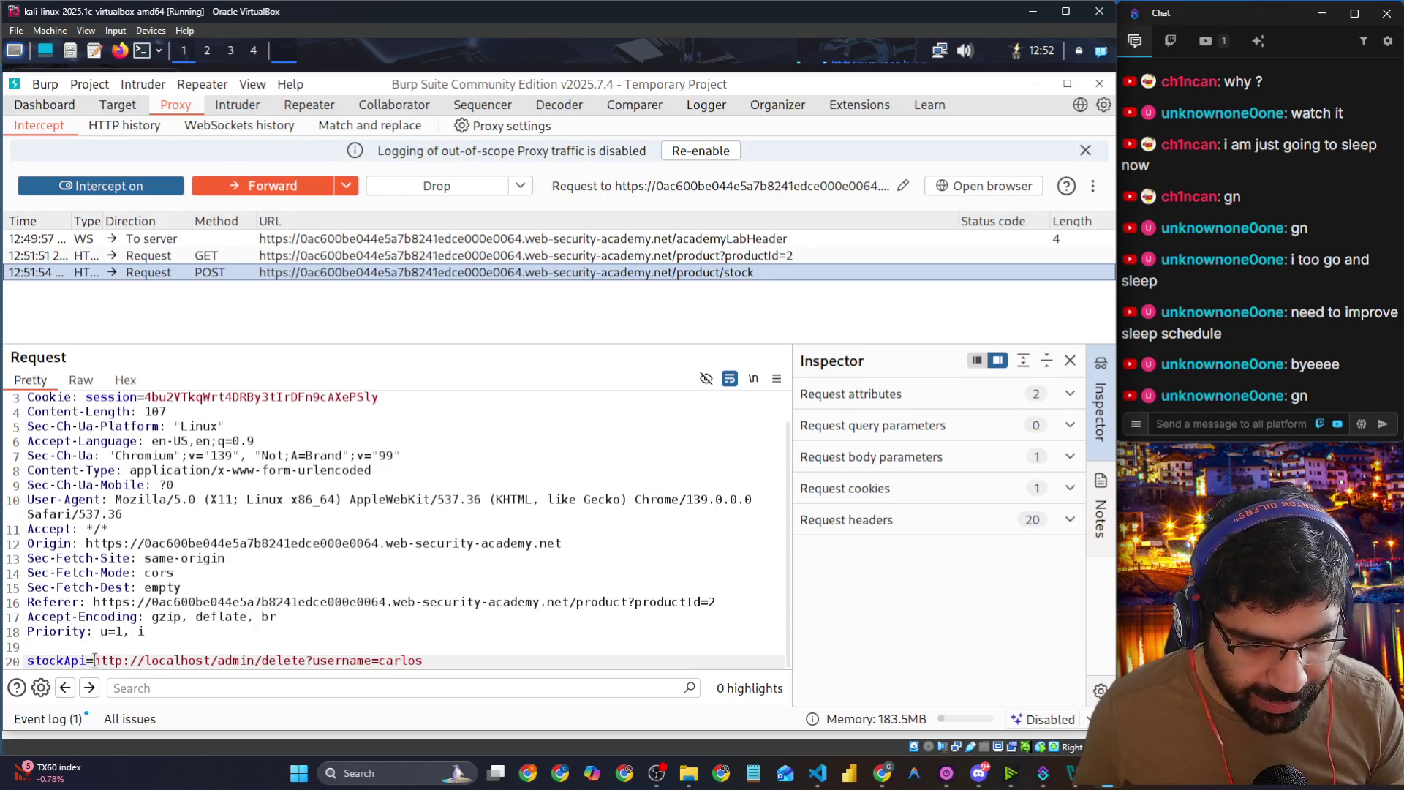
# Step: Try URL-encoding every character of the localhost delete URL, then undo it
pyautogui.moveTo(95, 661)
pyautogui.mouseDown()
pyautogui.moveTo(29, 660)
pyautogui.moveTo(423, 661)
pyautogui.mouseUp()
pyautogui.rightClick(410, 660)
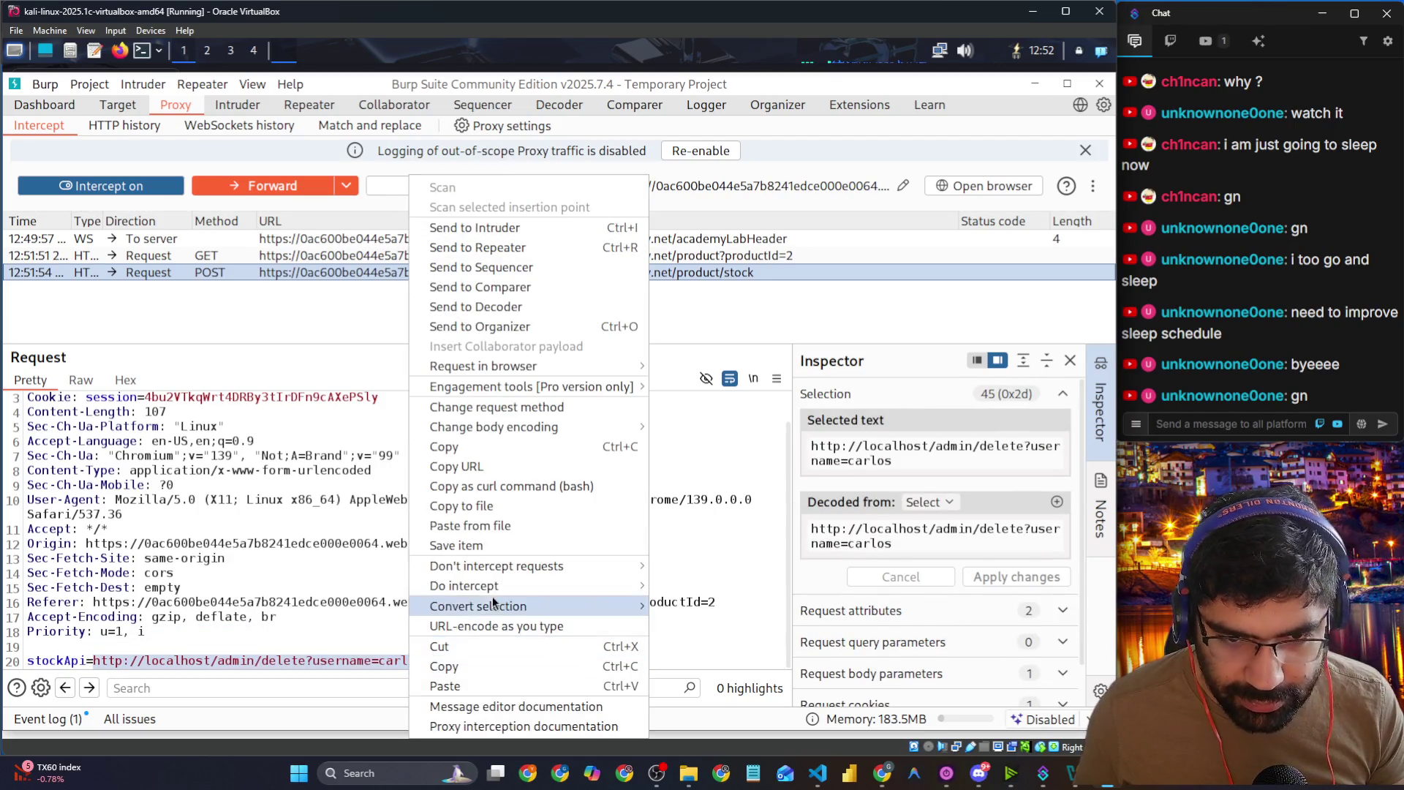
pyautogui.moveTo(542, 594)
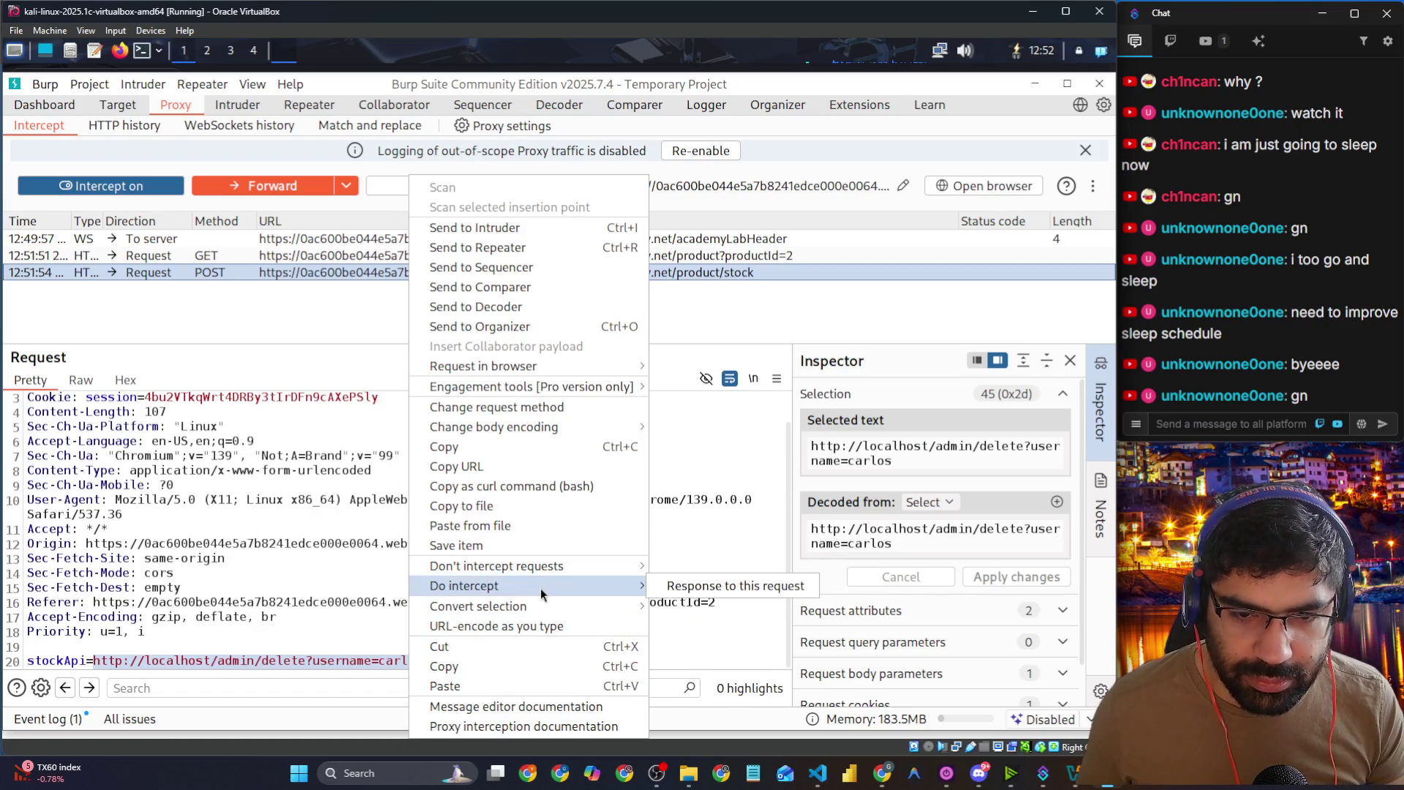
pyautogui.moveTo(684, 607)
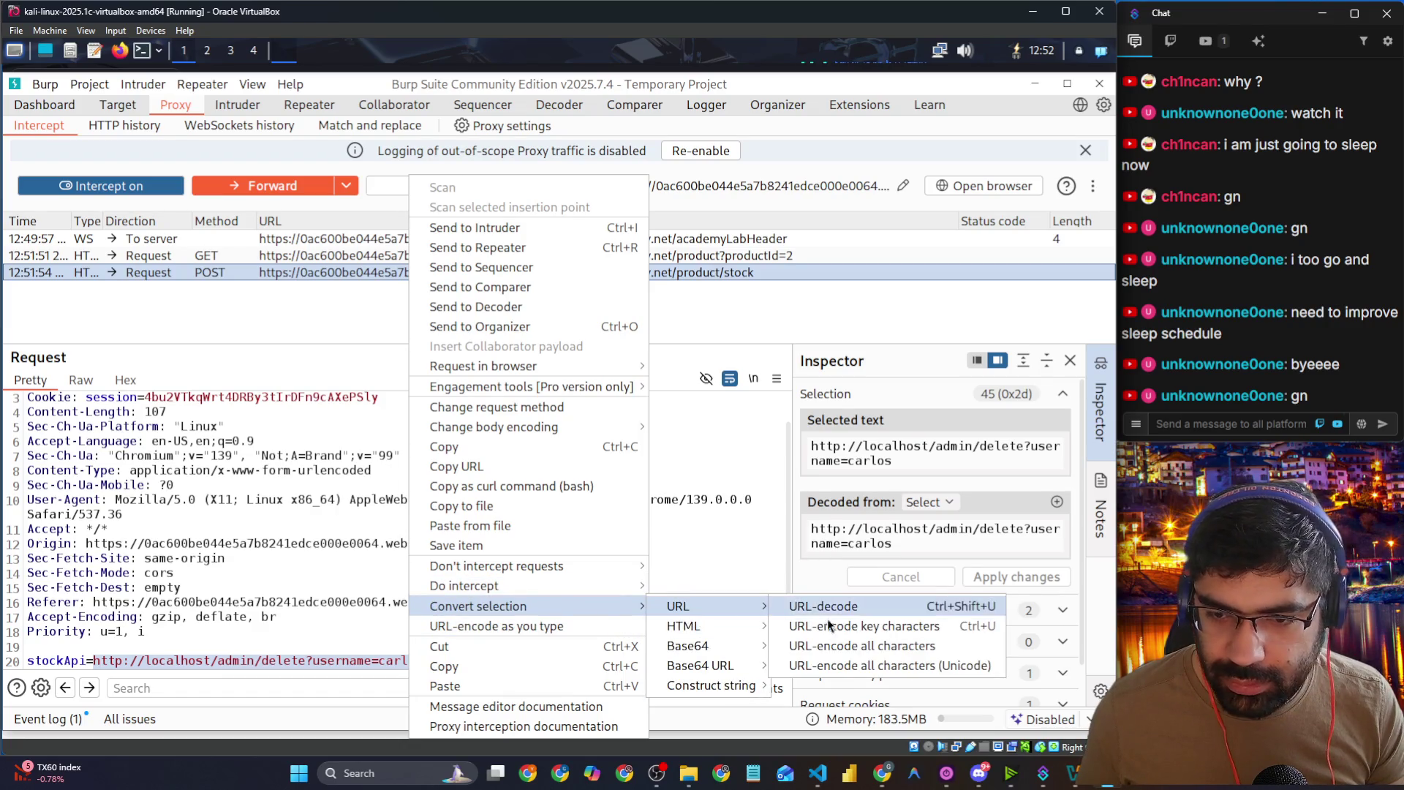
pyautogui.click(836, 647)
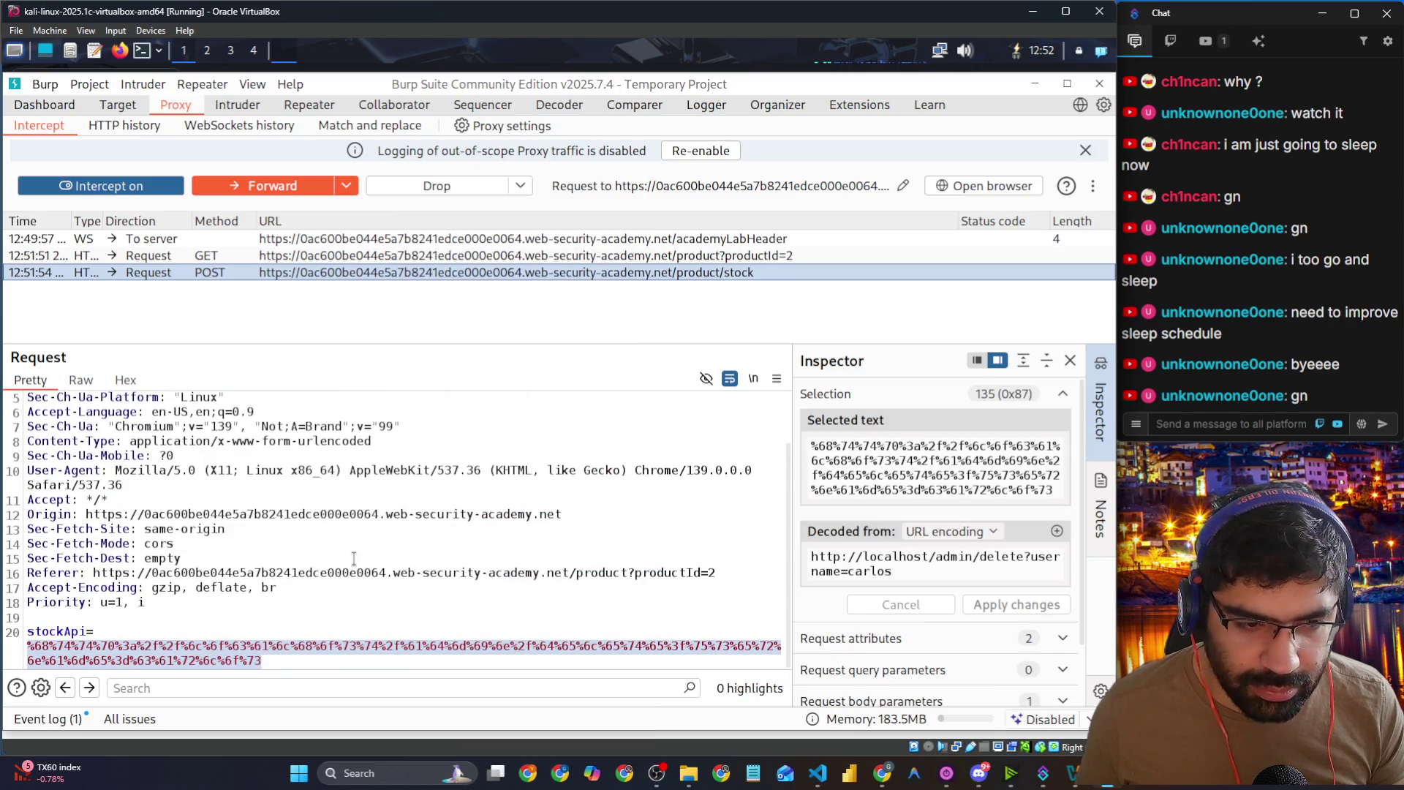
pyautogui.hotkey('ctrl', 'z')
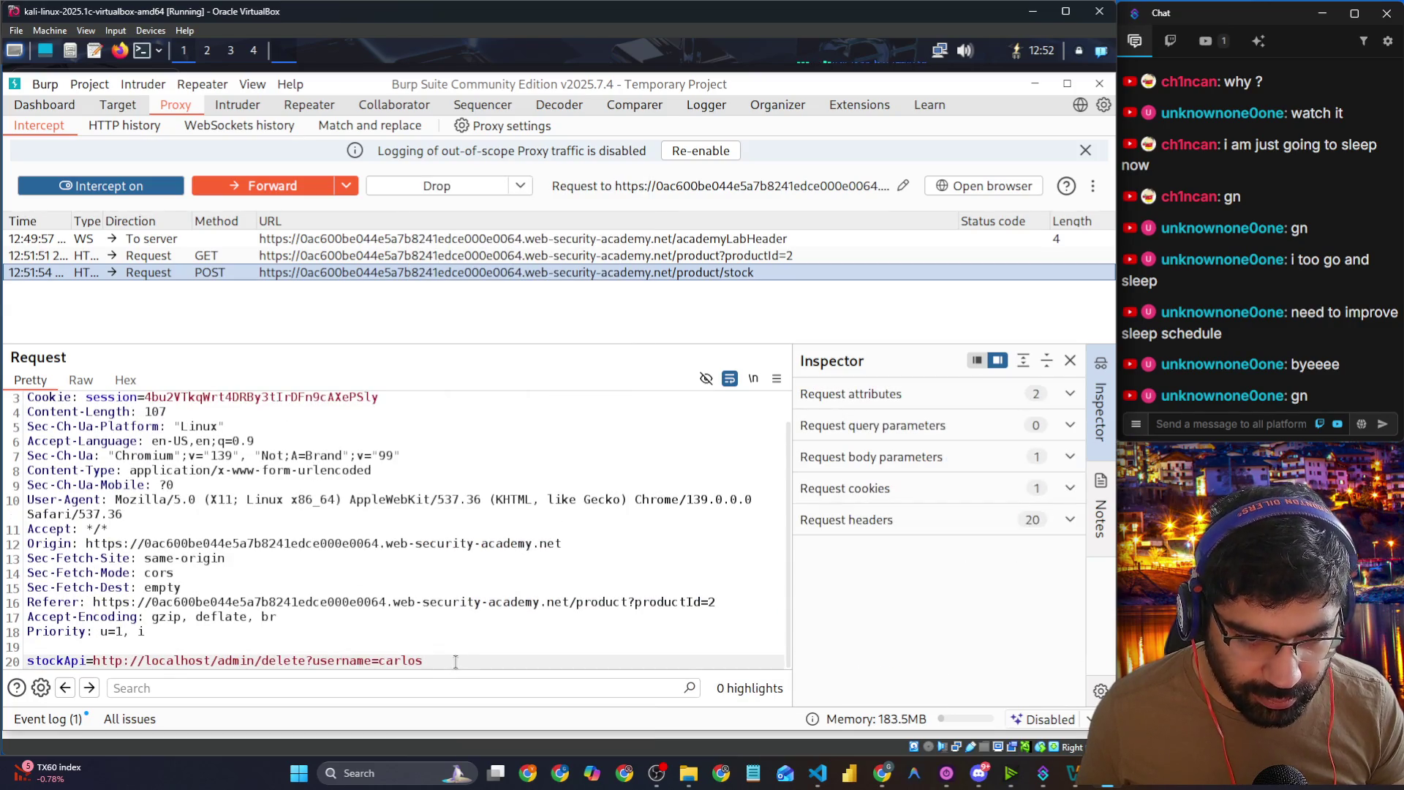
# Step: URL-encode only the delete URL's key characters with Ctrl+U and forward the stock check request
pyautogui.moveTo(424, 660)
pyautogui.mouseDown()
pyautogui.moveTo(29, 660)
pyautogui.moveTo(92, 660)
pyautogui.mouseUp()
pyautogui.rightClick(117, 659)
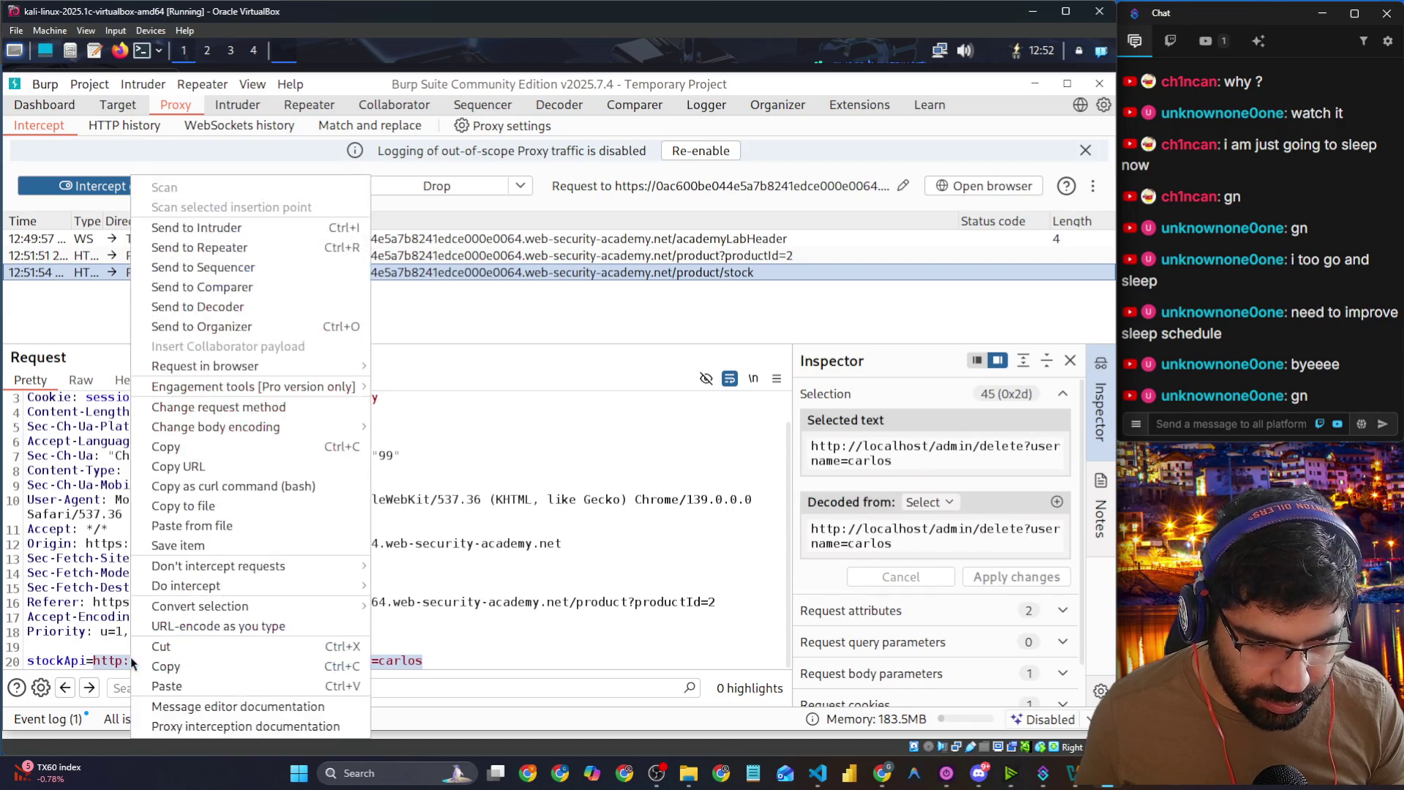
pyautogui.click(437, 661)
pyautogui.moveTo(438, 661); pyautogui.dragTo(94, 659)
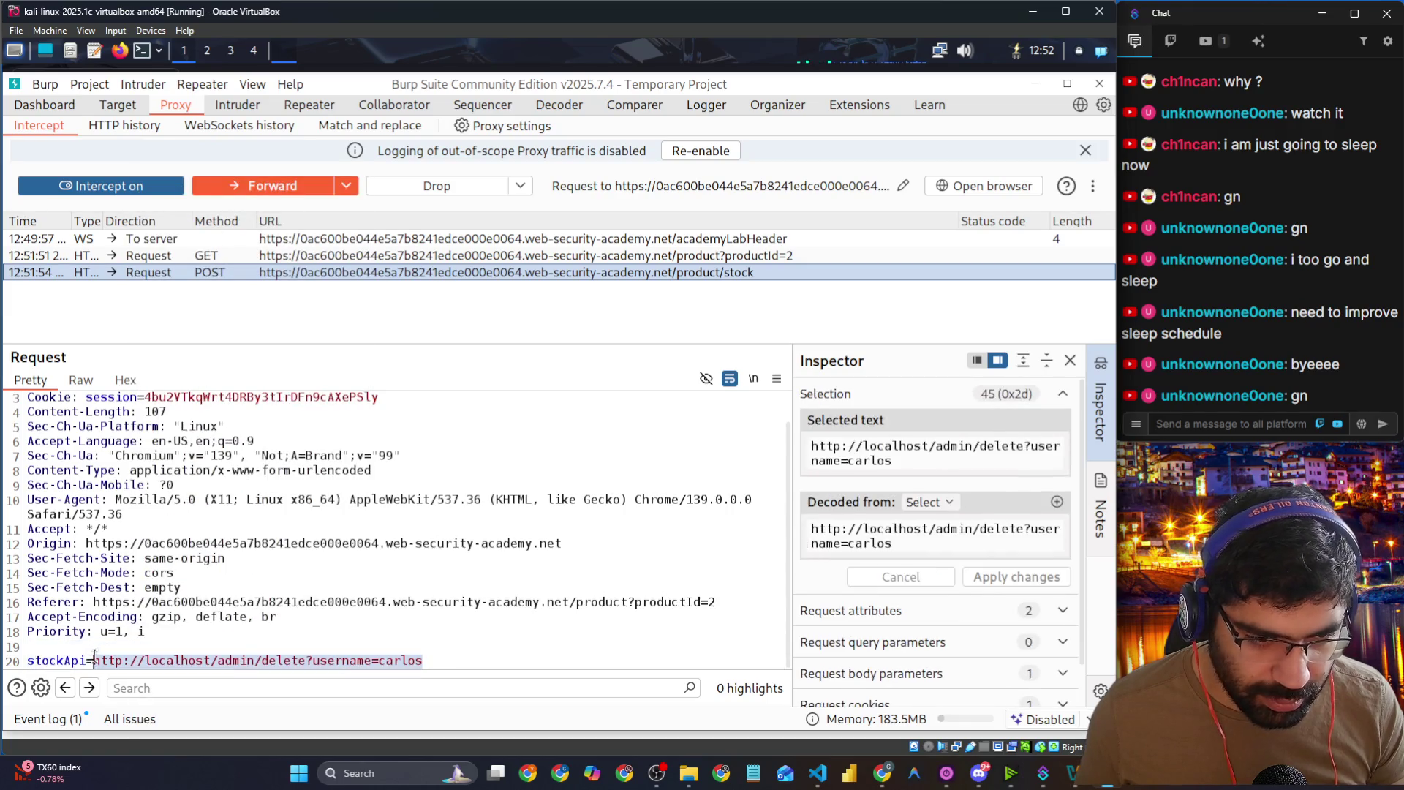
pyautogui.hotkey('ctrl', 'u')
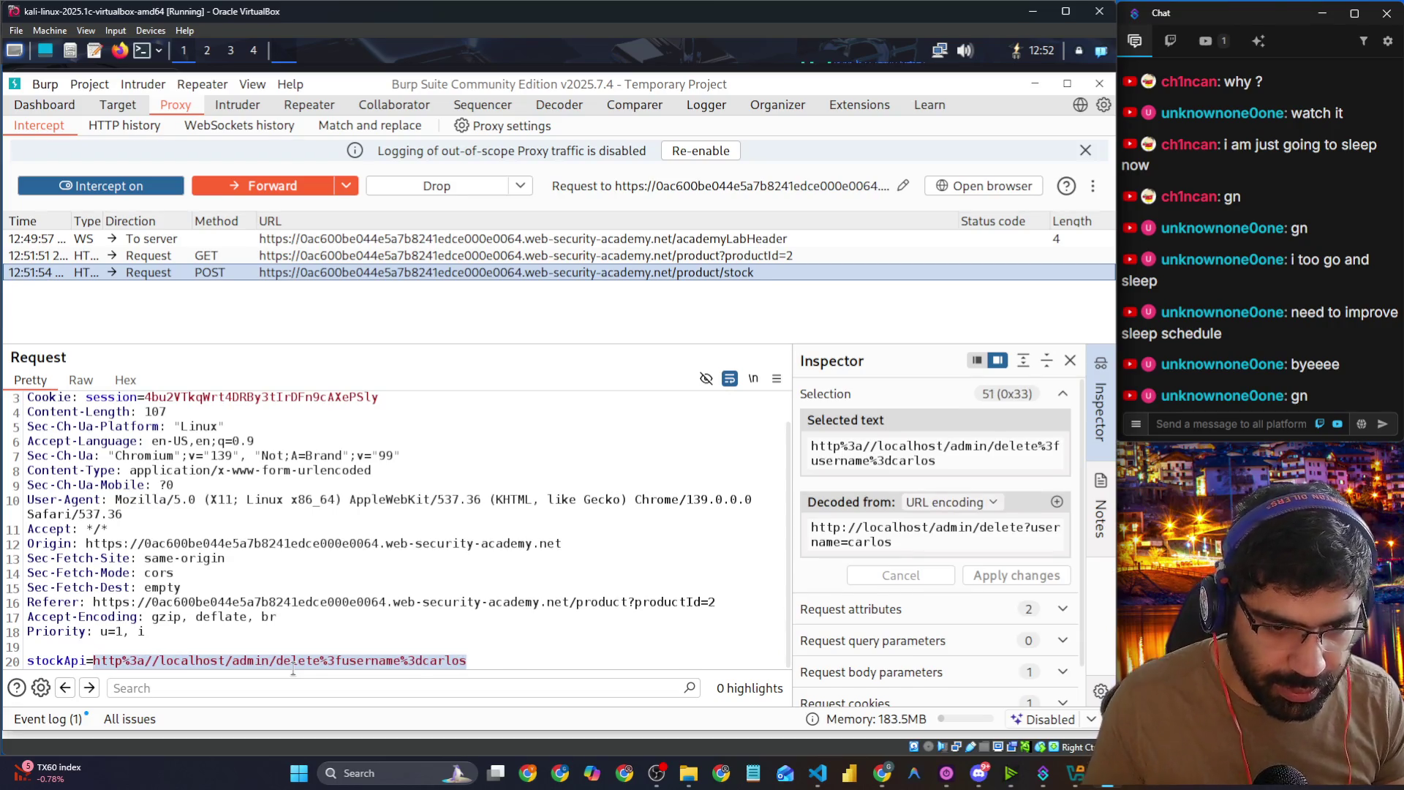
pyautogui.click(277, 183)
# Step: Reload the product page and inspect the intercepted GET /admin request
pyautogui.hotkey('alt', 'Tab')
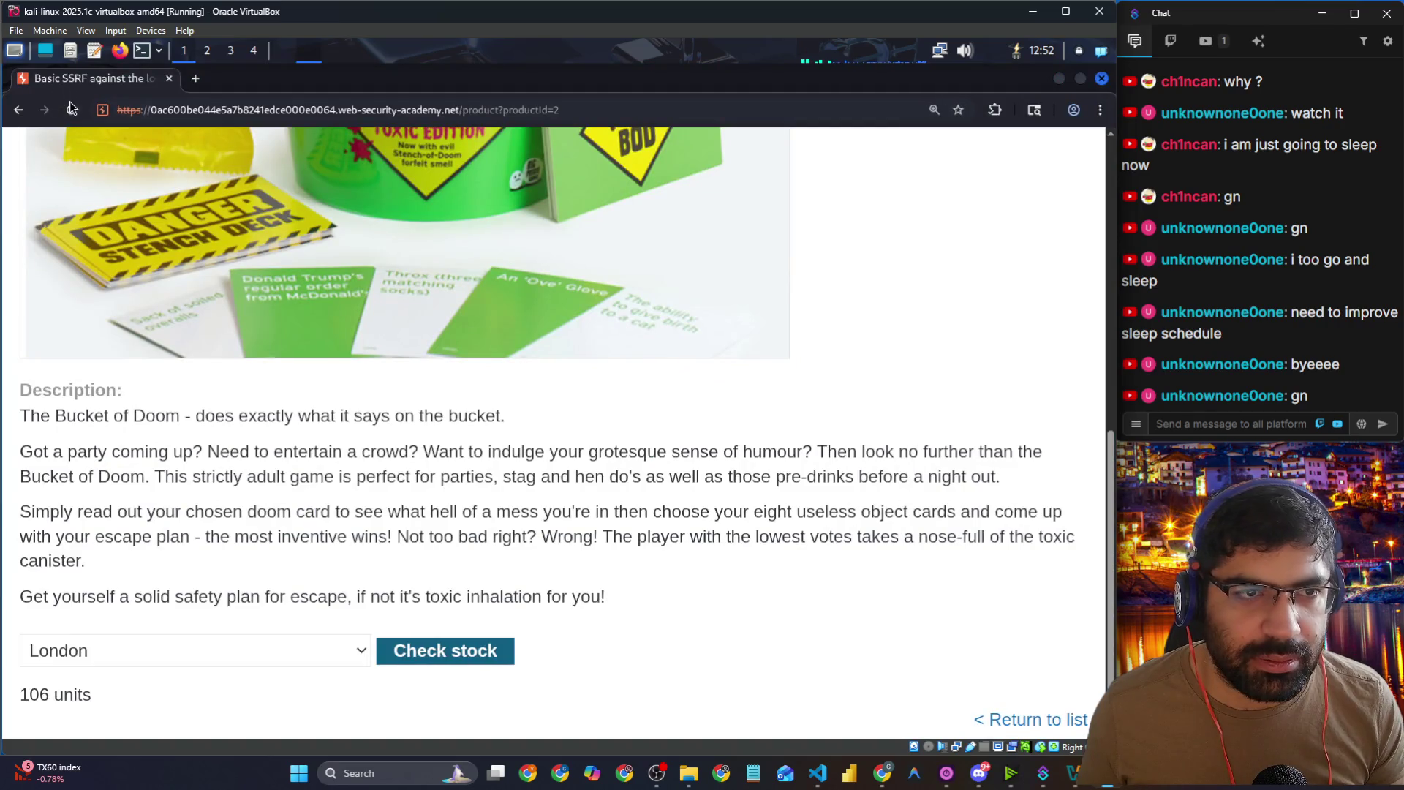
pyautogui.click(69, 108)
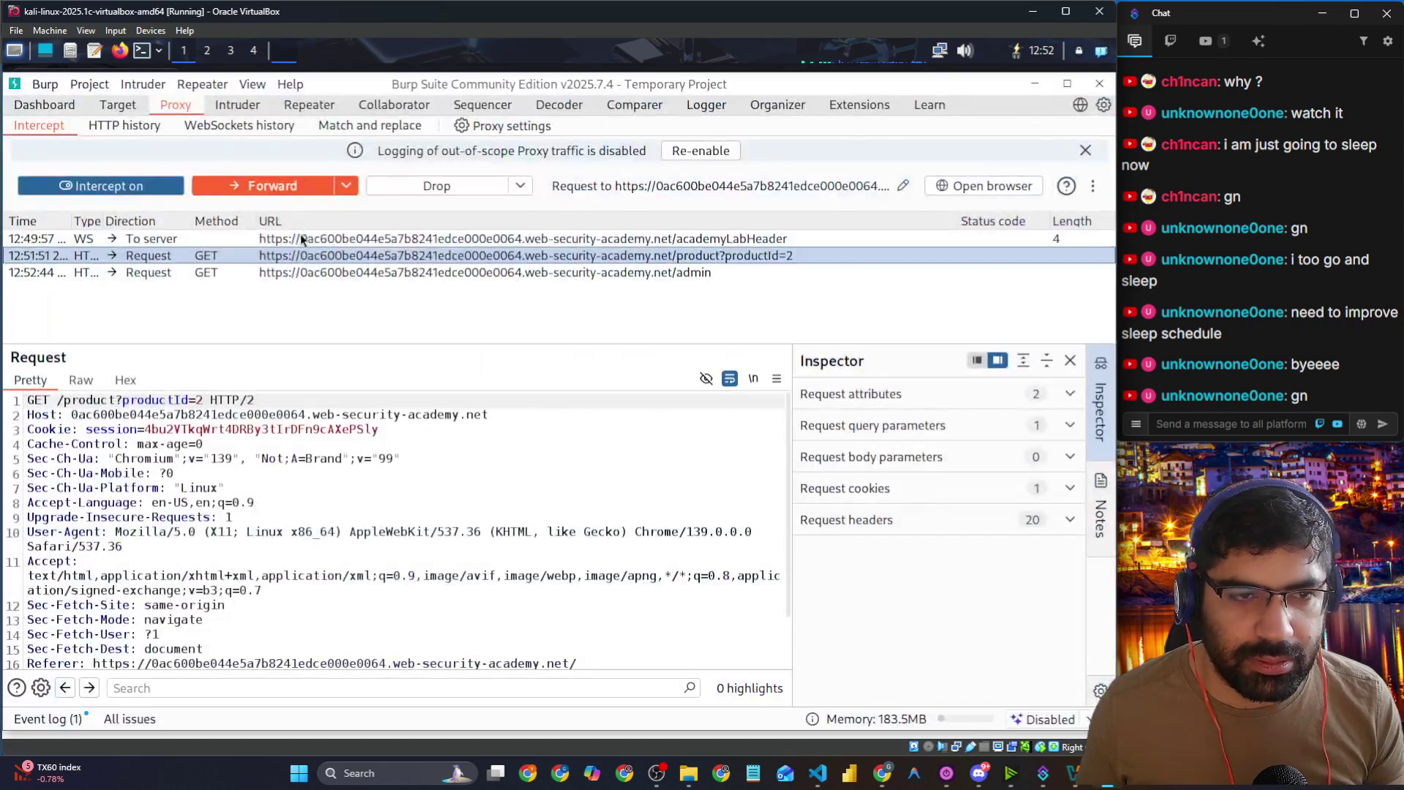
pyautogui.click(235, 274)
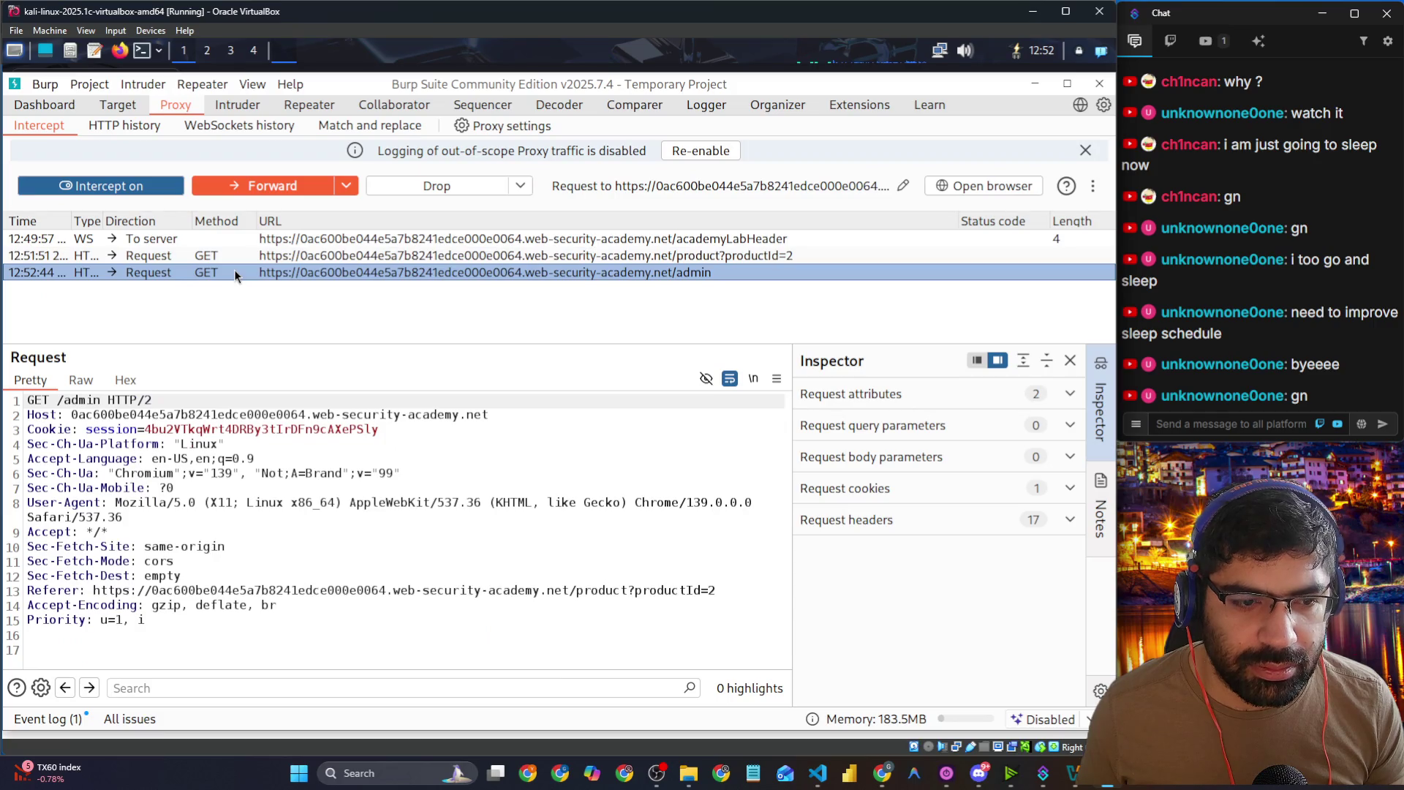
# Step: Review the edited POST /product/stock and GET /admin entries in HTTP history
pyautogui.click(115, 129)
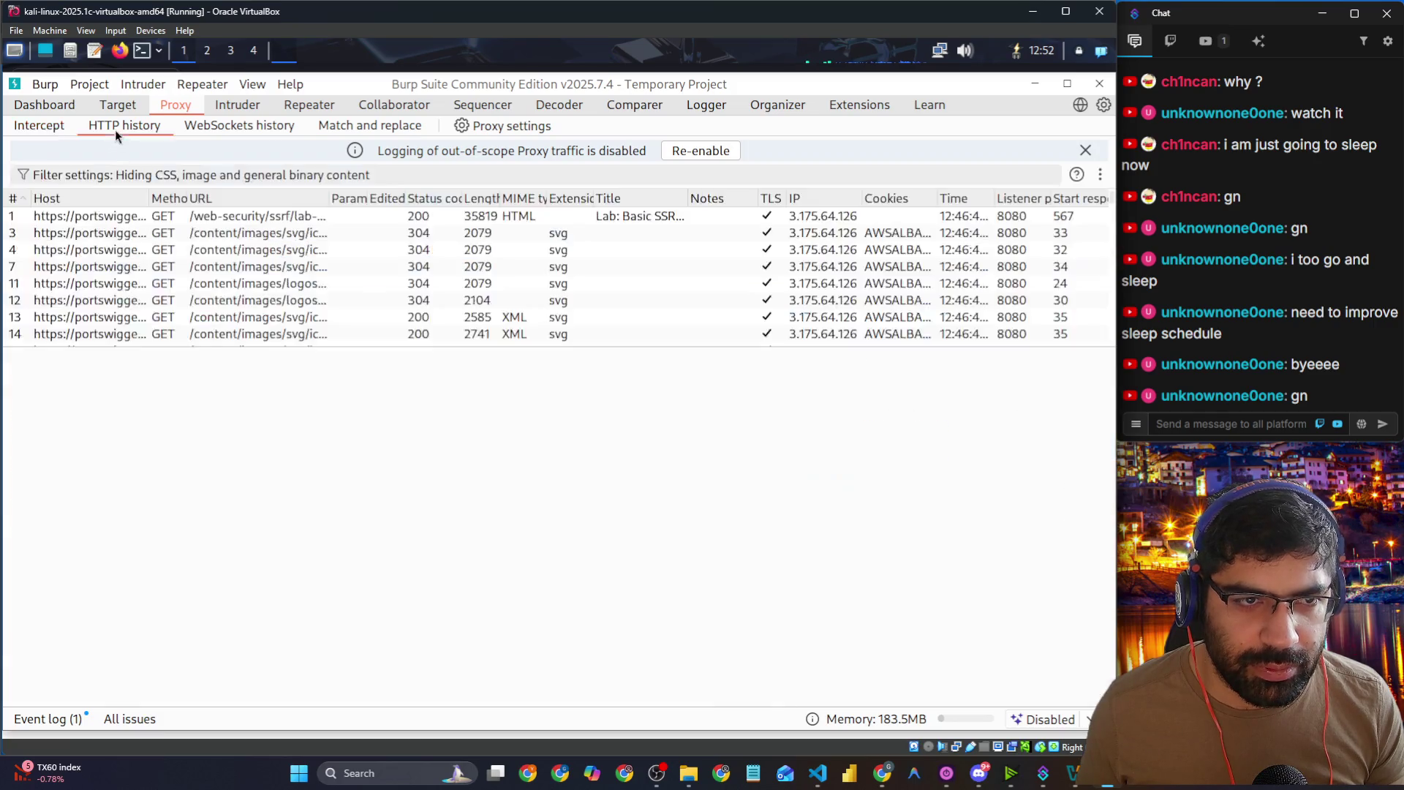
pyautogui.scroll(-10, 188, 296)
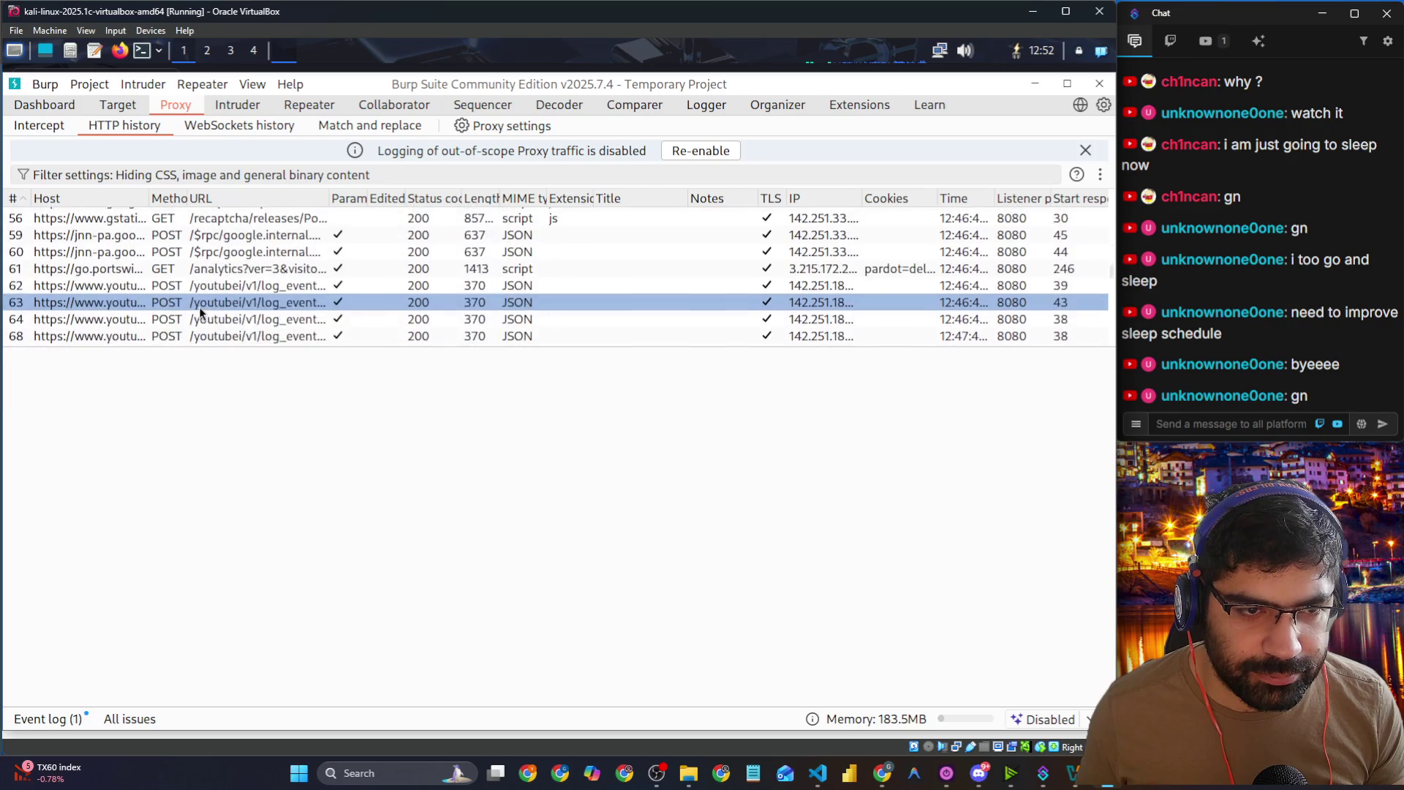
pyautogui.scroll(-15, 201, 309)
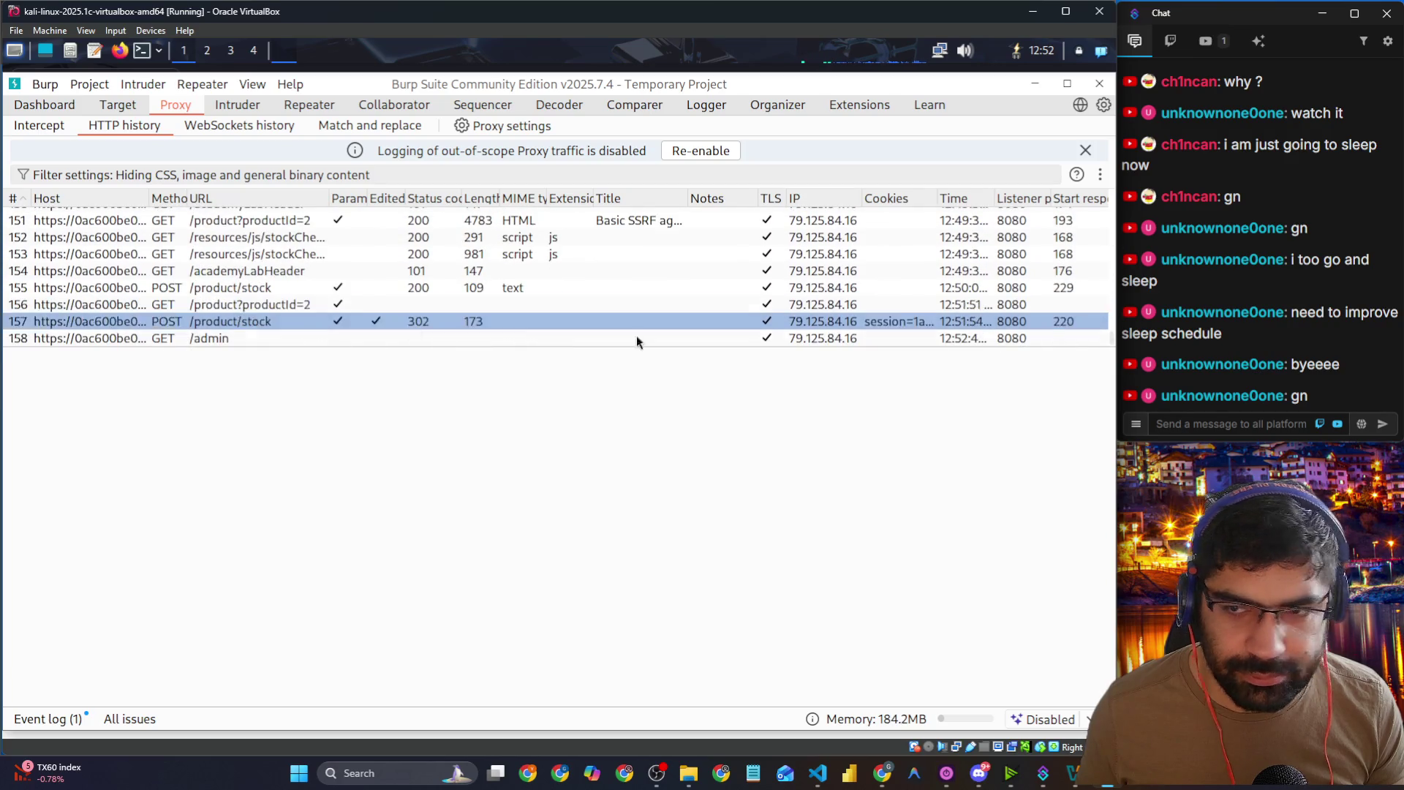
pyautogui.click(146, 323)
pyautogui.scroll(-5, 217, 582)
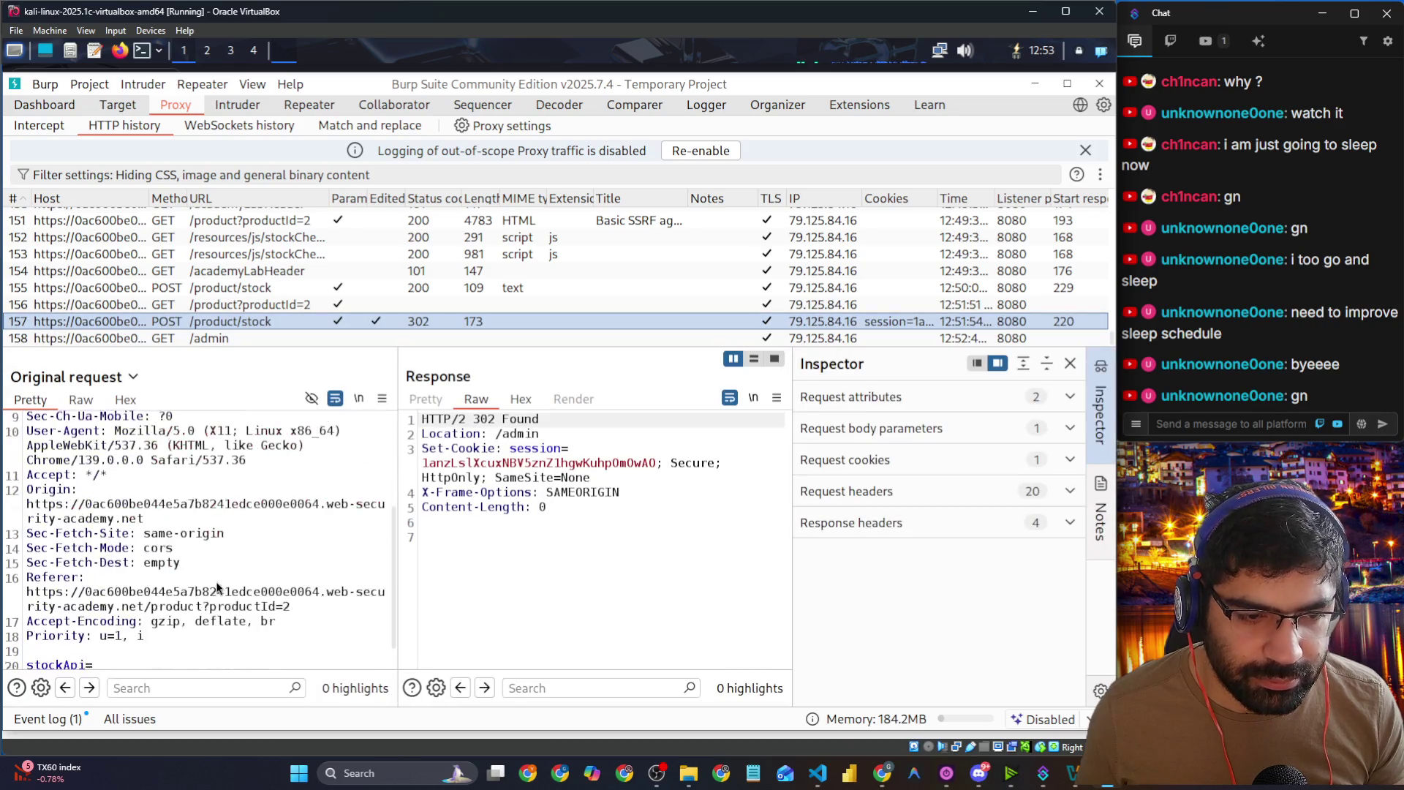
pyautogui.scroll(-1, 216, 582)
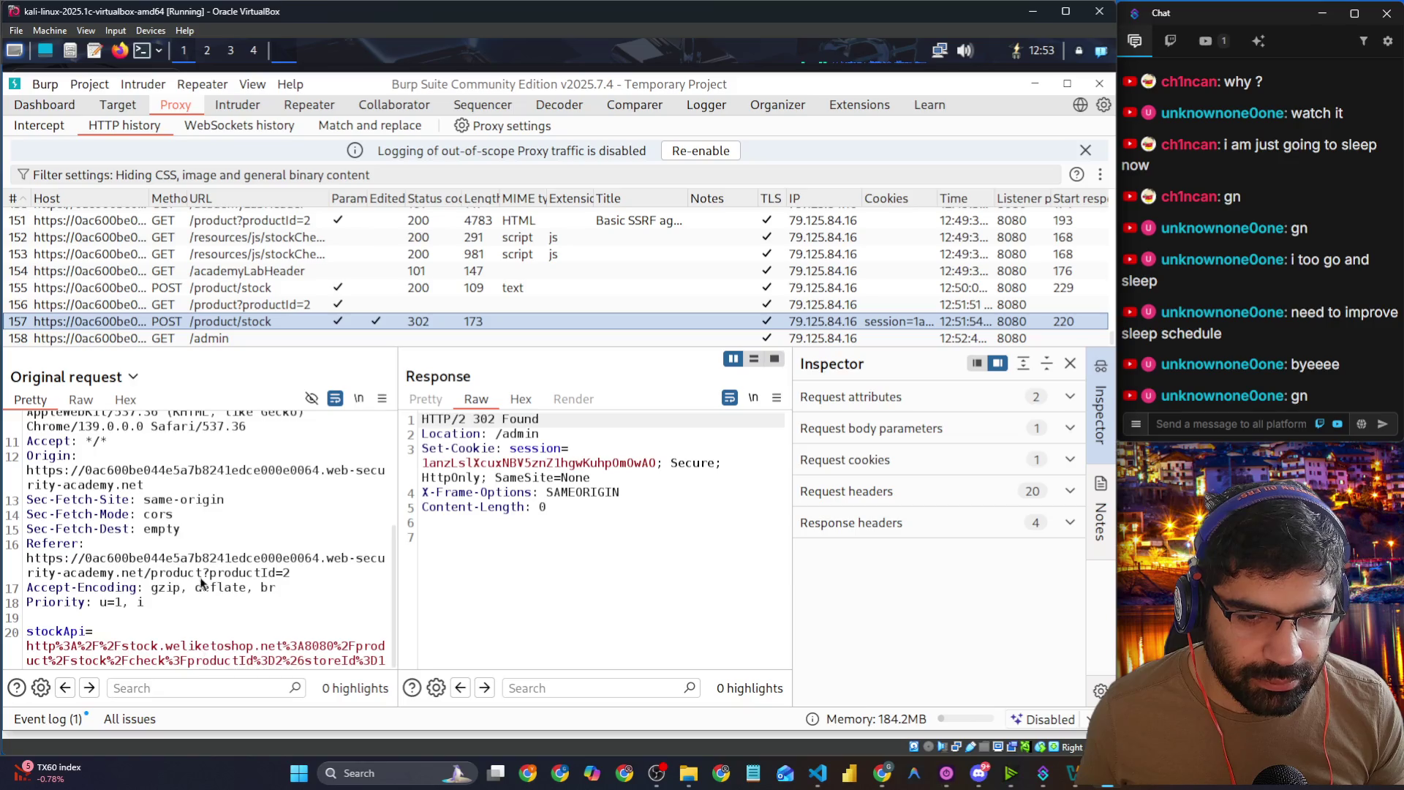
pyautogui.click(220, 344)
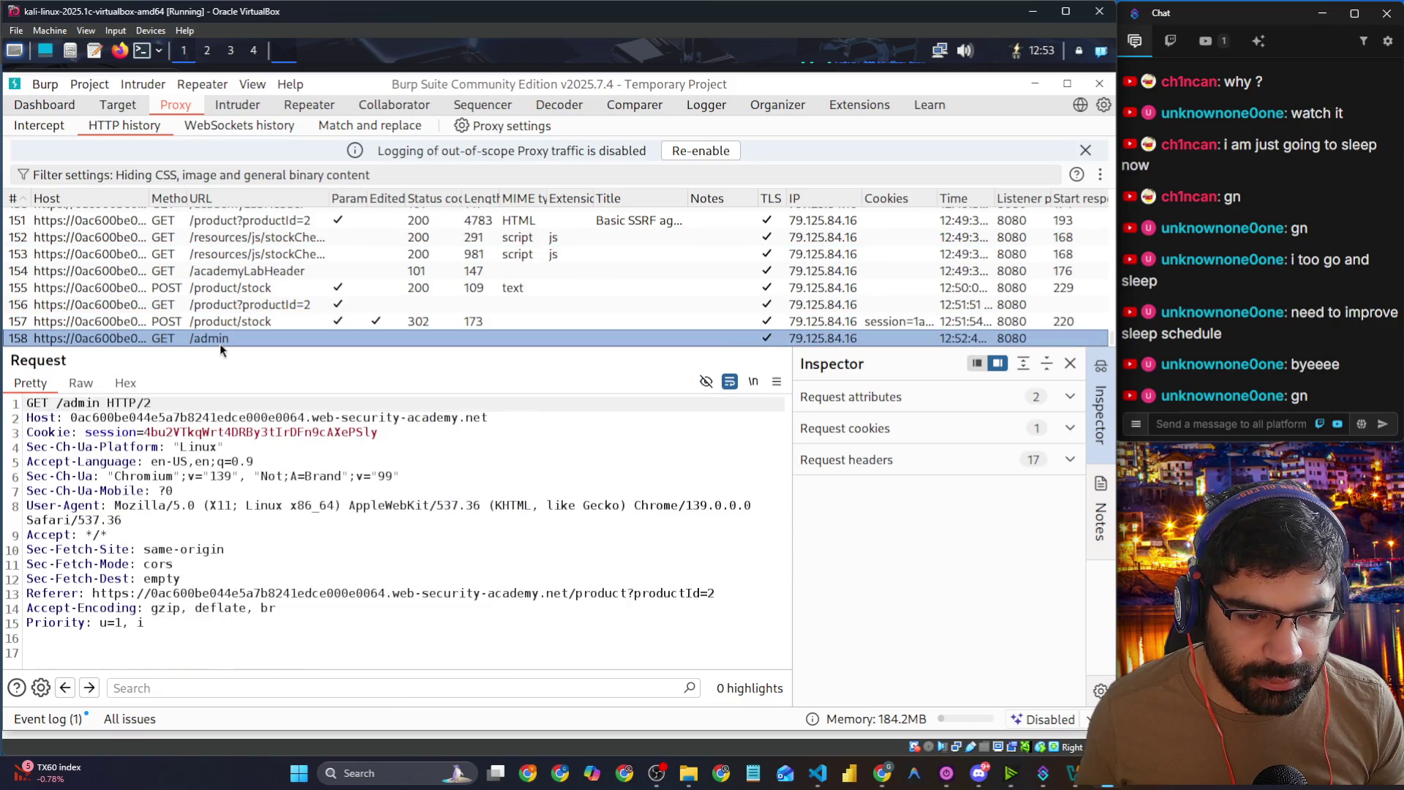
# Step: Forward the held /admin request and check history, where it returned 401 Unauthorized
pyautogui.click(48, 123)
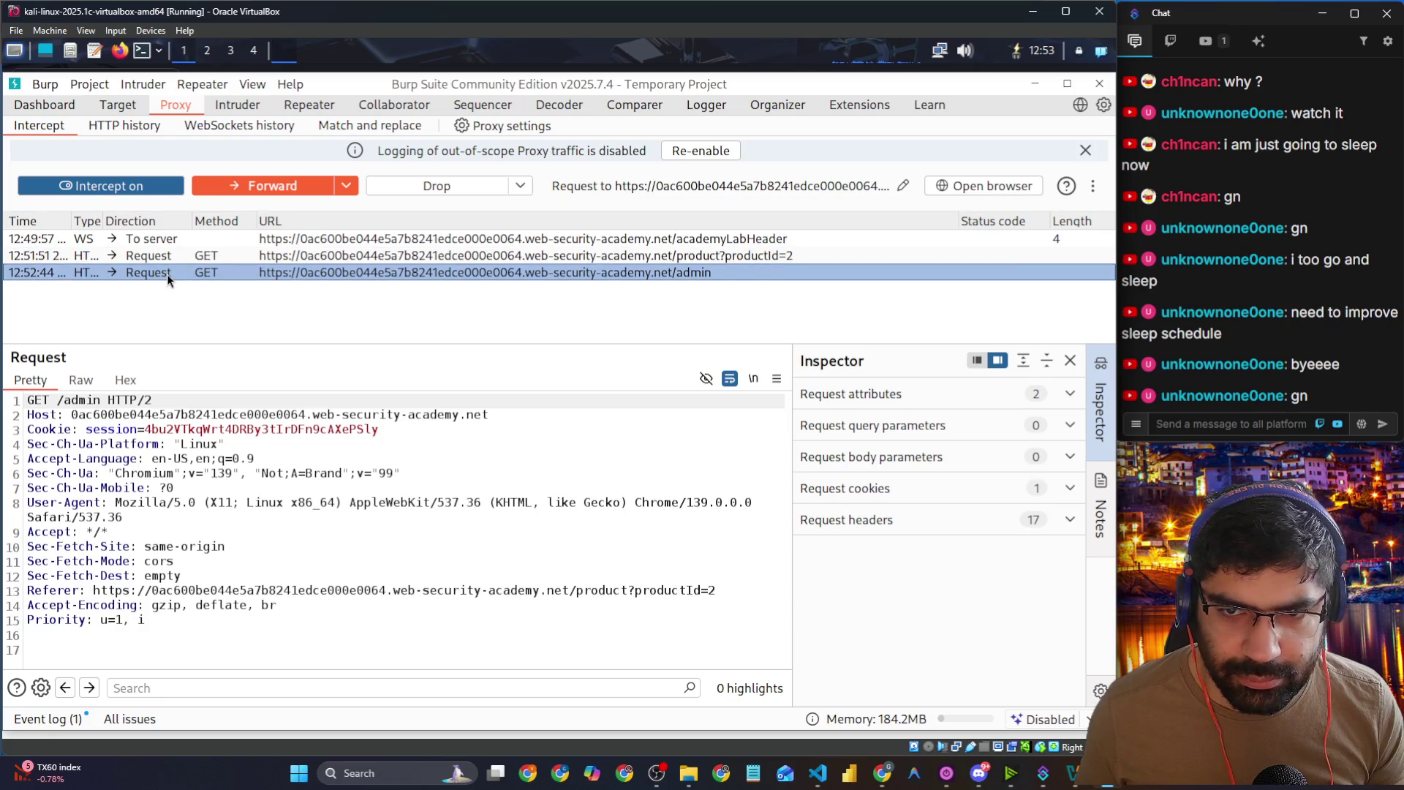
pyautogui.click(221, 188)
pyautogui.scroll(-2, 155, 573)
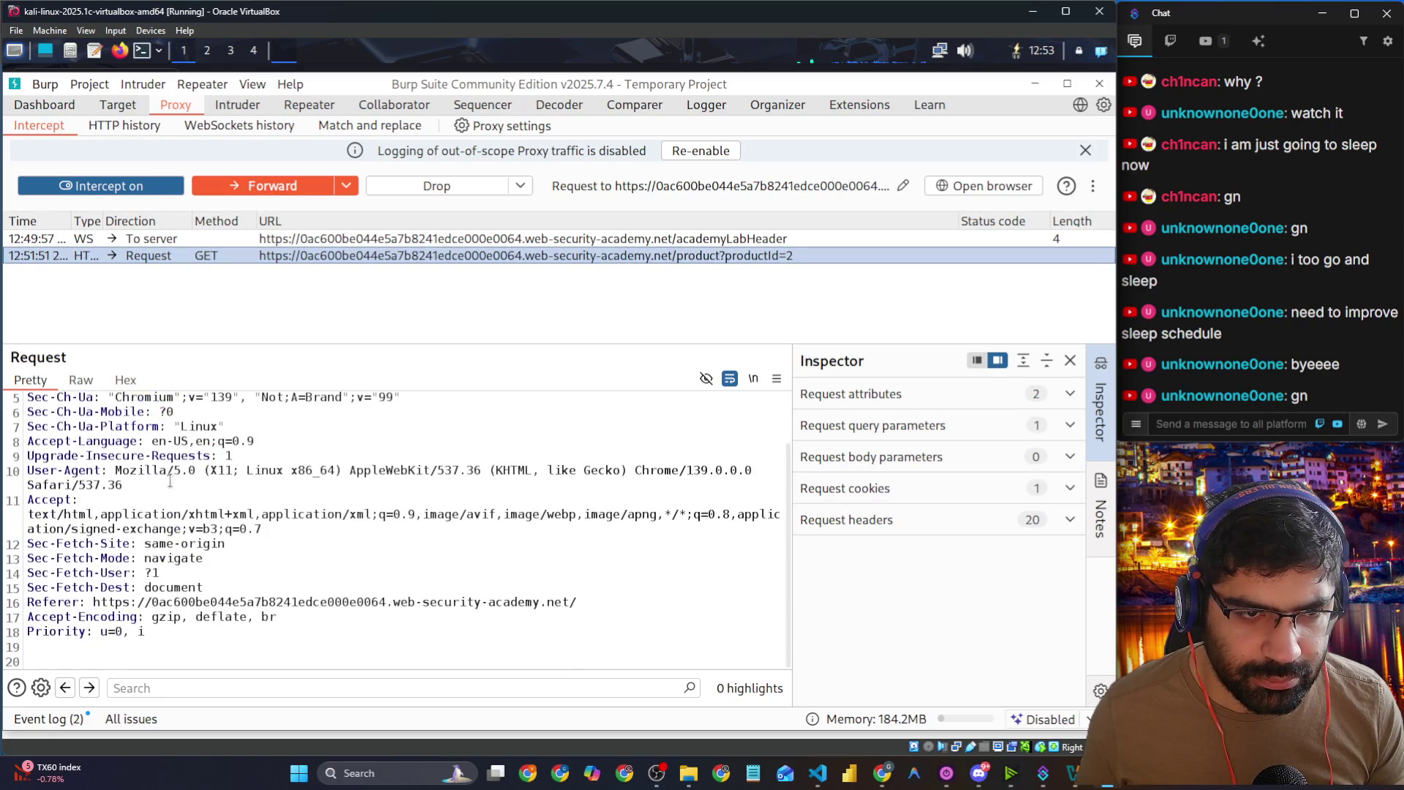
pyautogui.click(102, 130)
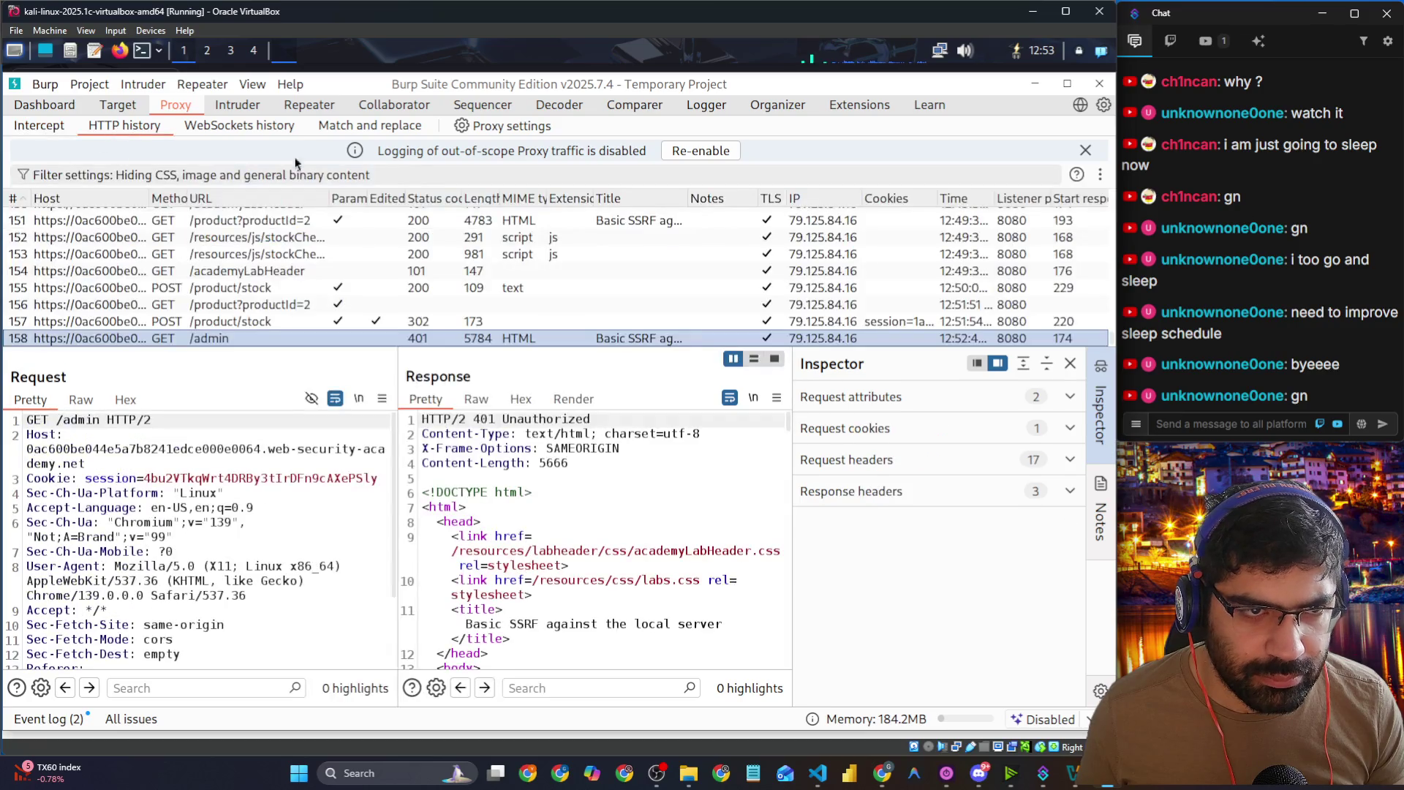
# Step: Show the edited version of the POST /product/stock request and its 302 response
pyautogui.click(157, 325)
pyautogui.scroll(-5, 147, 512)
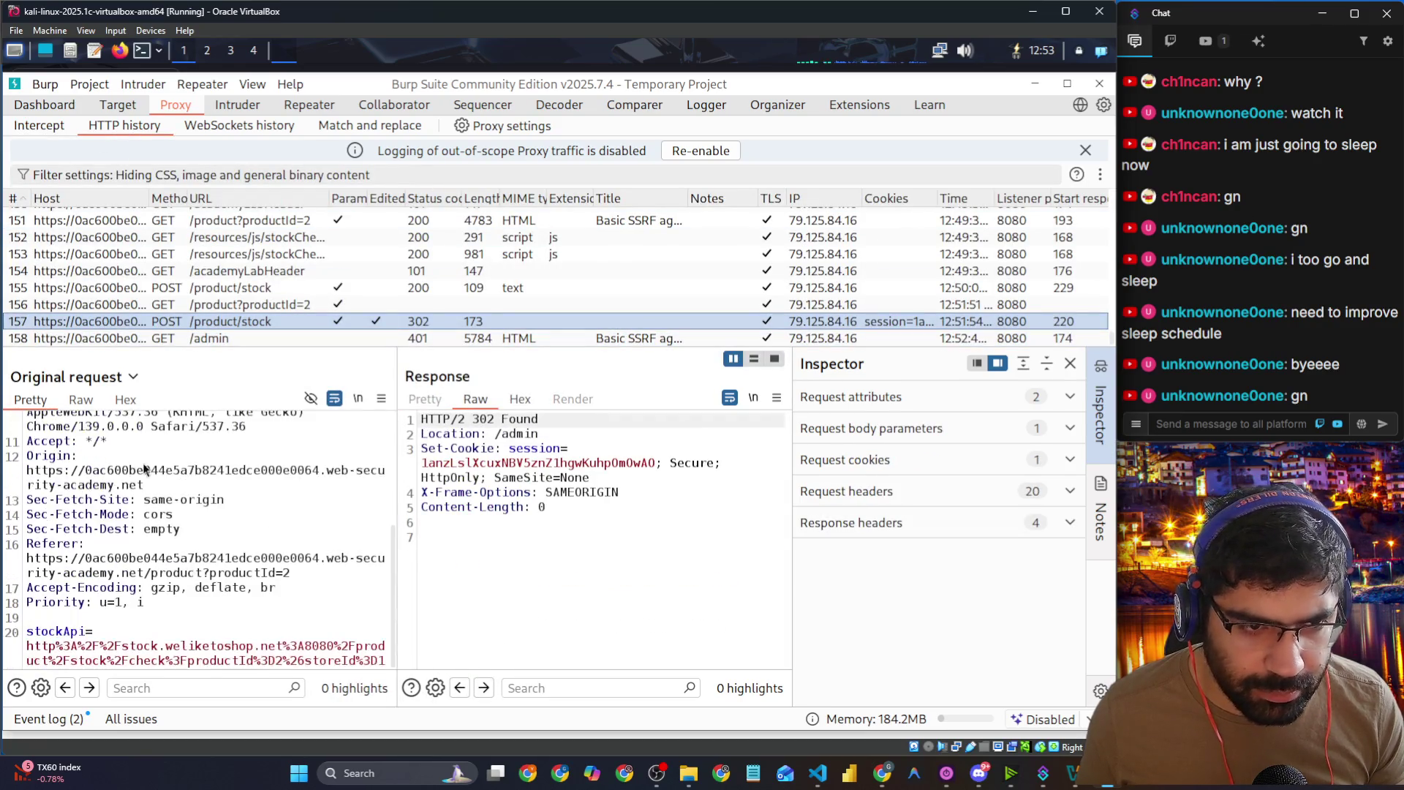
pyautogui.click(129, 378)
pyautogui.click(150, 419)
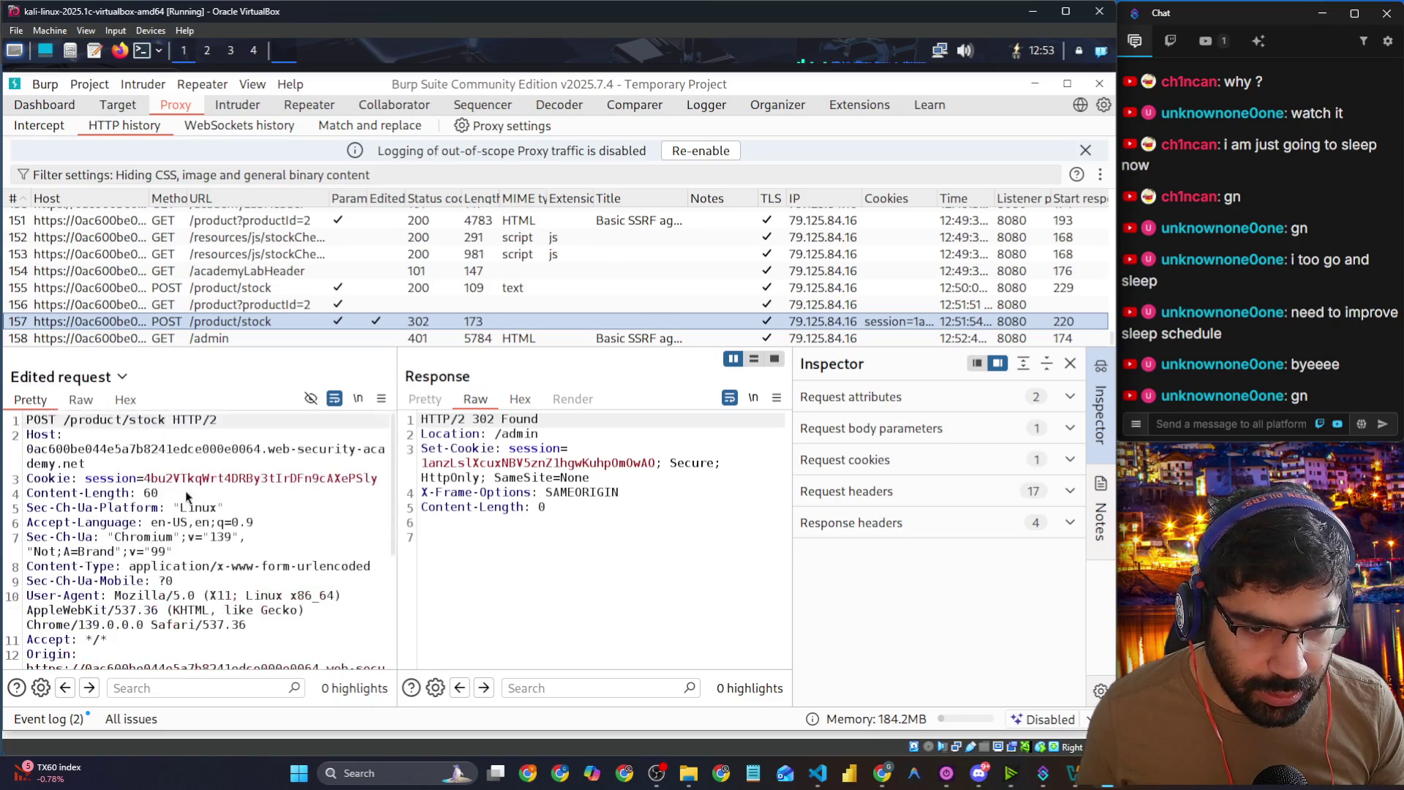
pyautogui.scroll(-2, 269, 579)
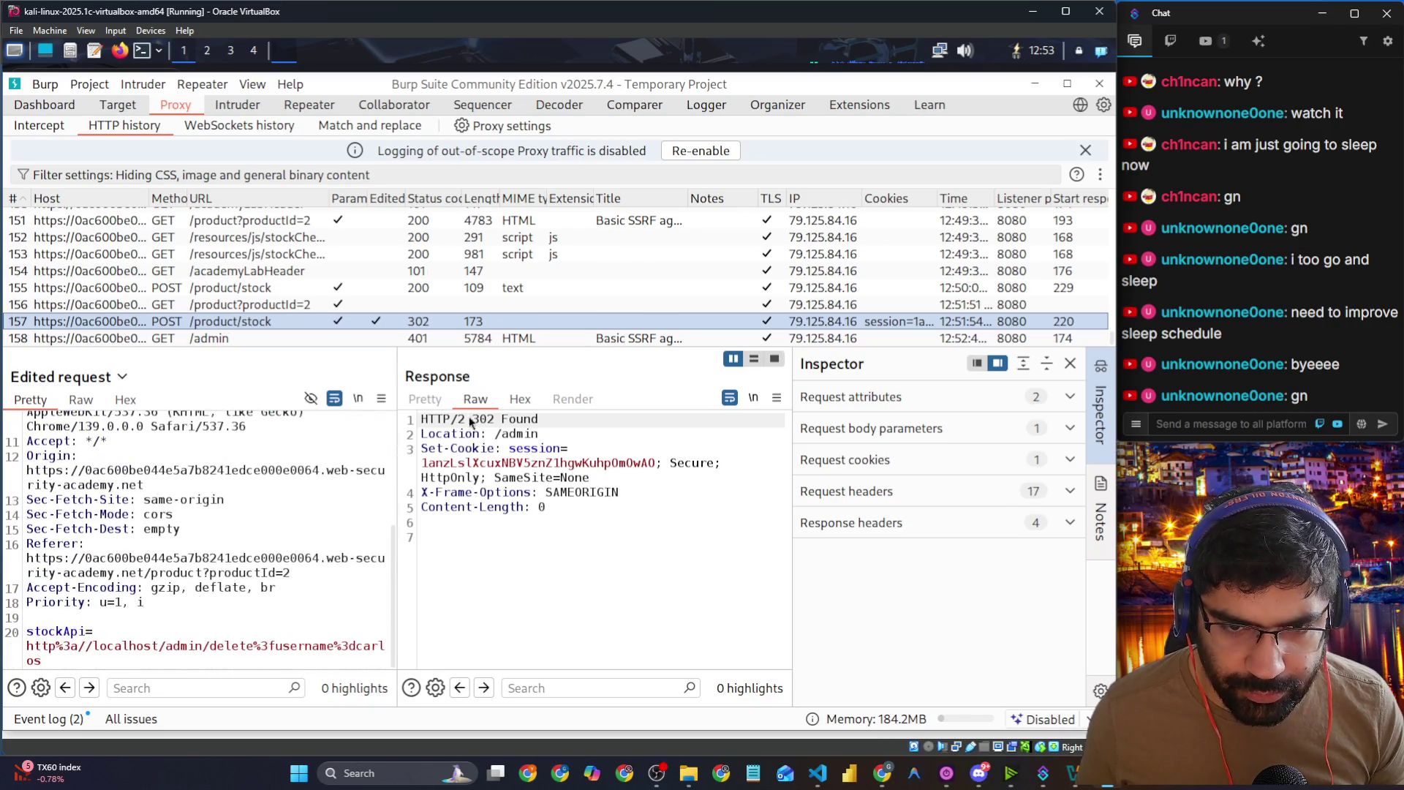
# Step: Scroll the GET /admin response down to the 'Congratulations' message, then go back to the browser
pyautogui.click(190, 338)
pyautogui.scroll(-5, 545, 515)
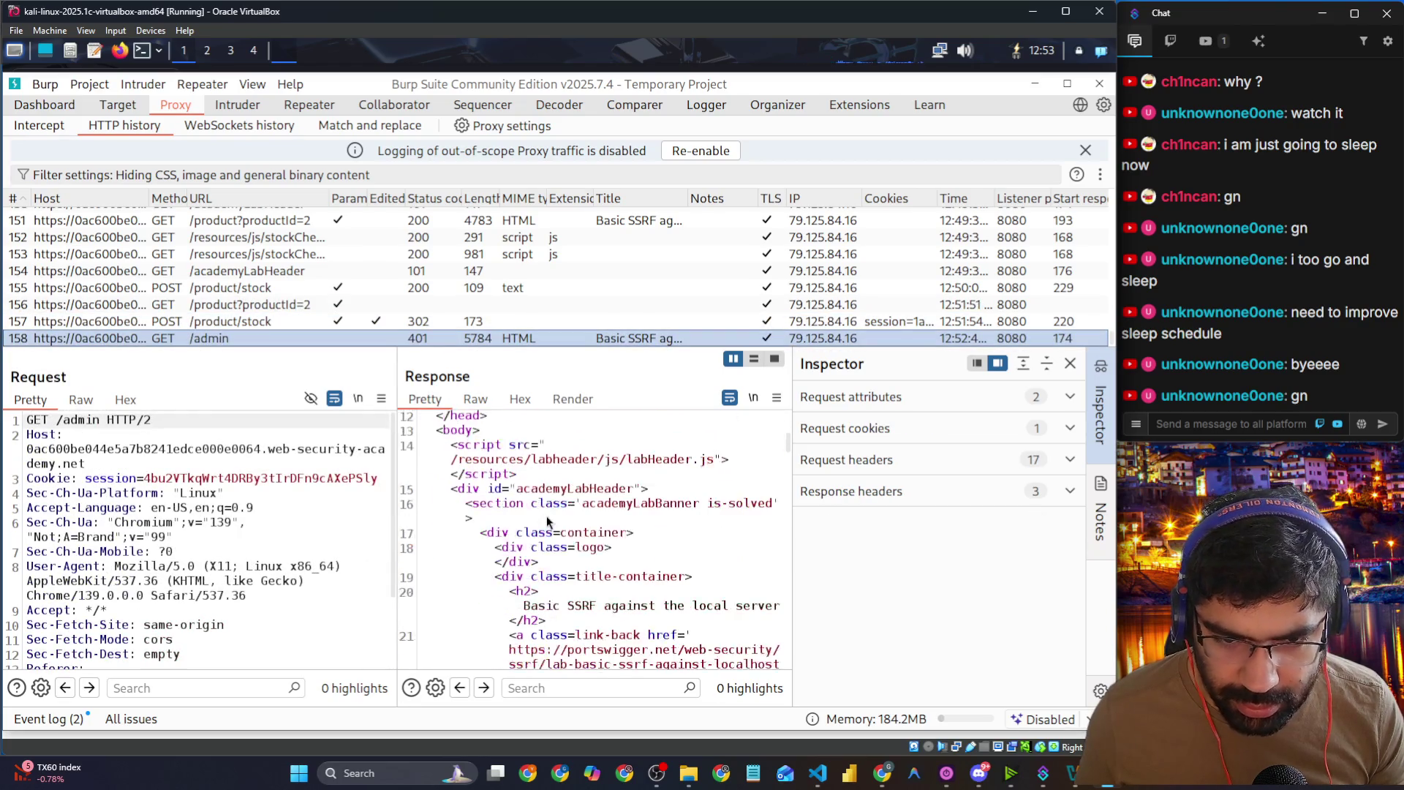
pyautogui.scroll(-3, 547, 516)
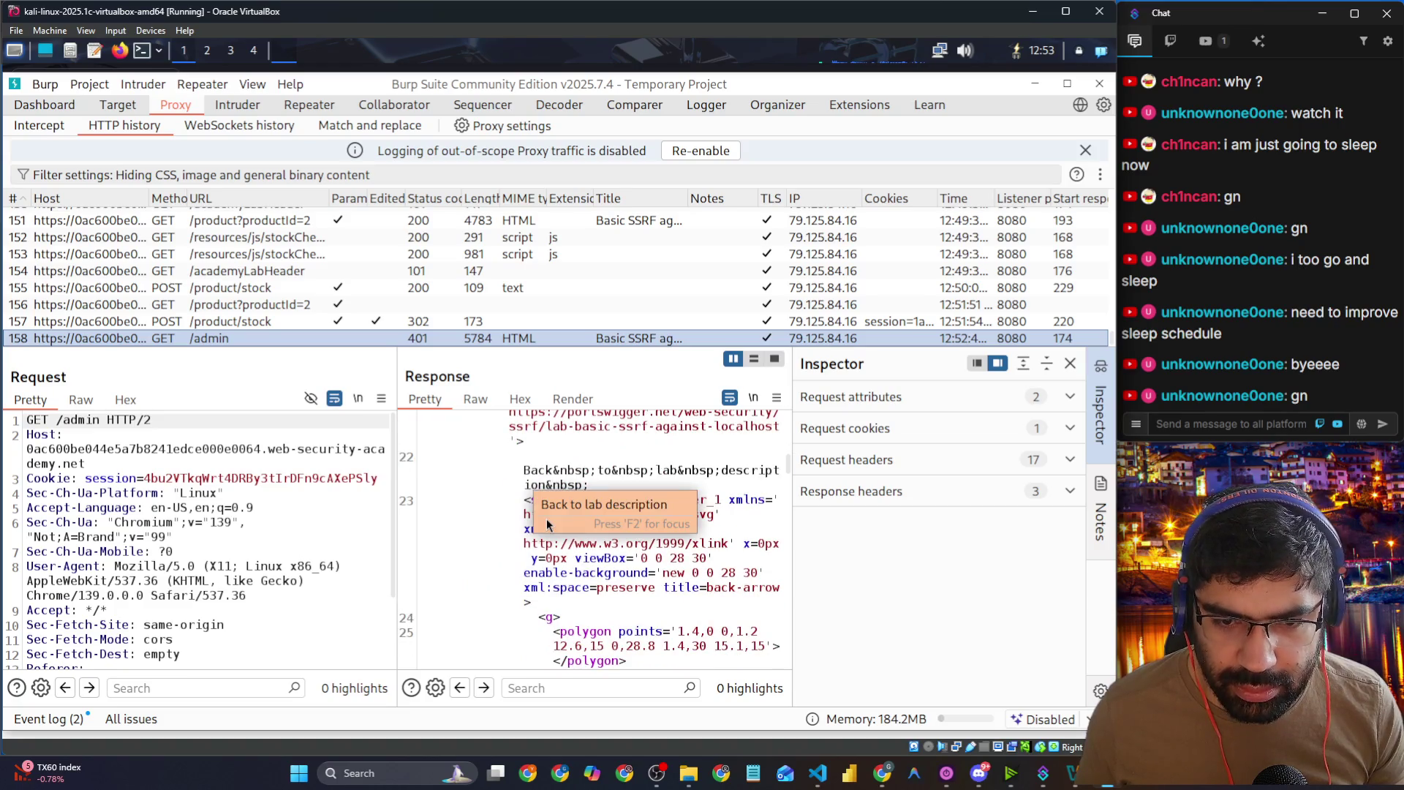
pyautogui.click(479, 588)
pyautogui.scroll(-3, 478, 585)
pyautogui.scroll(-9, 478, 588)
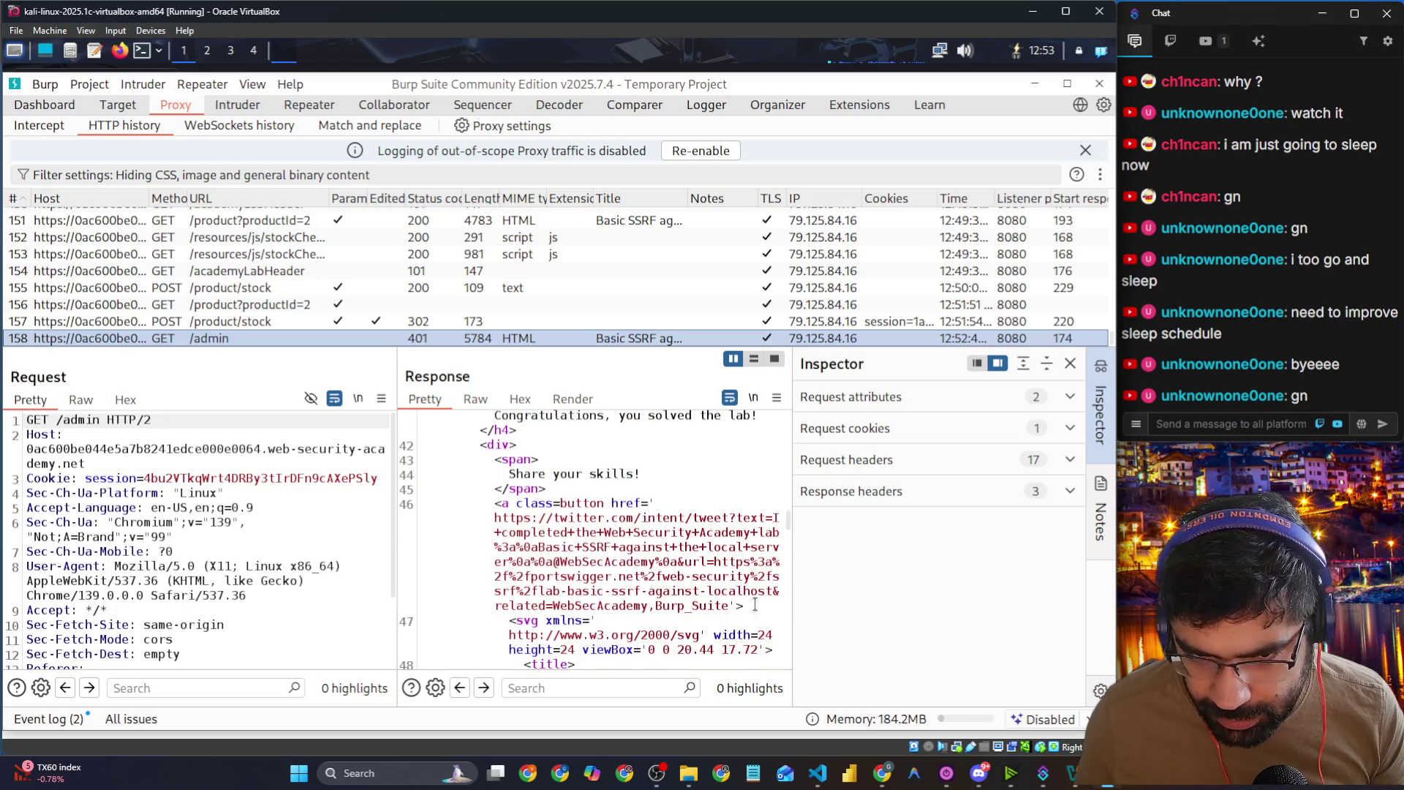
pyautogui.scroll(-6, 633, 541)
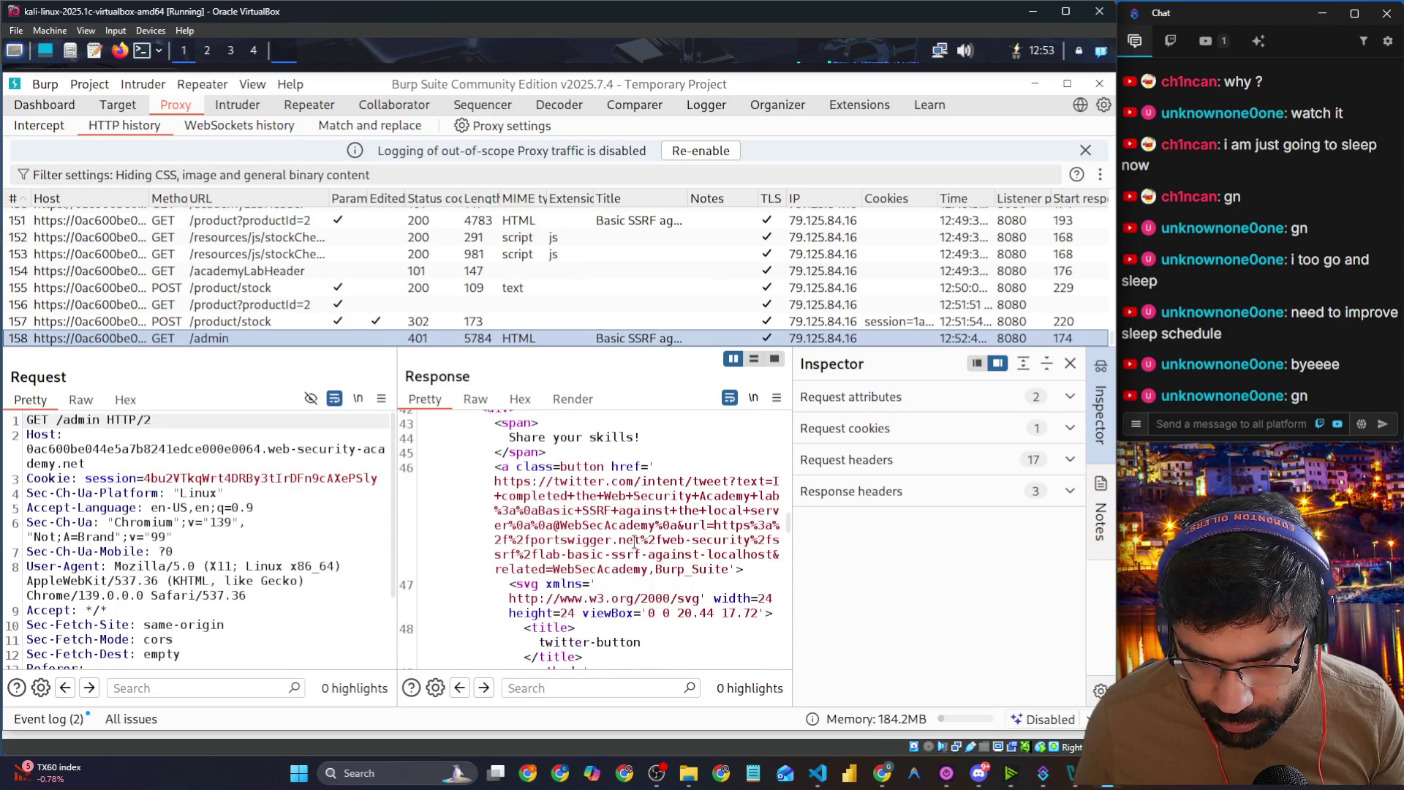
pyautogui.scroll(-5, 634, 542)
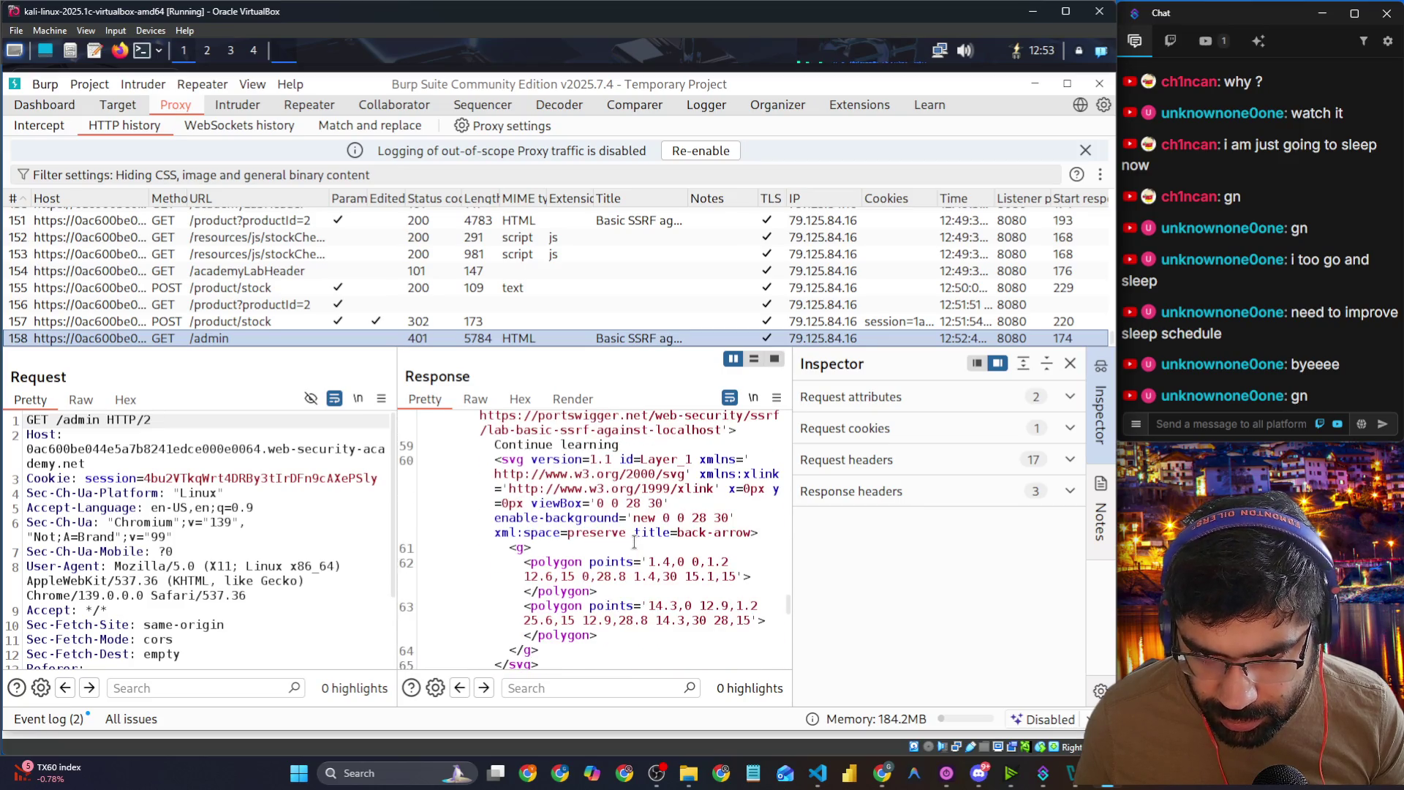
pyautogui.scroll(-6, 633, 541)
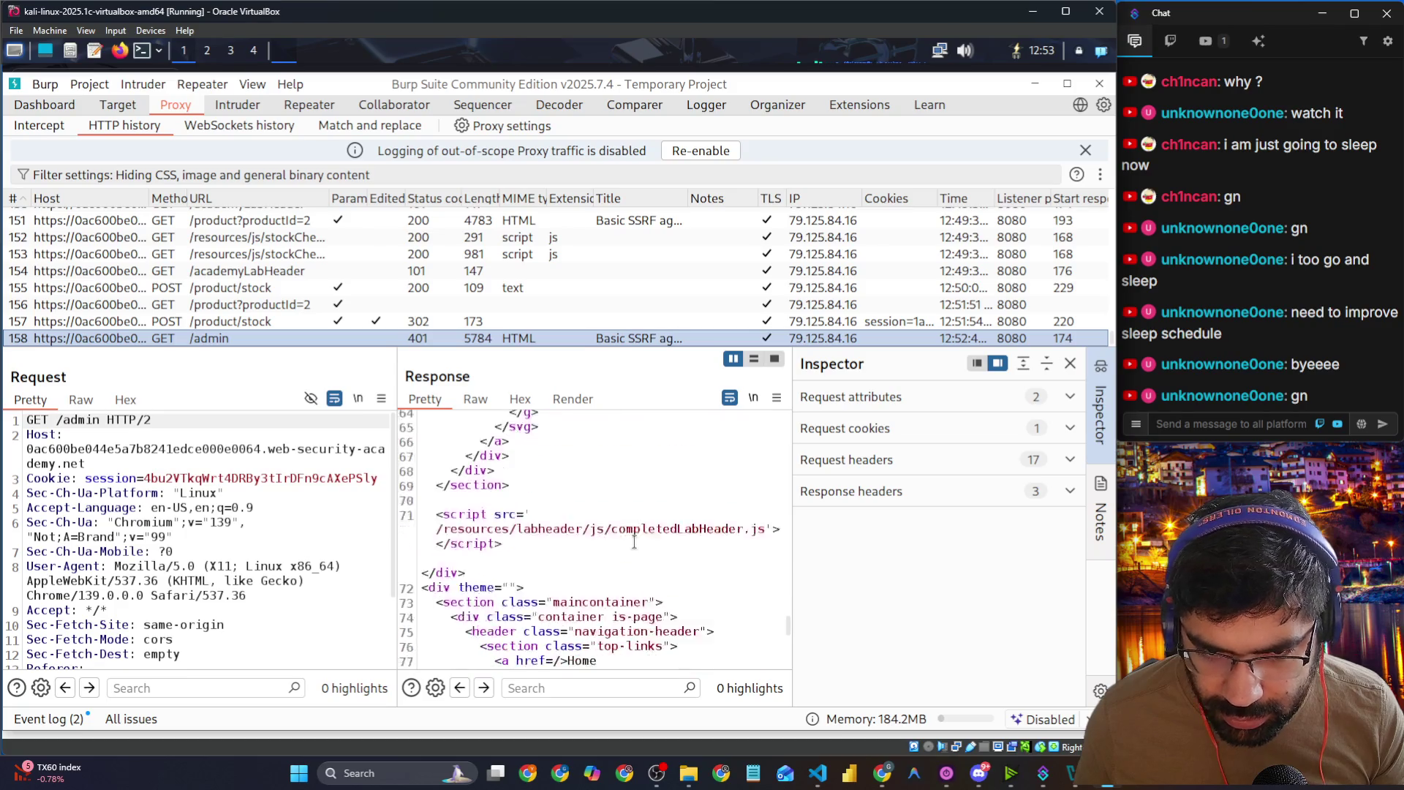
pyautogui.scroll(-5, 634, 543)
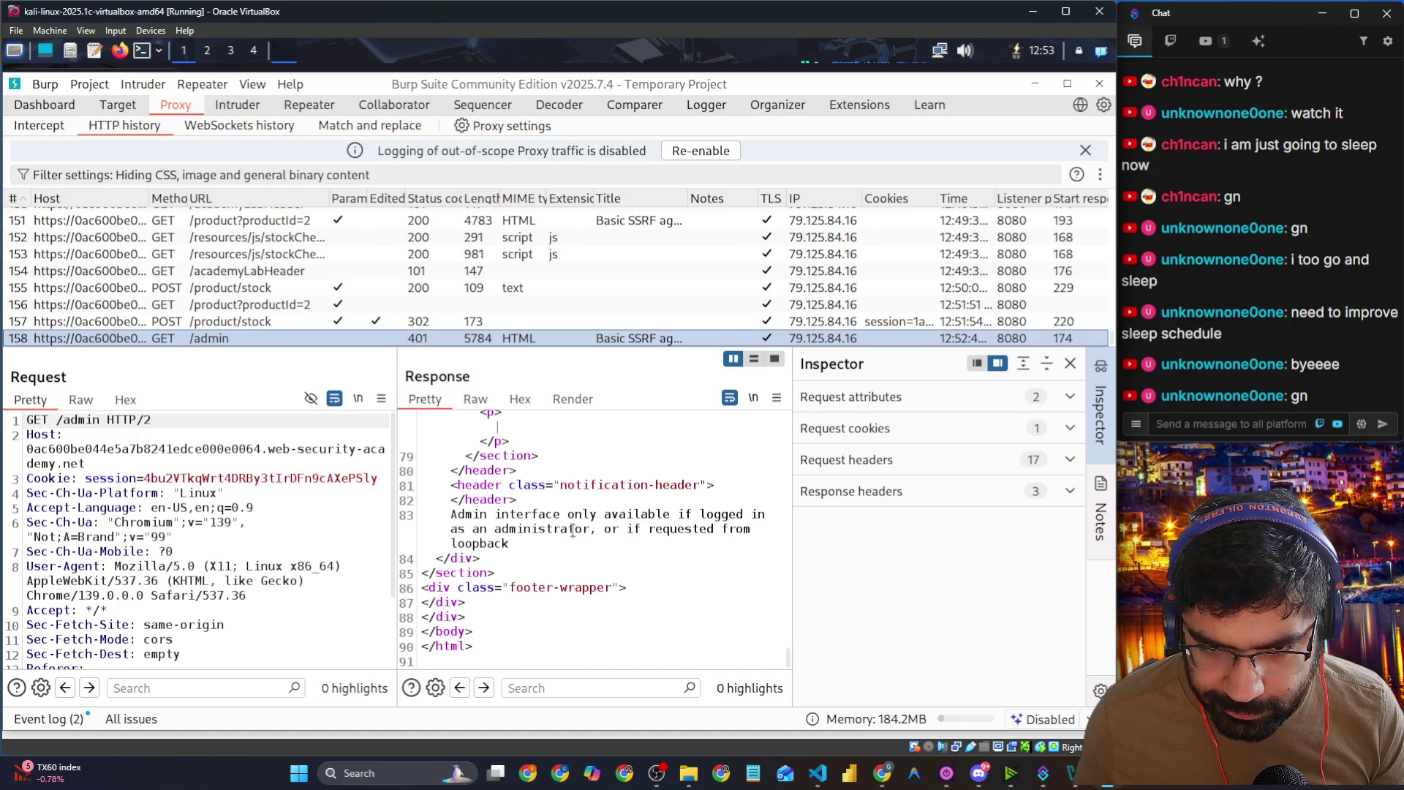
pyautogui.doubleClick(641, 516)
pyautogui.click(559, 547)
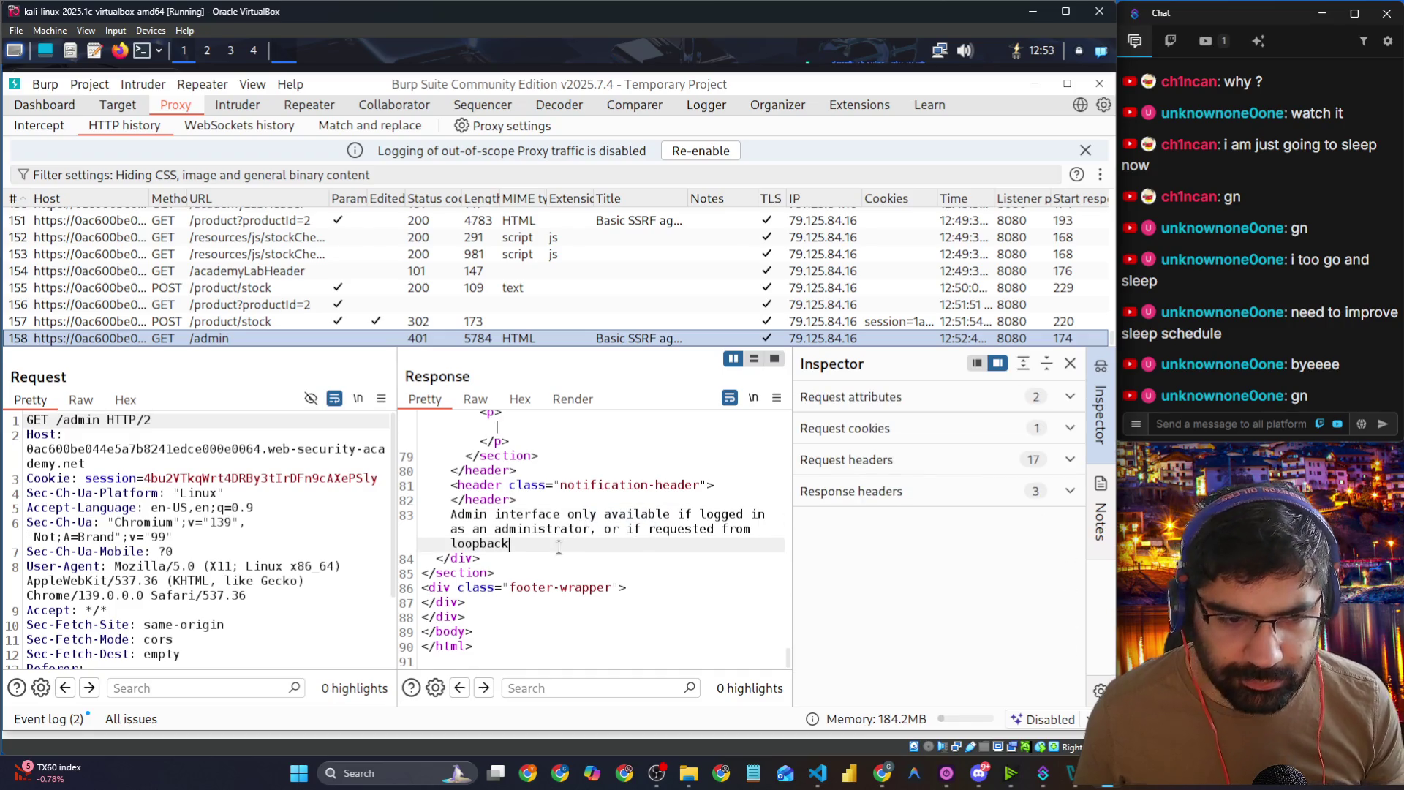
pyautogui.scroll(-3, 270, 567)
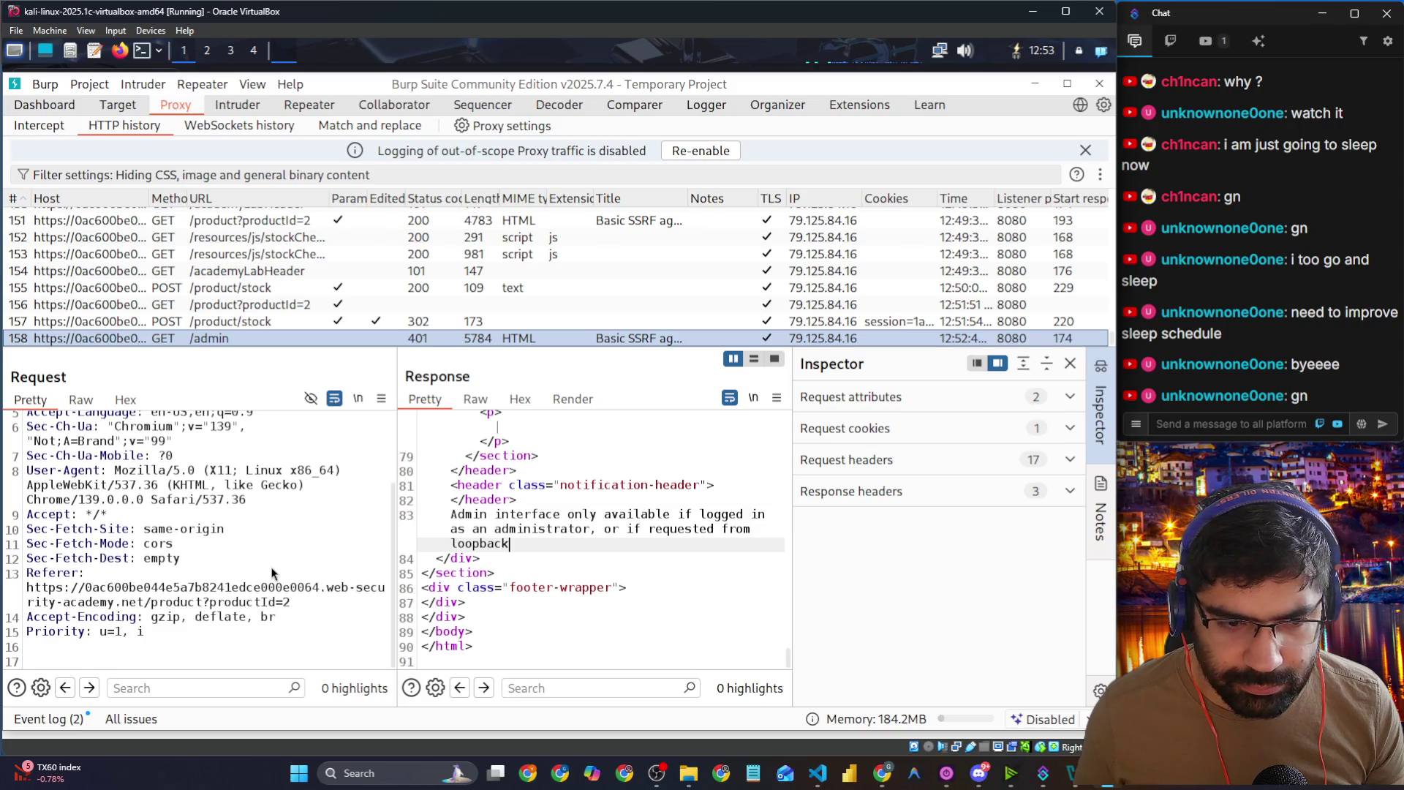
pyautogui.moveTo(298, 596); pyautogui.dragTo(26, 587)
pyautogui.hotkey('alt', 'Tab')
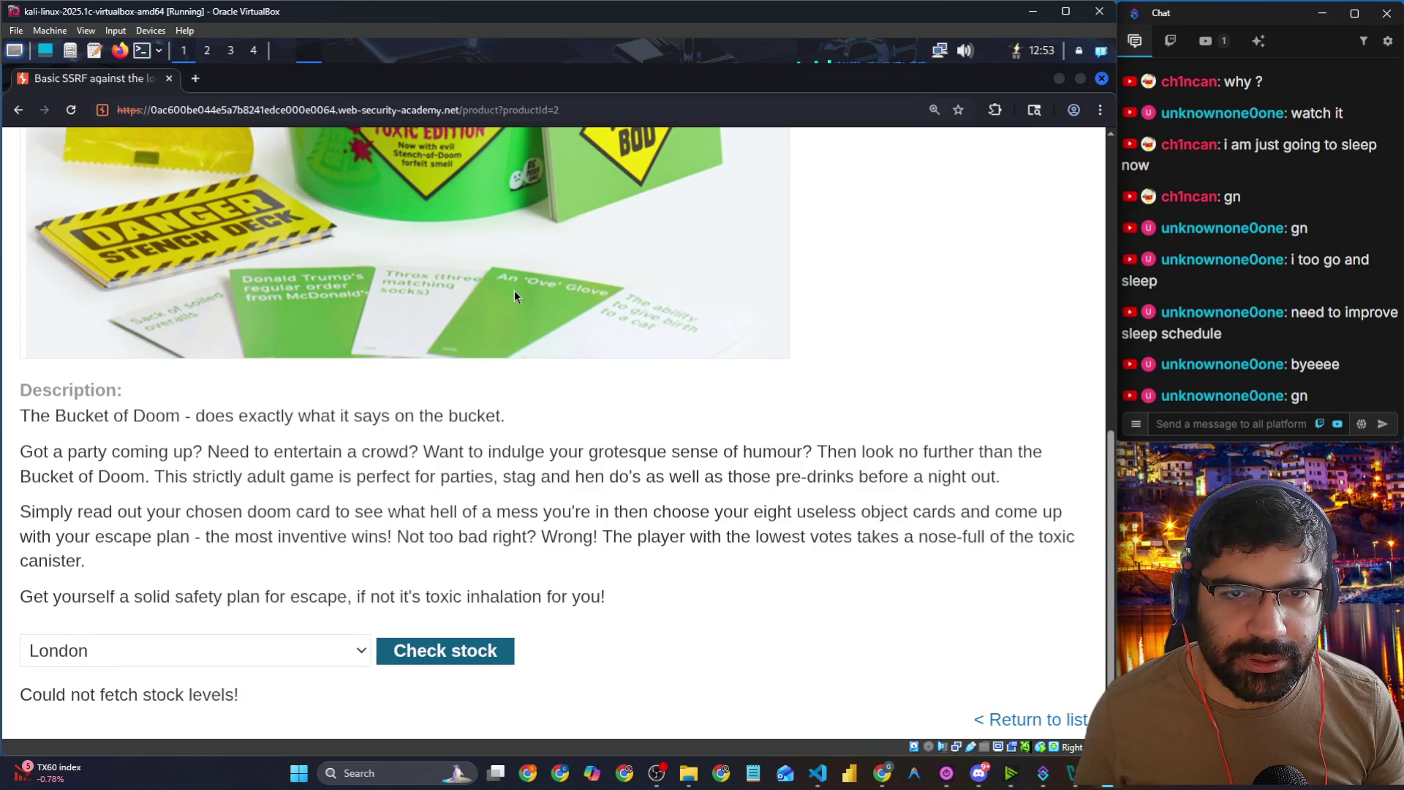
# Step: Copy the /admin/delete?username= path from the admin users list in the Repeater response
pyautogui.scroll(8, 519, 278)
pyautogui.scroll(-5, 464, 252)
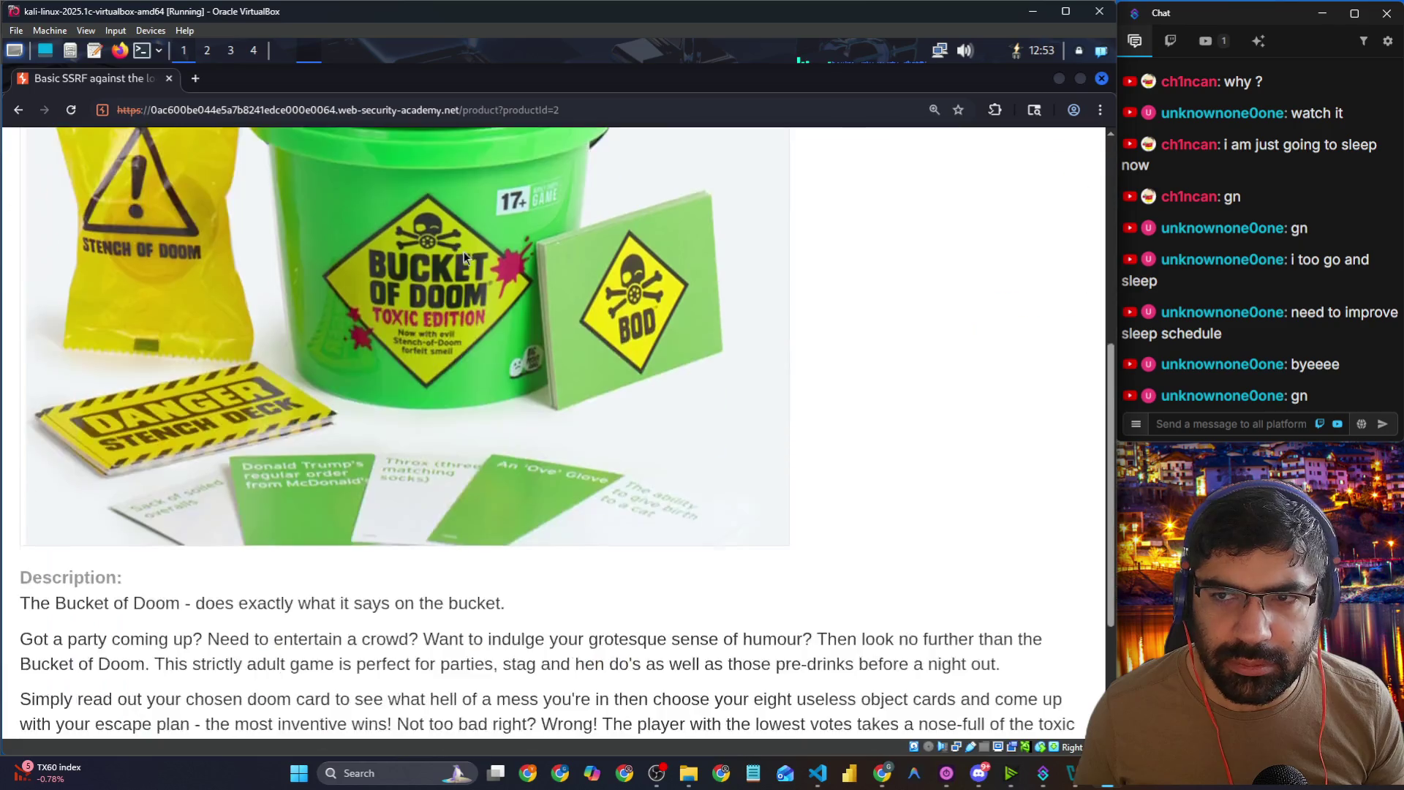
pyautogui.scroll(-3, 464, 252)
pyautogui.hotkey('alt', 'Tab')
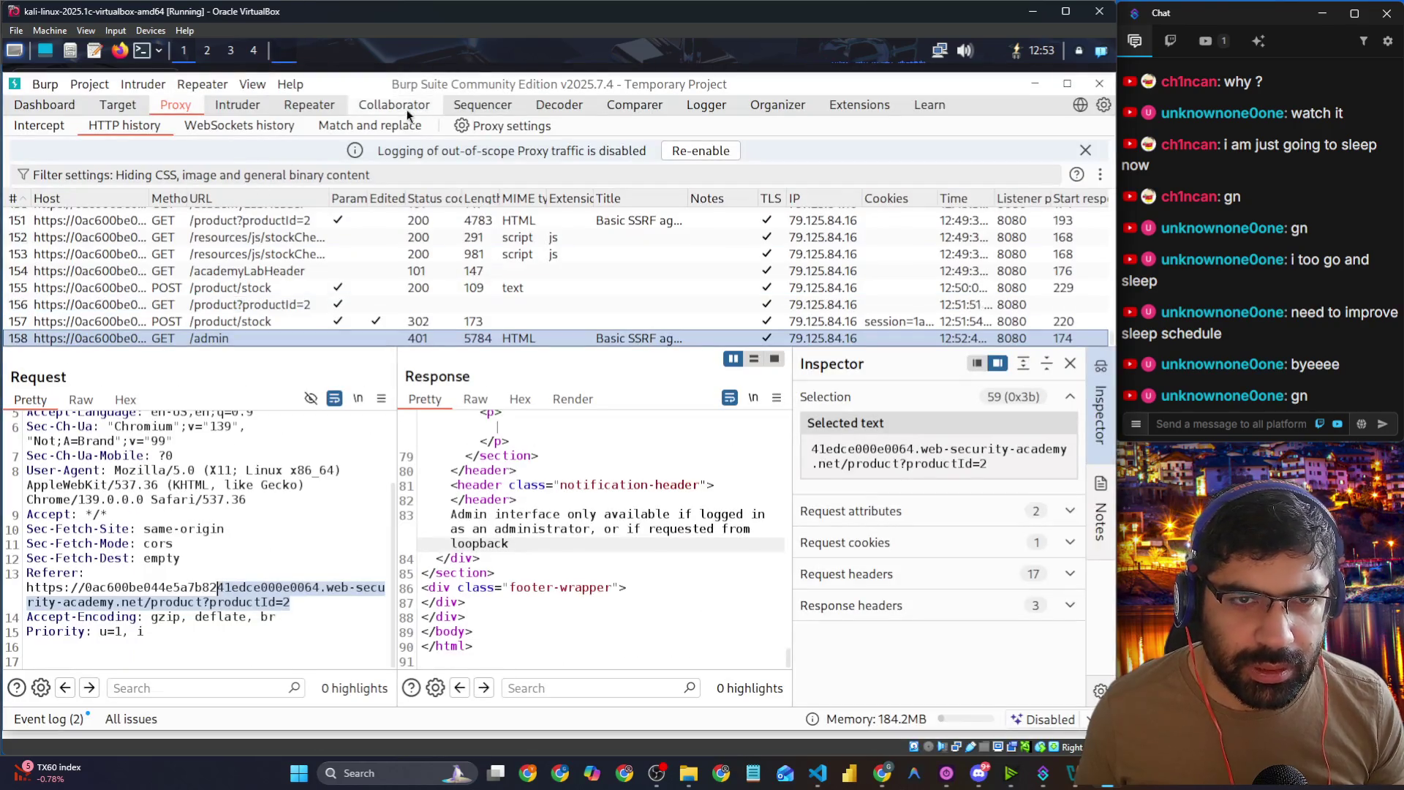
pyautogui.click(335, 111)
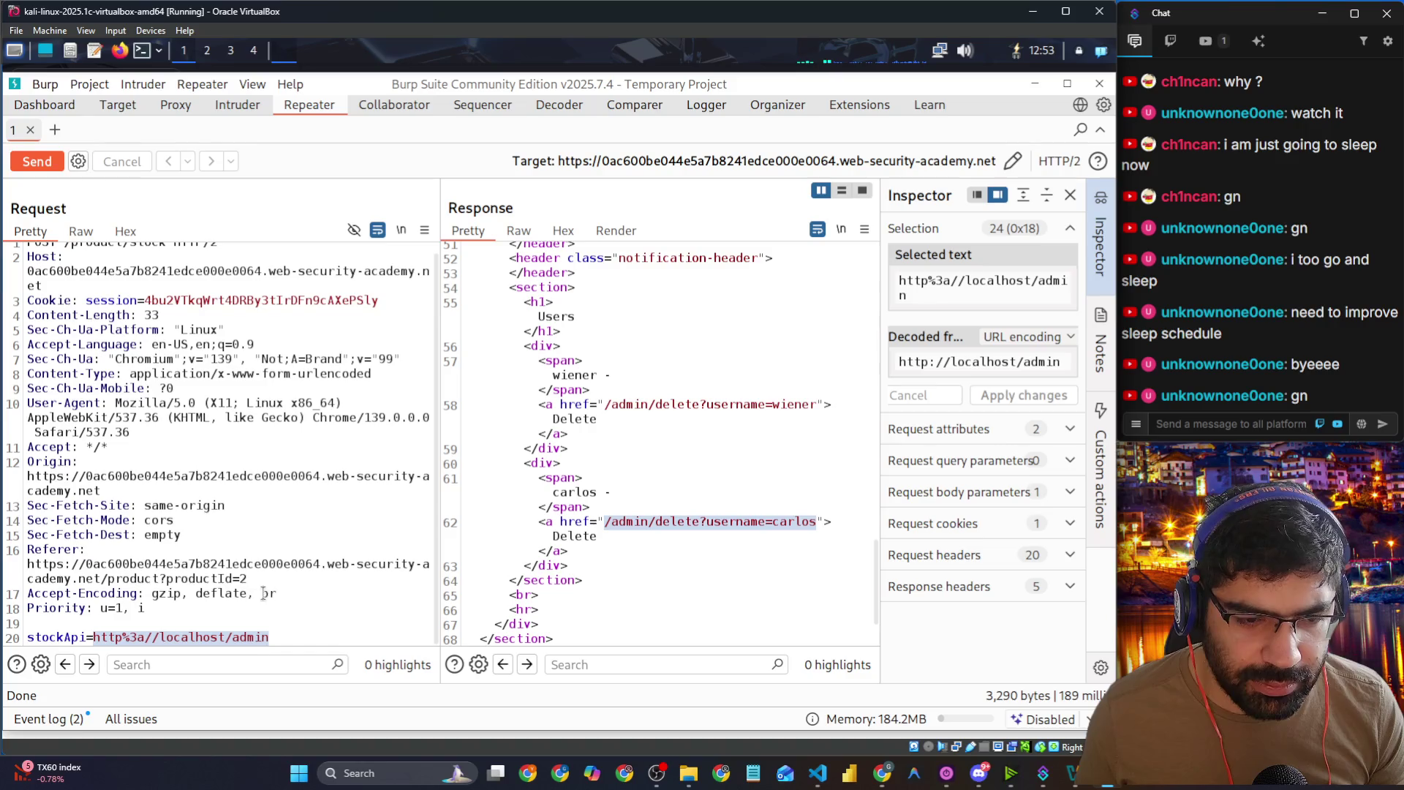
pyautogui.click(294, 628)
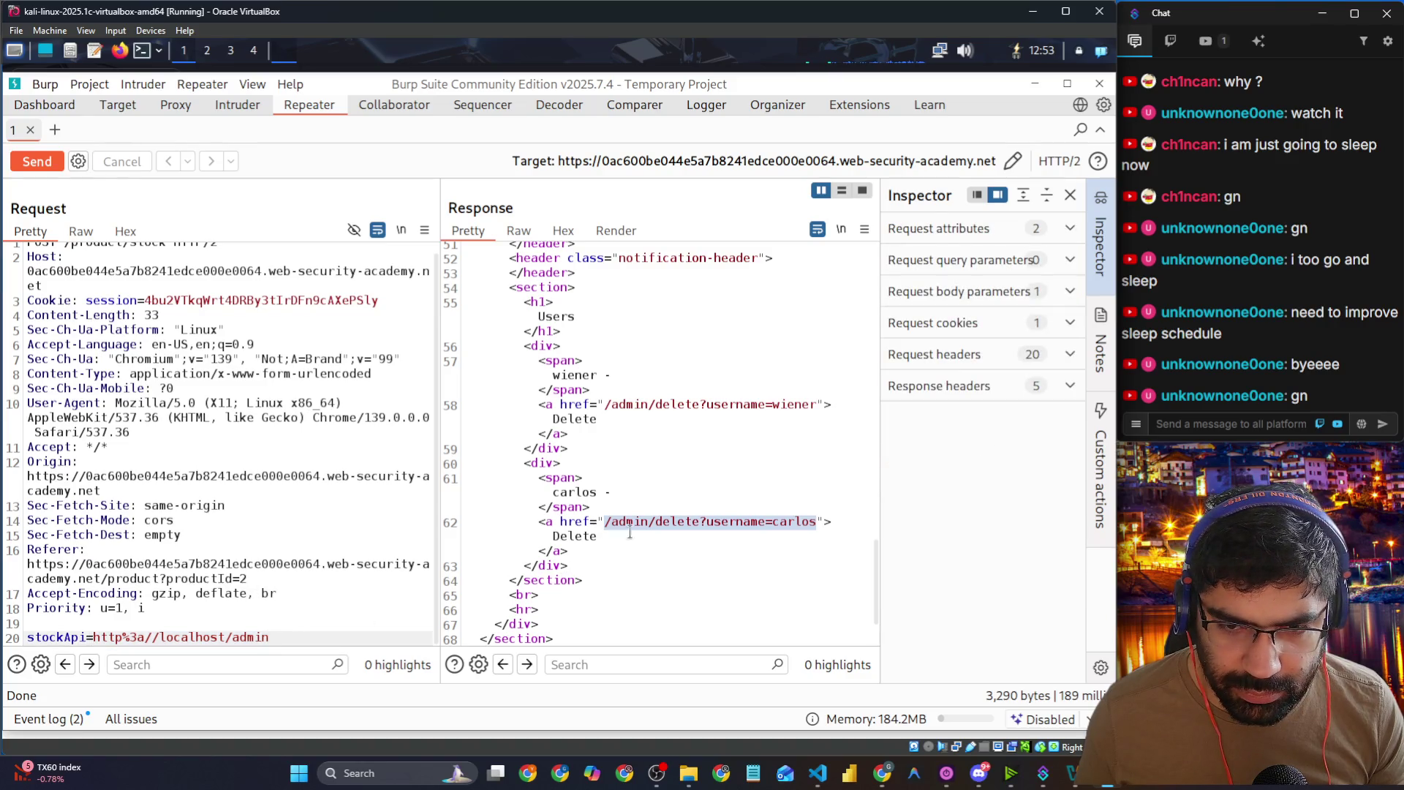
pyautogui.click(745, 522)
pyautogui.moveTo(818, 521); pyautogui.dragTo(654, 520)
pyautogui.hotkey('ctrl', 'c')
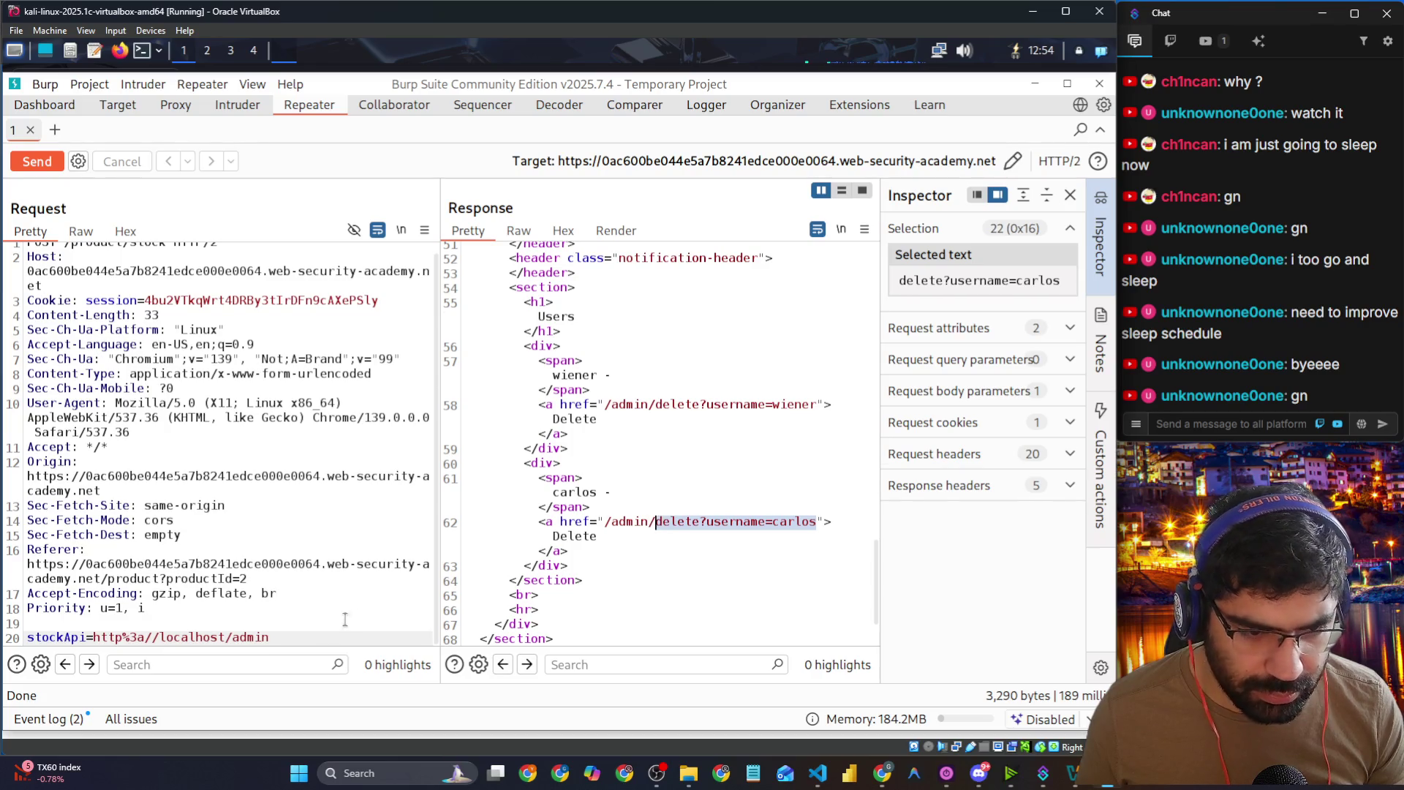
# Step: Make stockApi http%3a//localhost/admin/delete?username=carlos and send it, getting 302 to /admin
pyautogui.click(309, 635)
pyautogui.hotkey('ctrl', 'v')
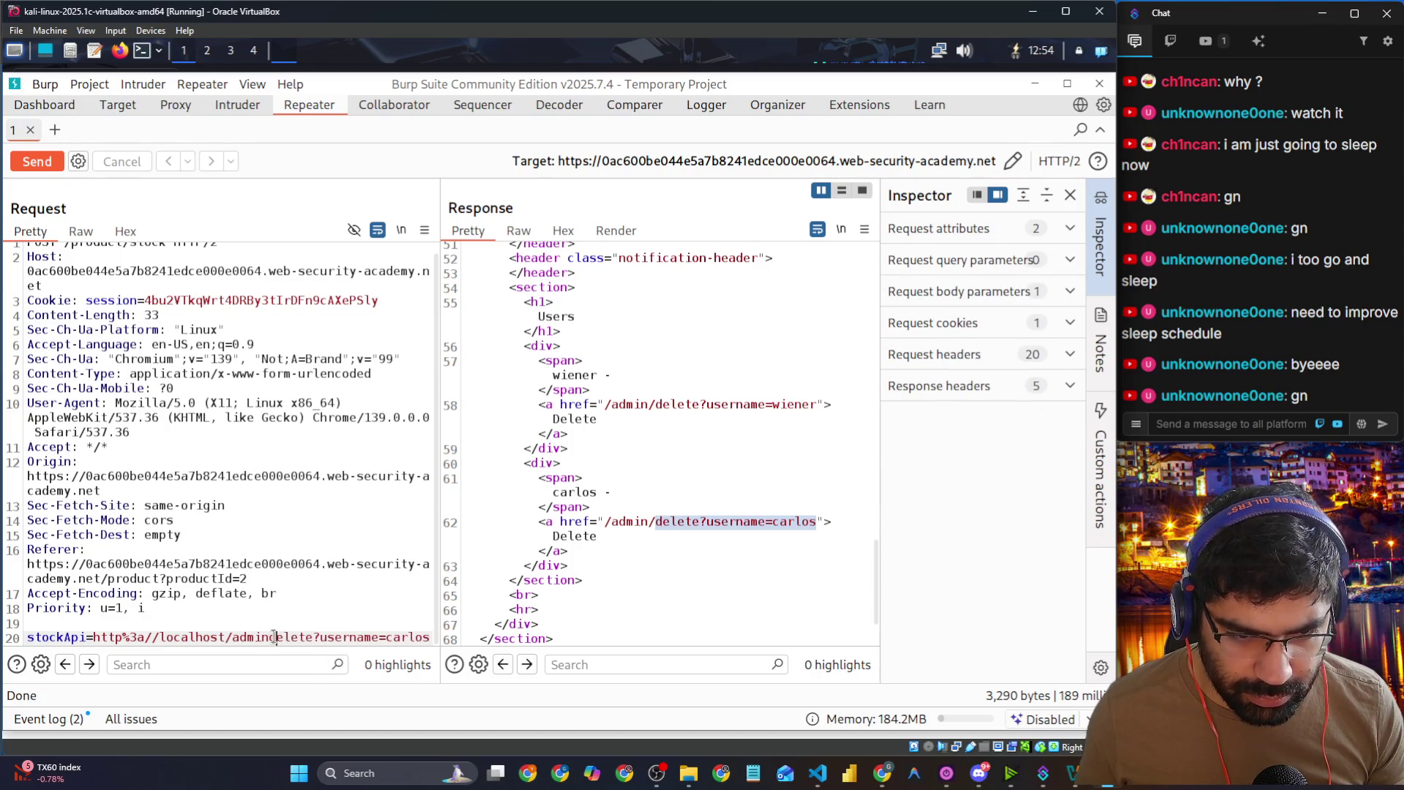
pyautogui.write('/.')
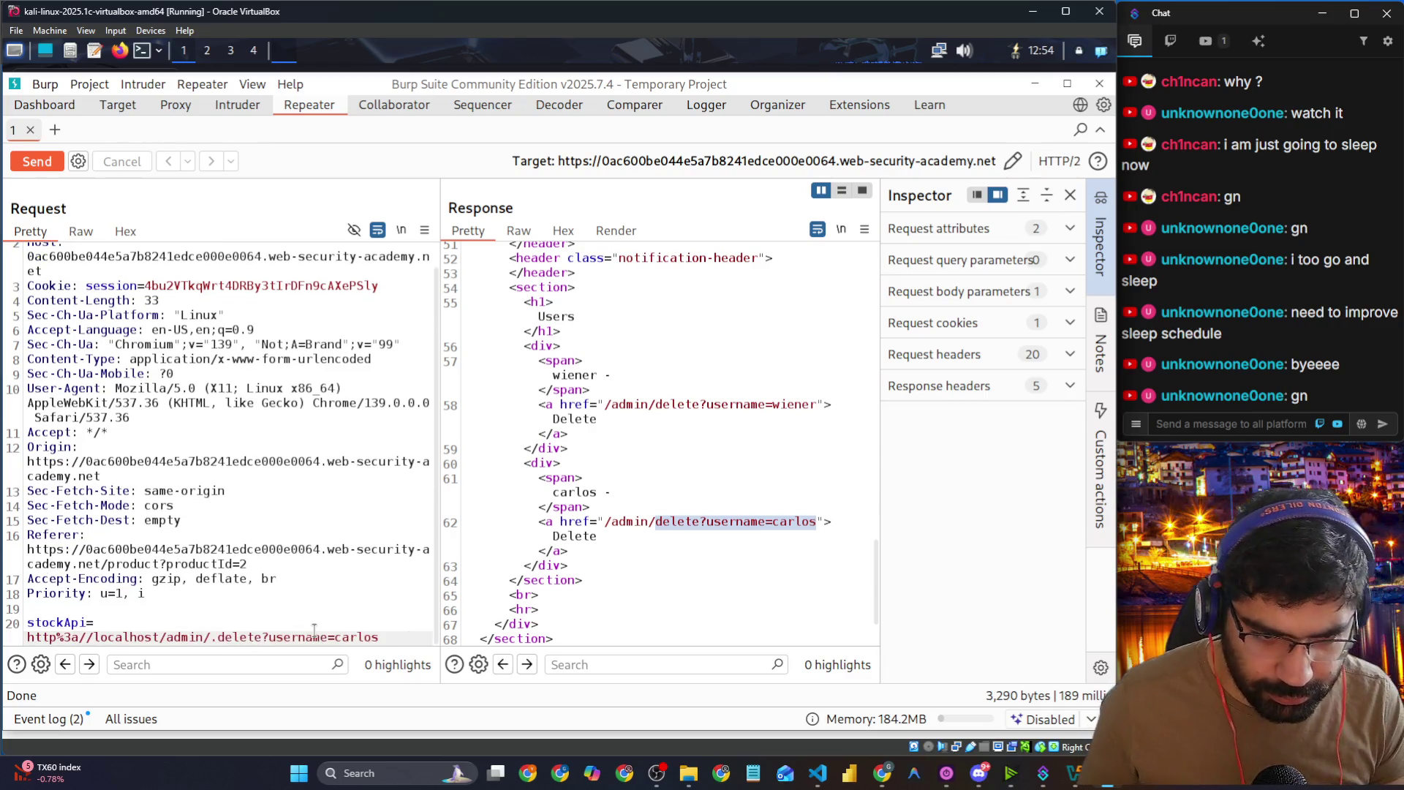
pyautogui.press('BackSpace')
pyautogui.press('BackSpace')
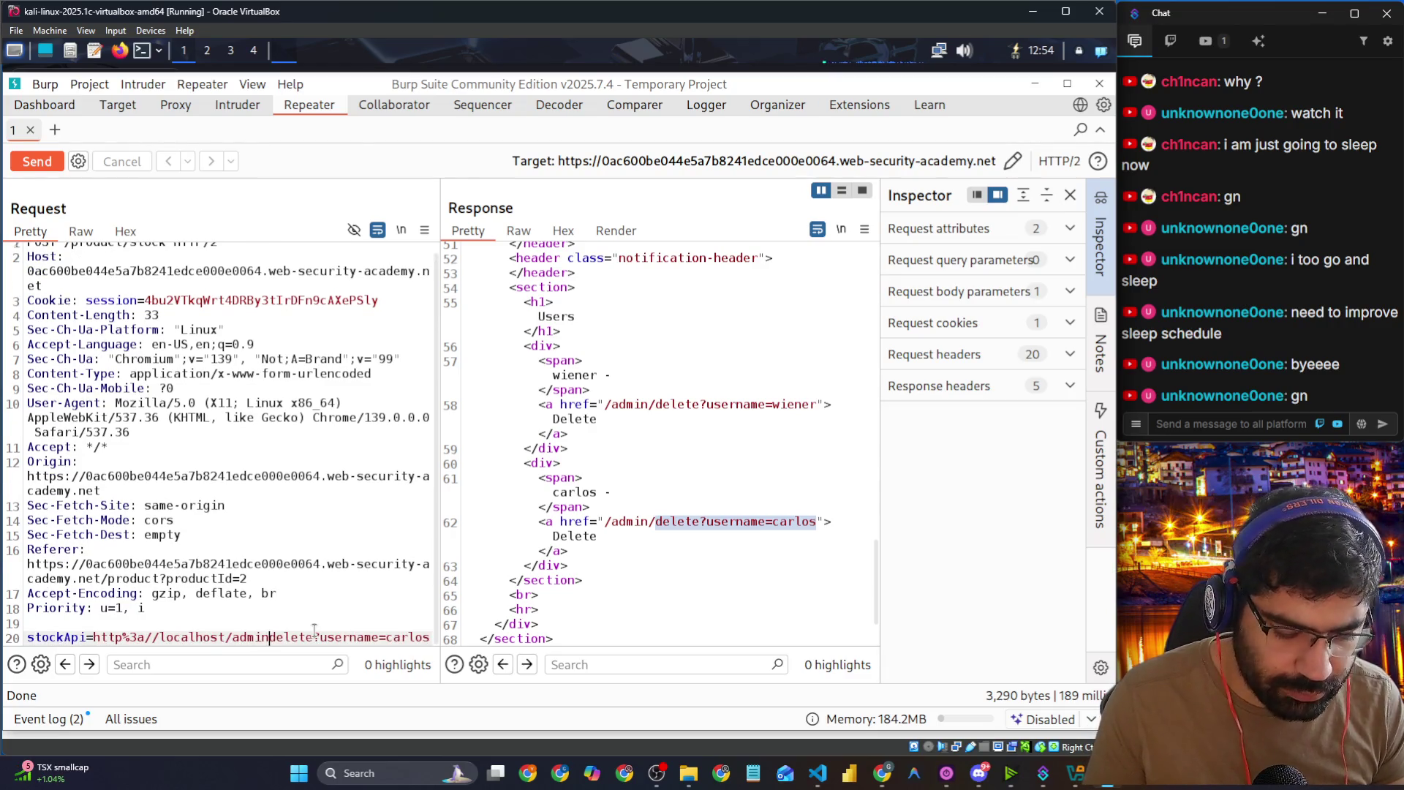
pyautogui.write('/')
pyautogui.click(51, 156)
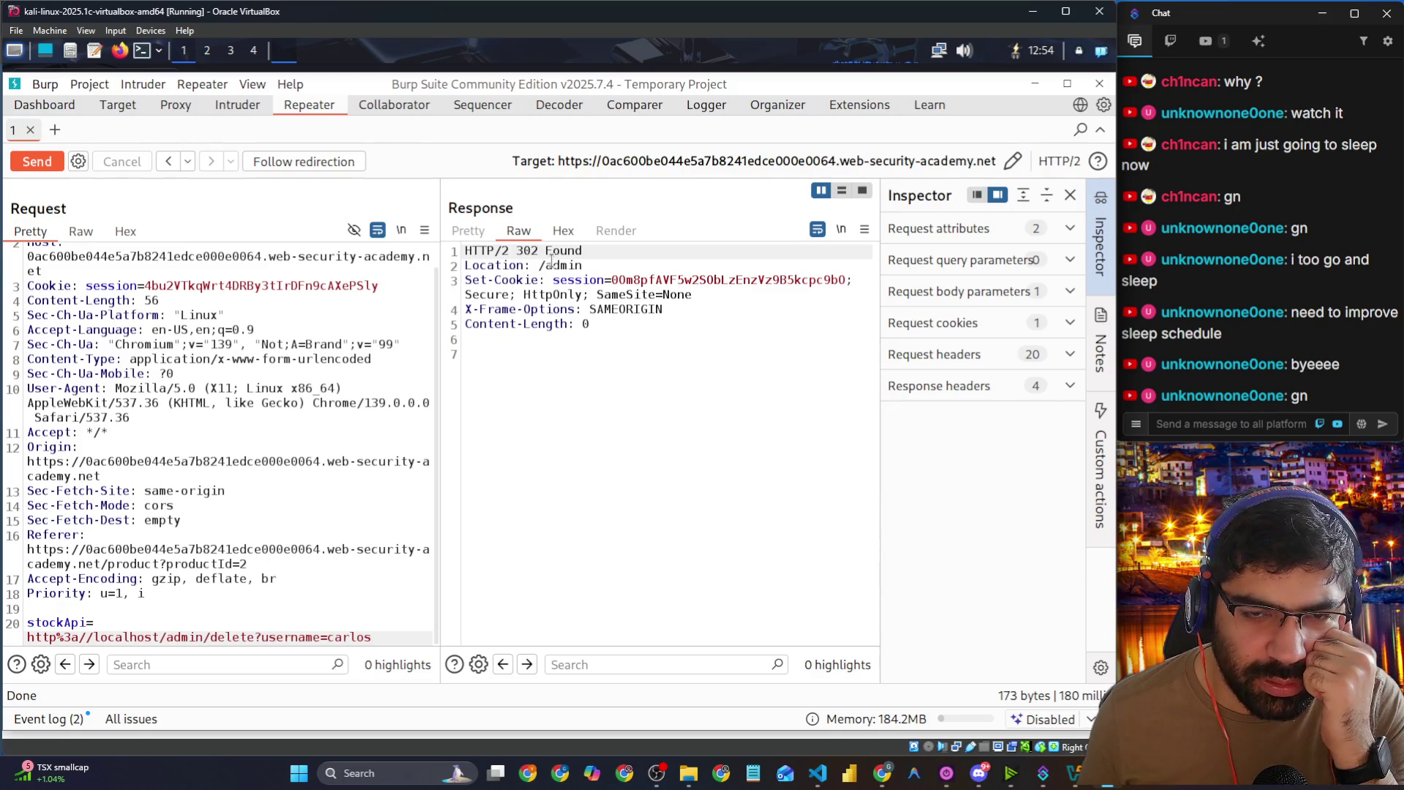
# Step: Encode the key characters of localhost/admin/delete?username=carlos in stockApi and resend, getting 302 again
pyautogui.moveTo(374, 637); pyautogui.dragTo(284, 637)
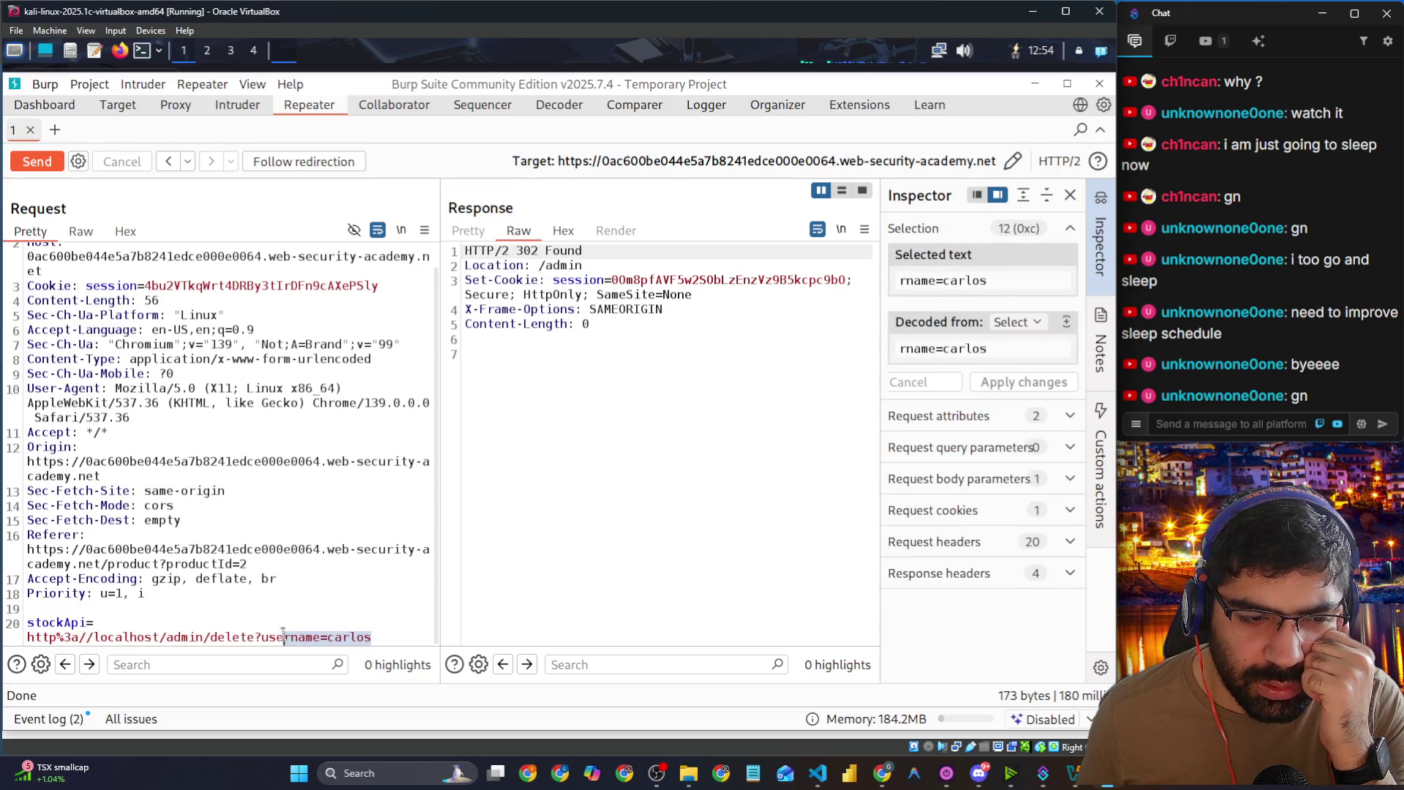
pyautogui.click(79, 636)
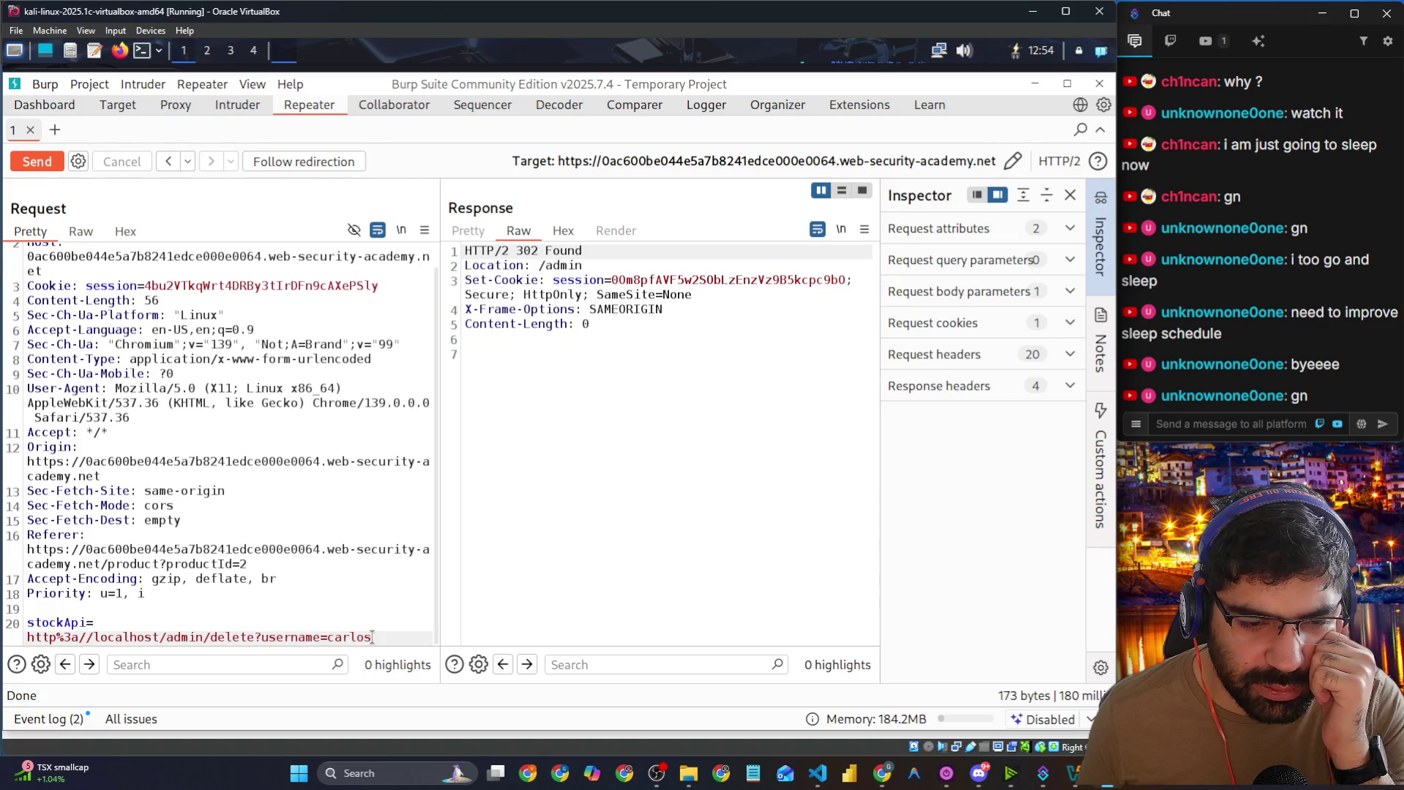
pyautogui.moveTo(372, 637)
pyautogui.mouseDown()
pyautogui.moveTo(30, 622)
pyautogui.moveTo(94, 637)
pyautogui.mouseUp()
pyautogui.rightClick(140, 643)
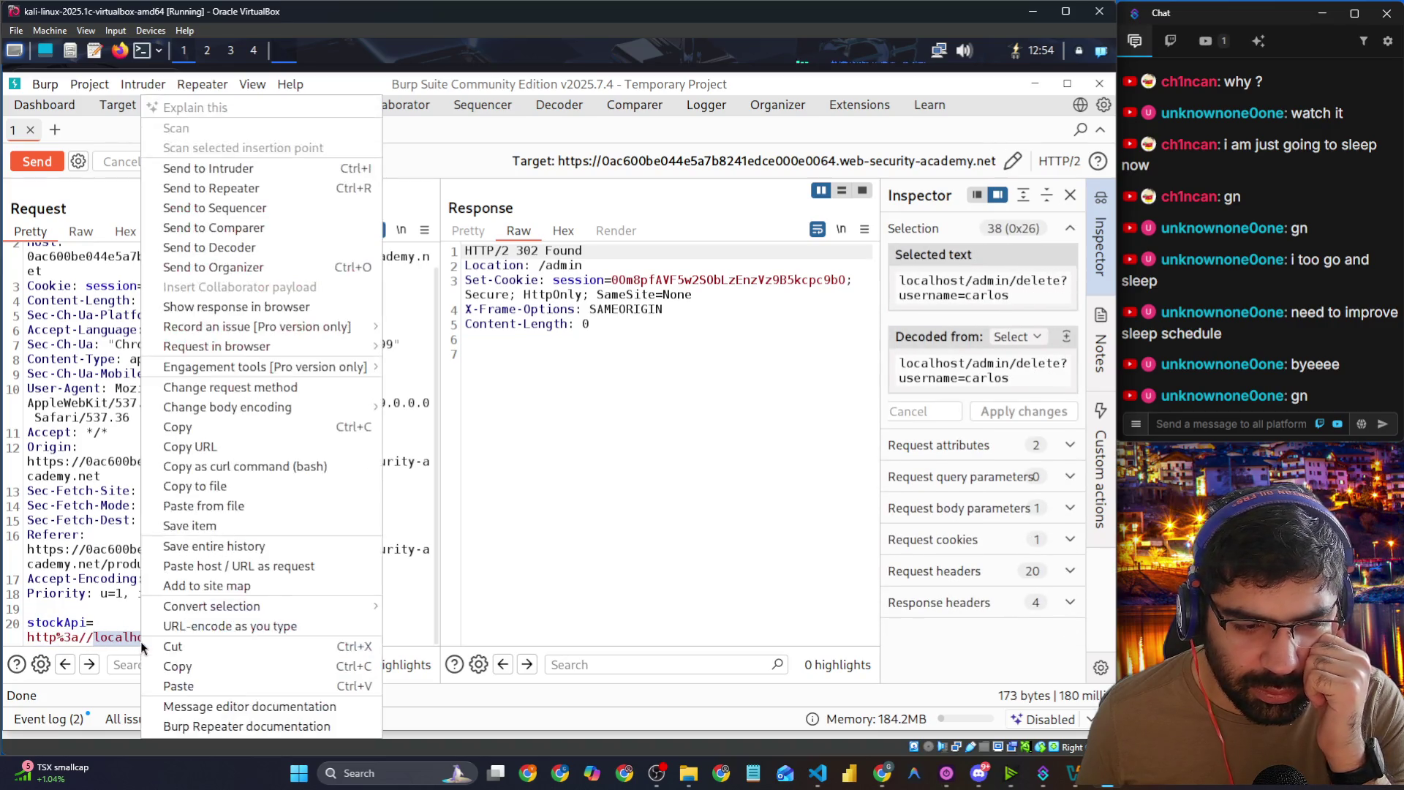
pyautogui.moveTo(201, 609)
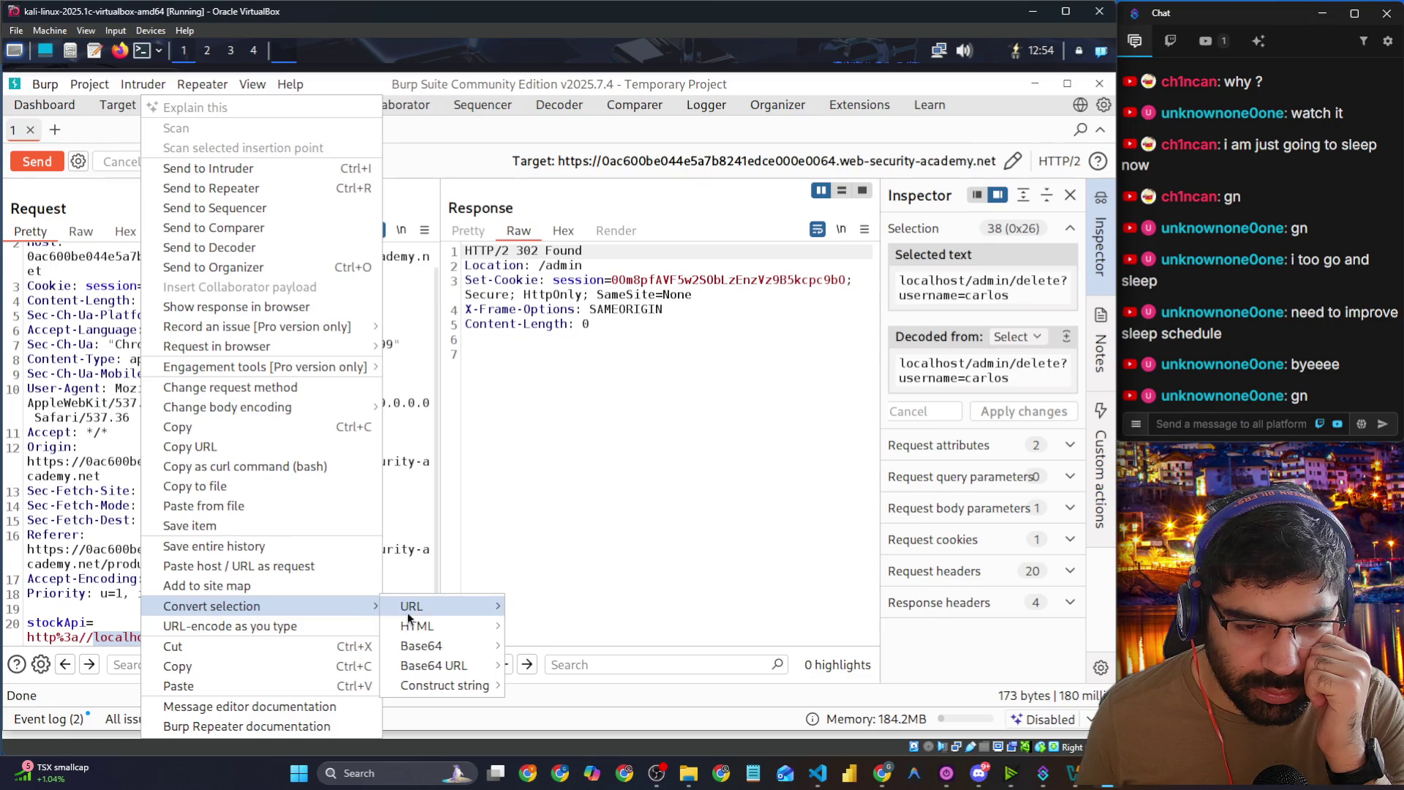
pyautogui.moveTo(439, 607)
pyautogui.click(545, 625)
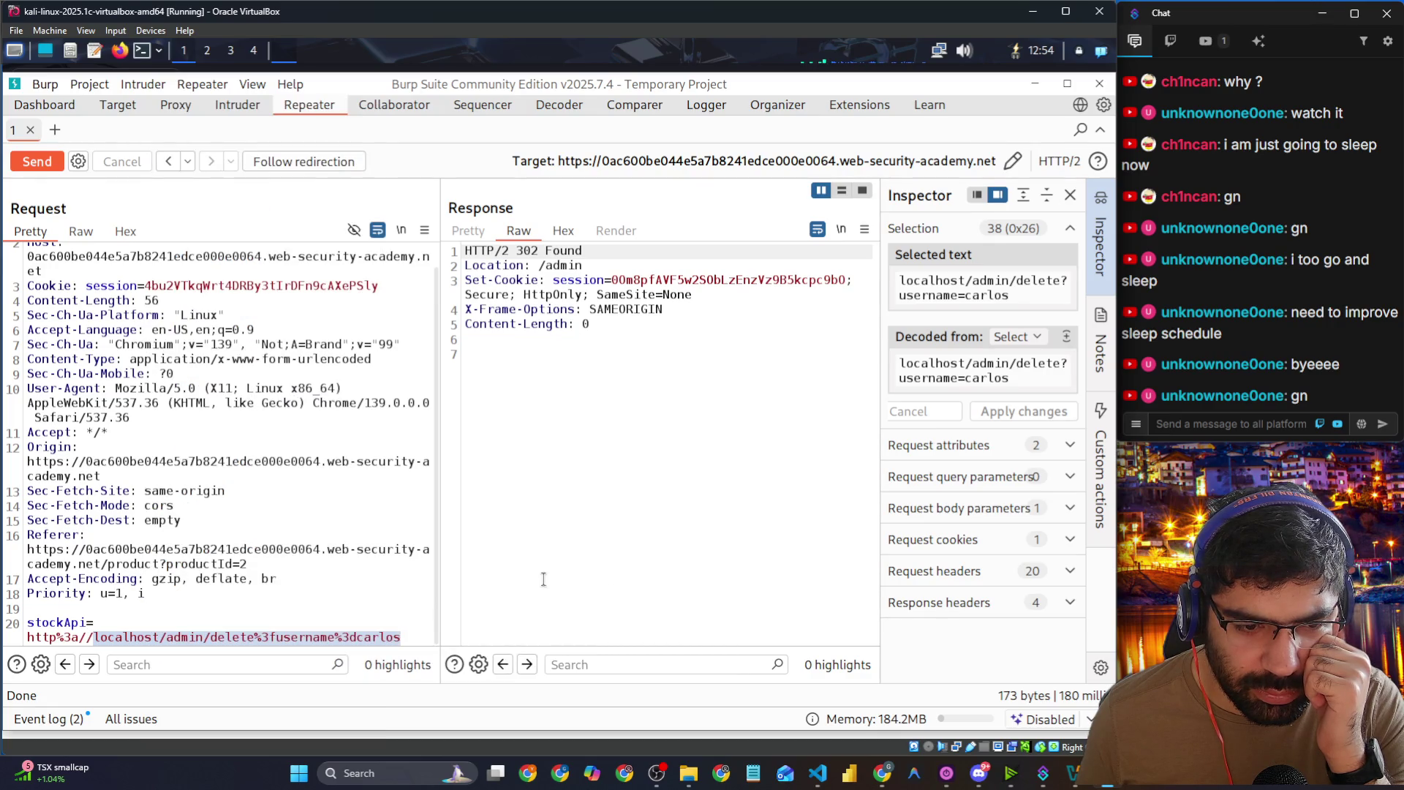
pyautogui.click(521, 376)
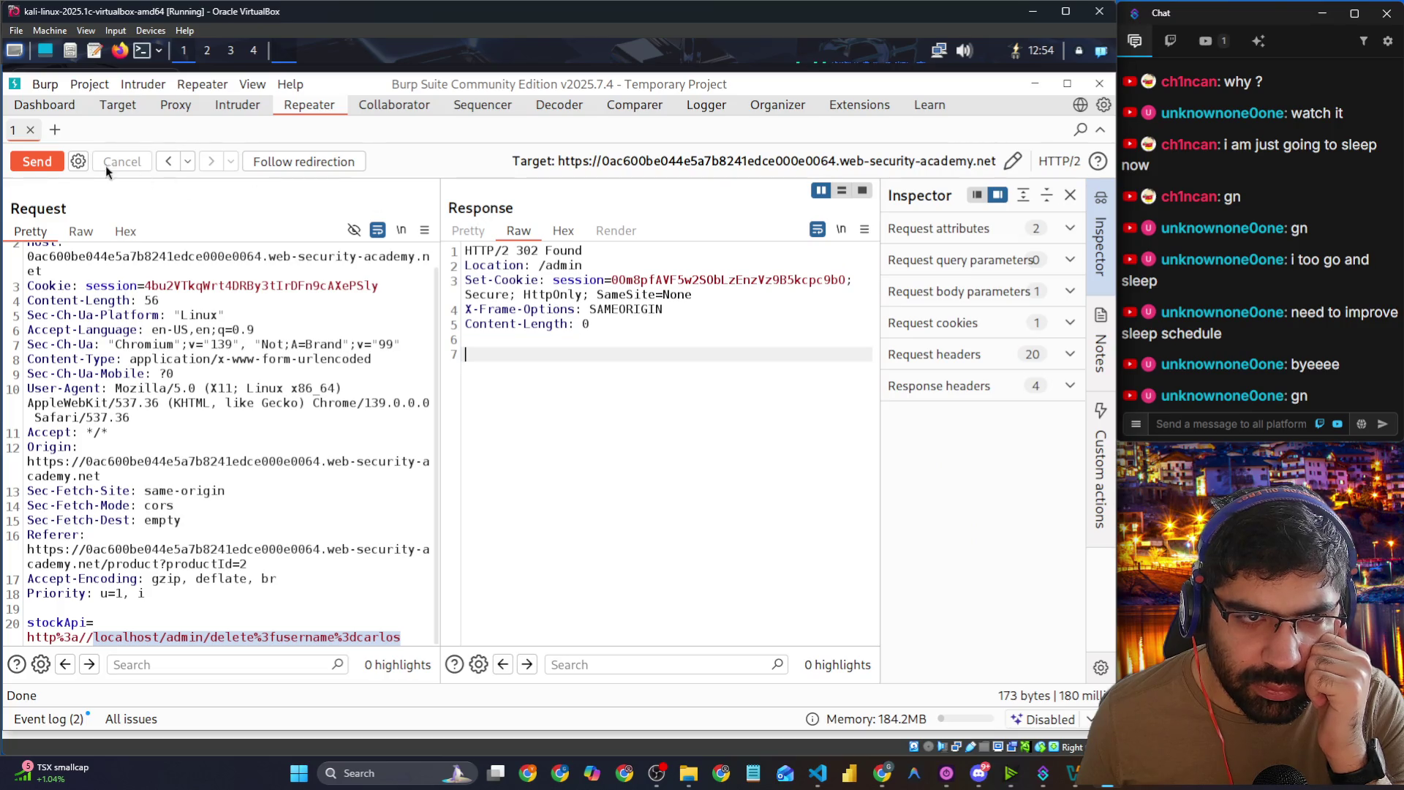
pyautogui.click(57, 161)
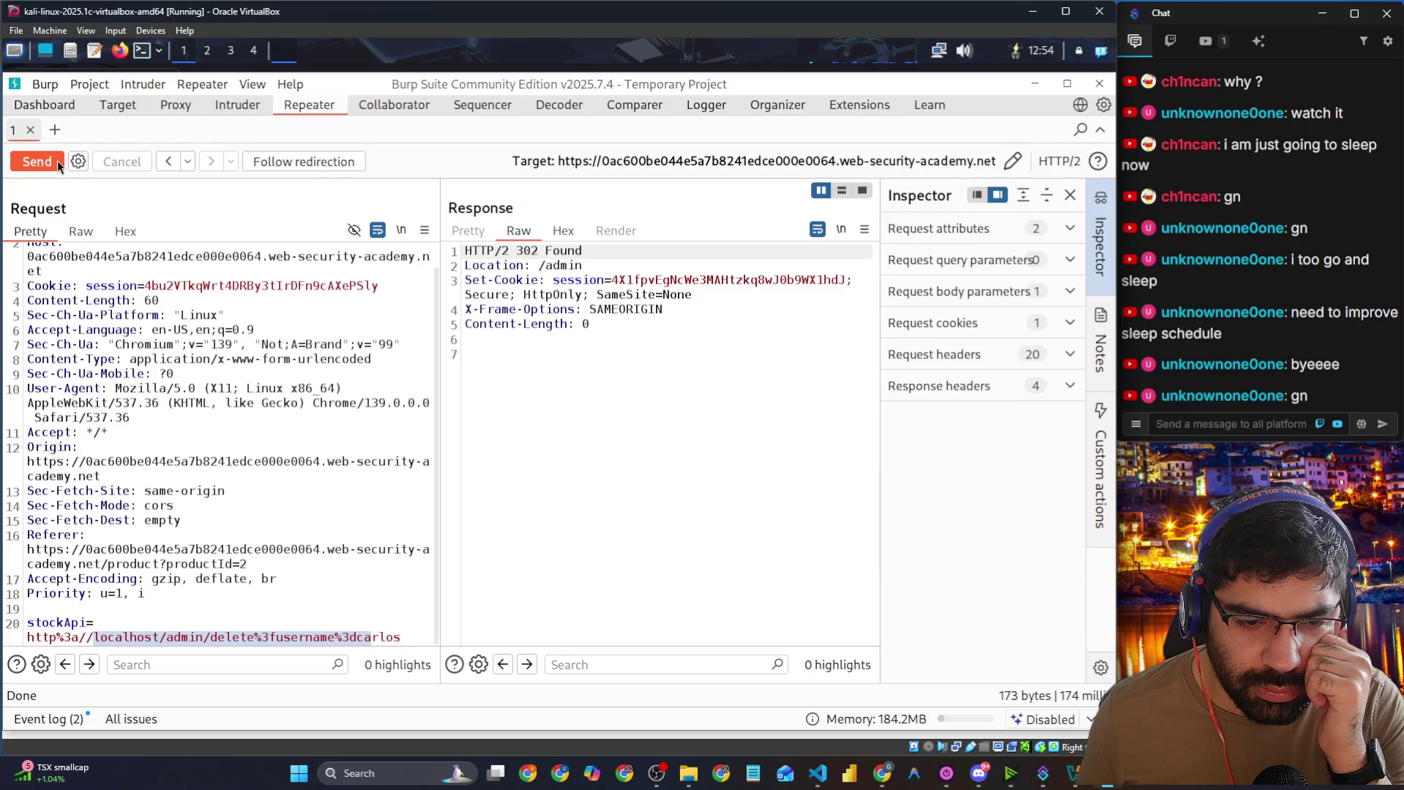
pyautogui.click(582, 444)
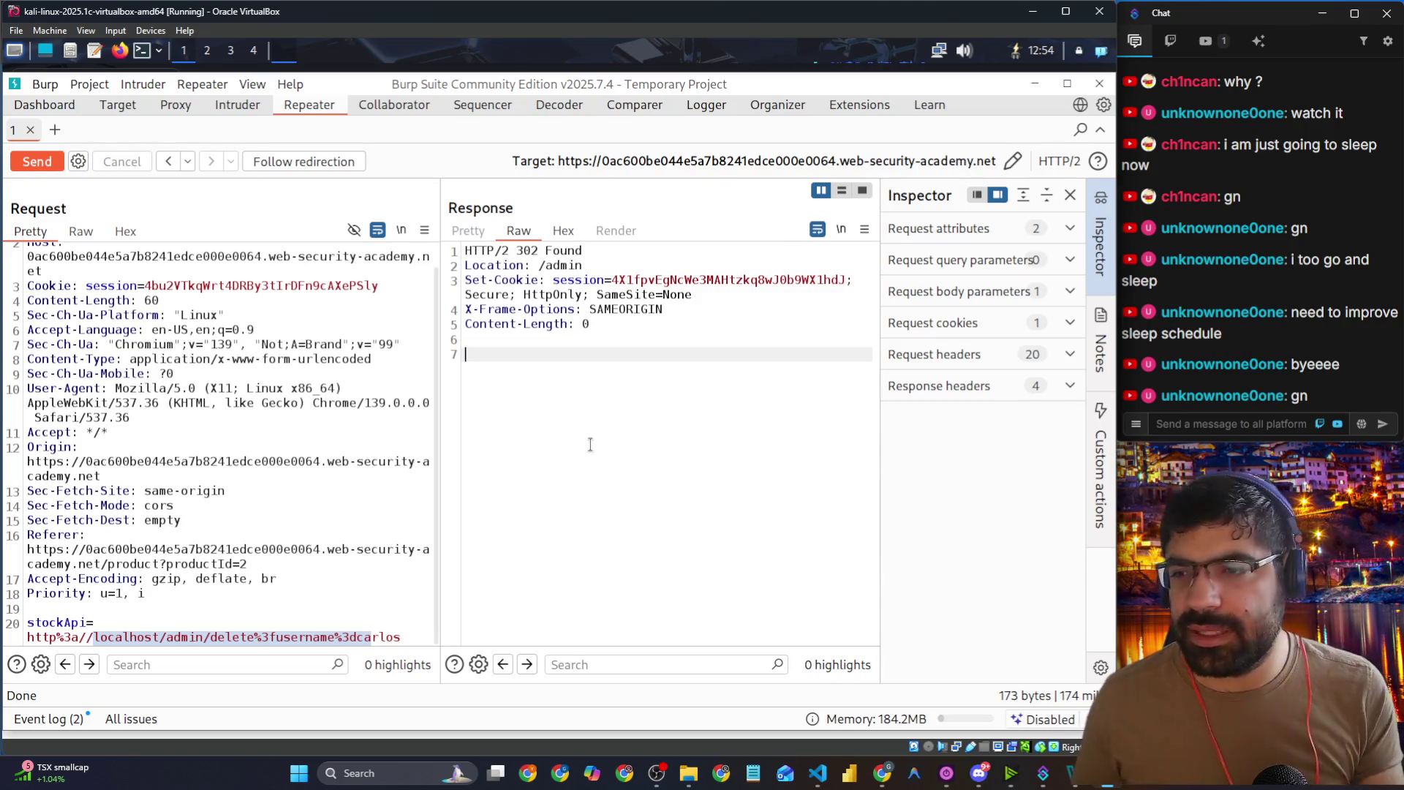
pyautogui.hotkey('alt', 'Tab')
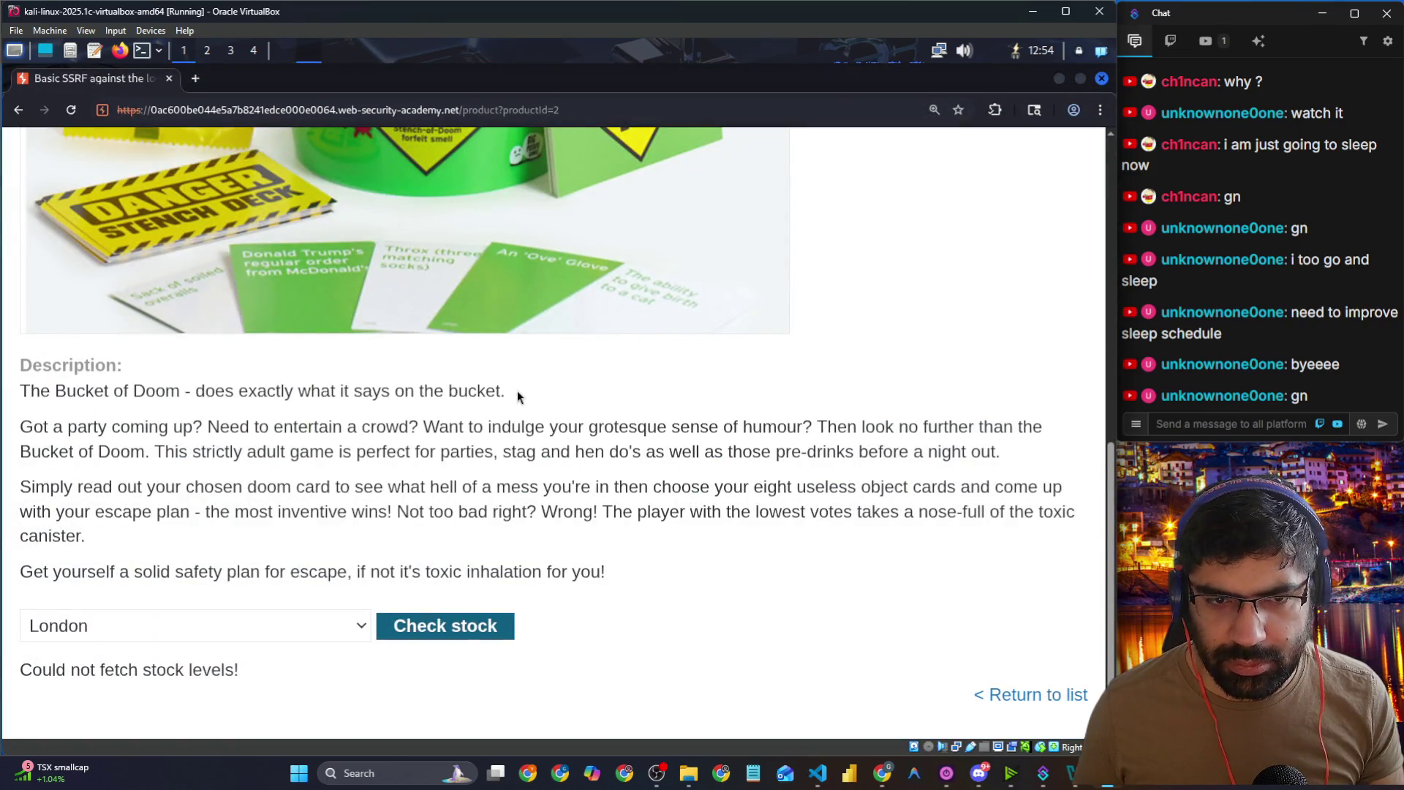
pyautogui.hotkey('alt', 'Tab')
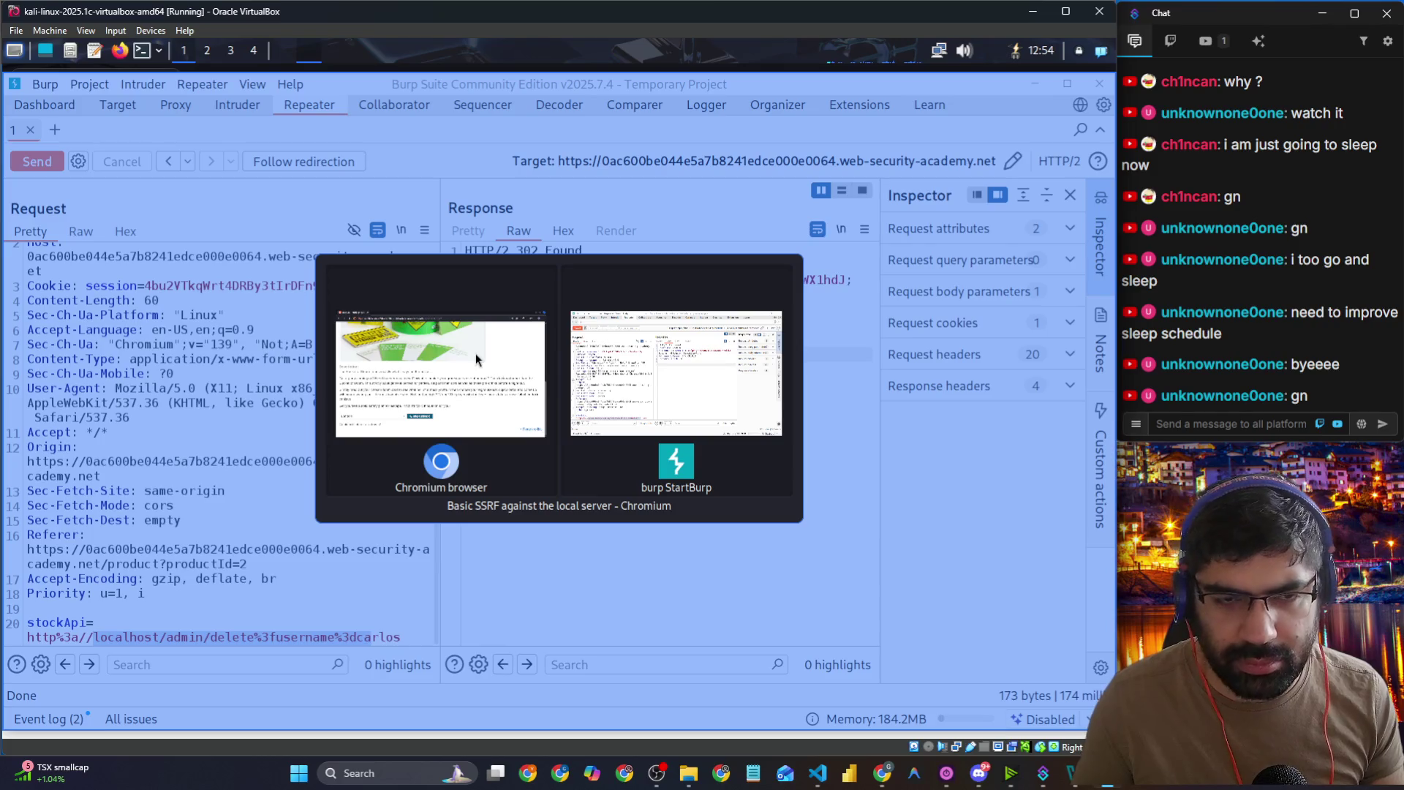
pyautogui.hotkey('alt', 'Tab')
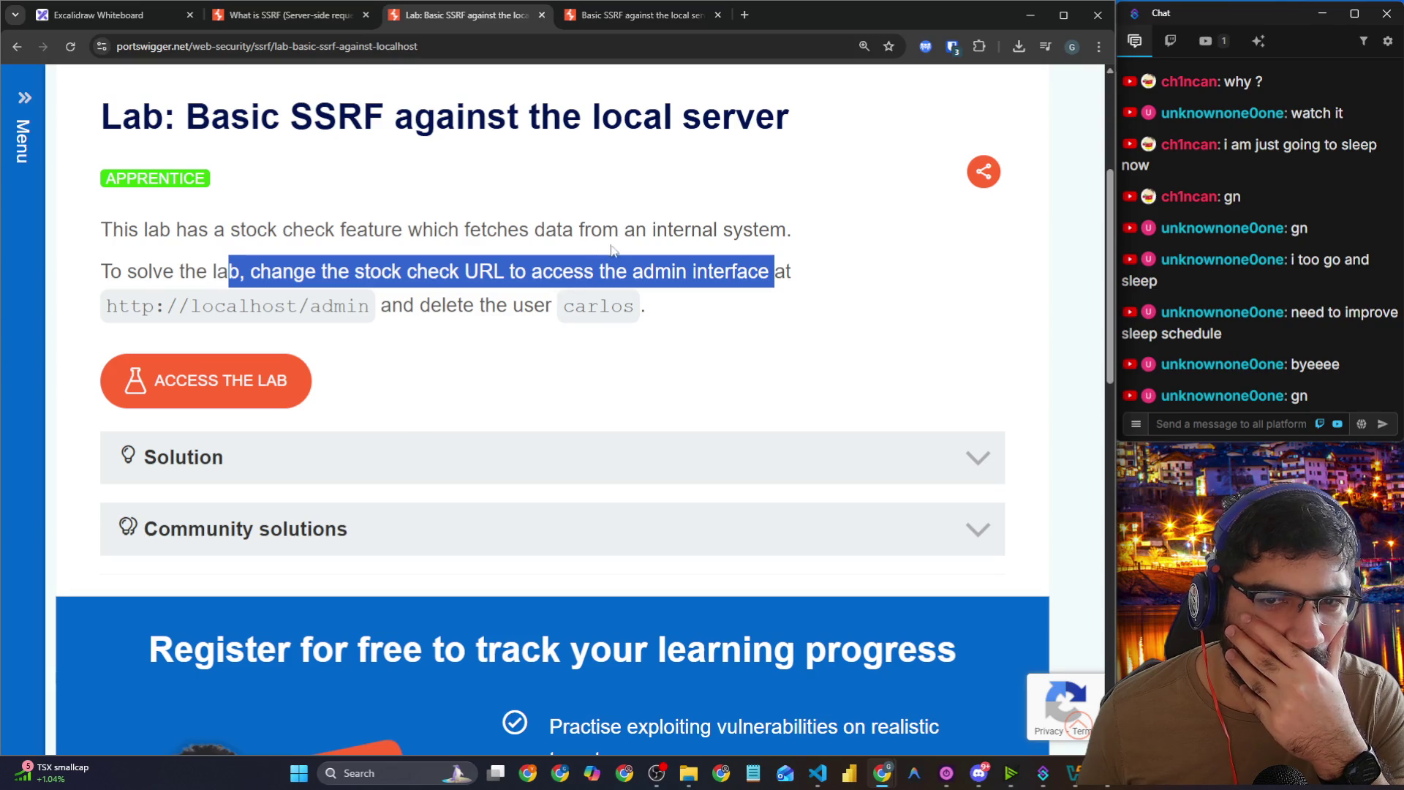
pyautogui.moveTo(656, 229); pyautogui.dragTo(754, 230)
pyautogui.moveTo(324, 271); pyautogui.dragTo(760, 270)
pyautogui.click(489, 304)
pyautogui.moveTo(482, 304); pyautogui.dragTo(554, 304)
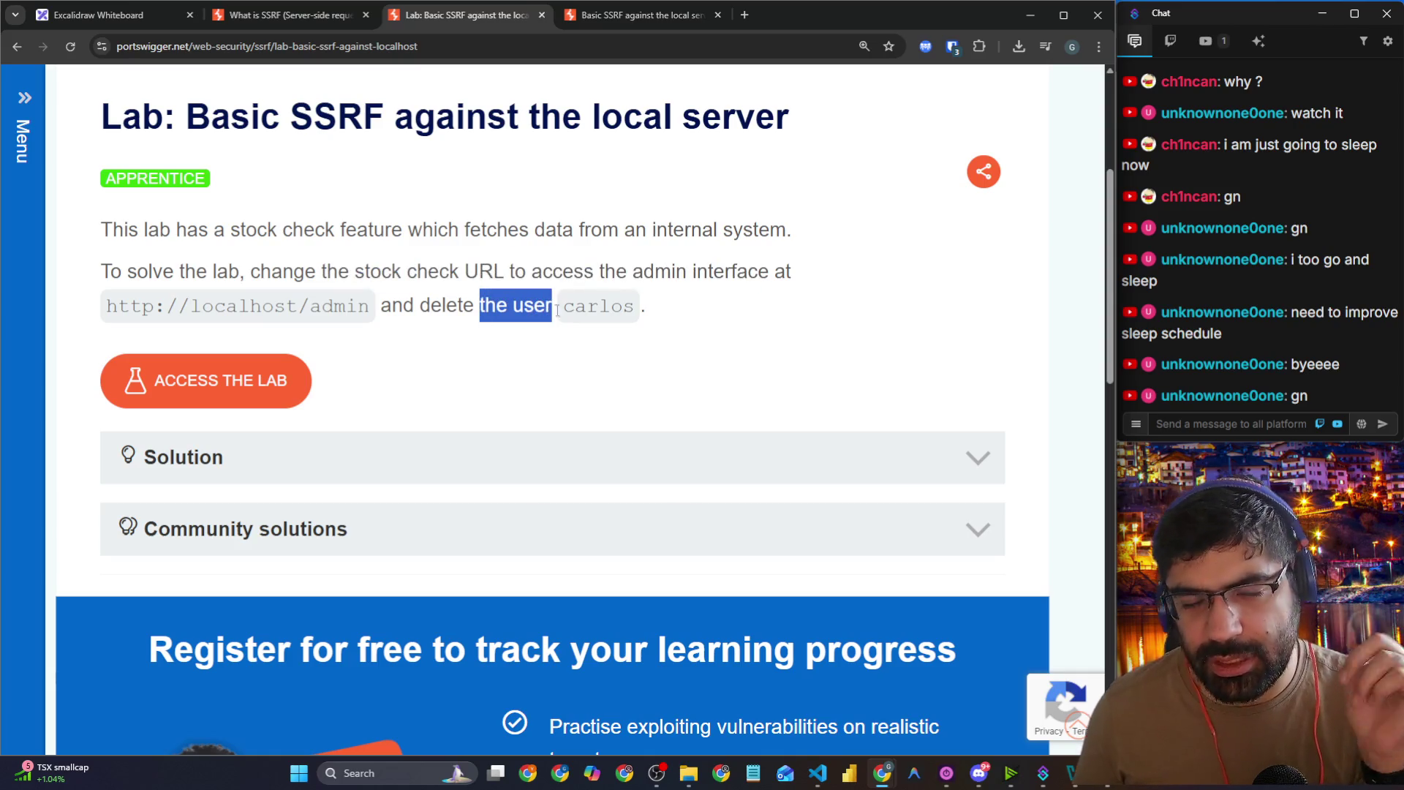
pyautogui.hotkey('alt', 'Tab')
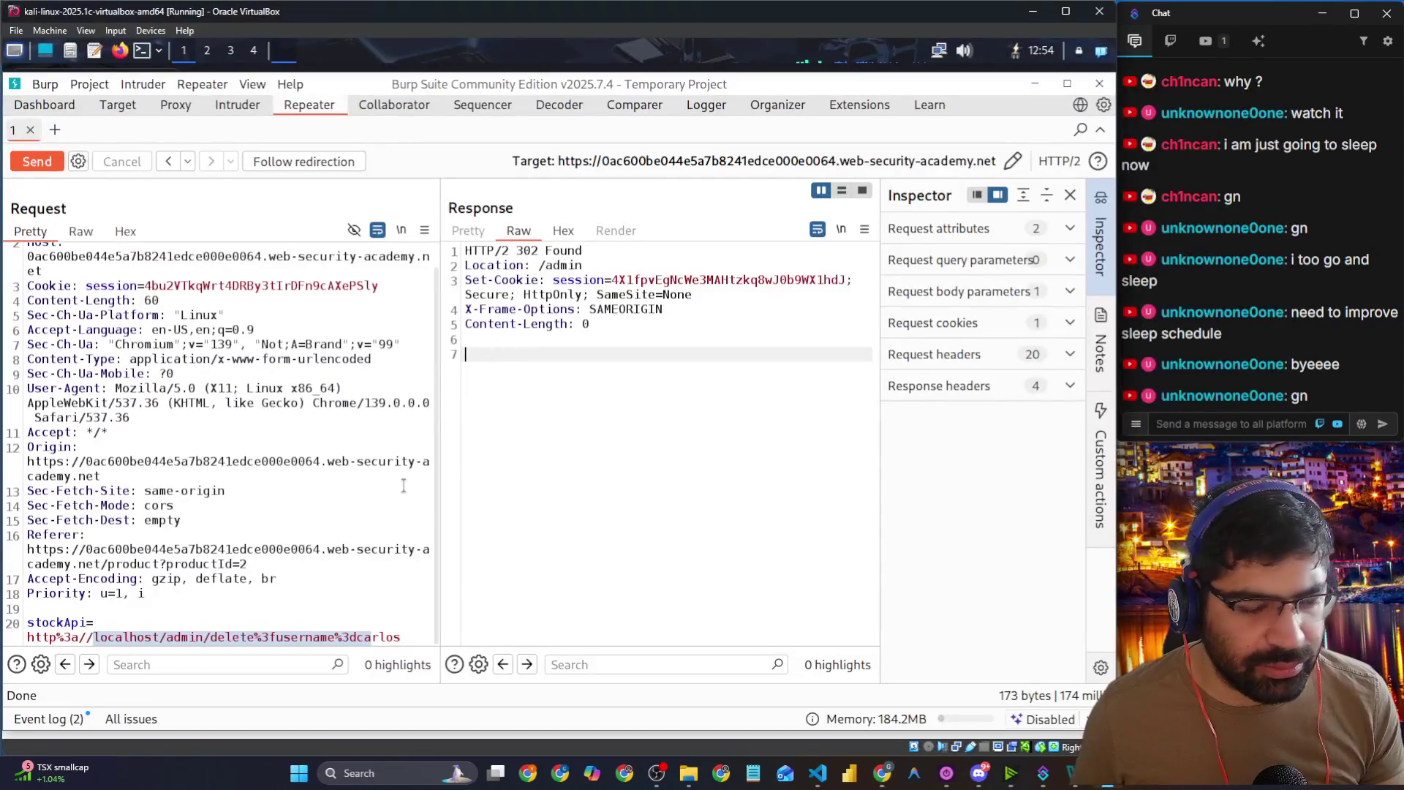
pyautogui.click(332, 576)
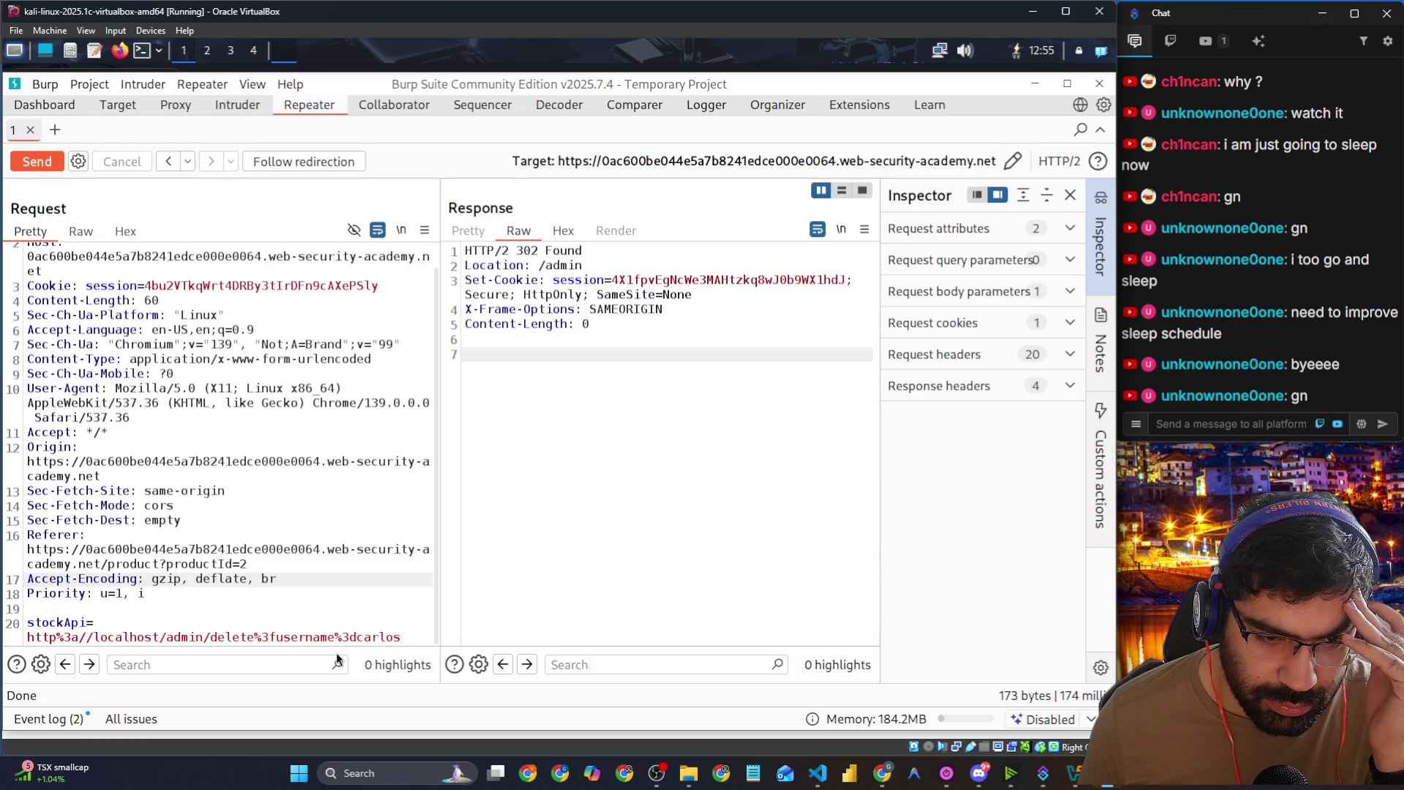
pyautogui.moveTo(284, 637); pyautogui.dragTo(395, 639)
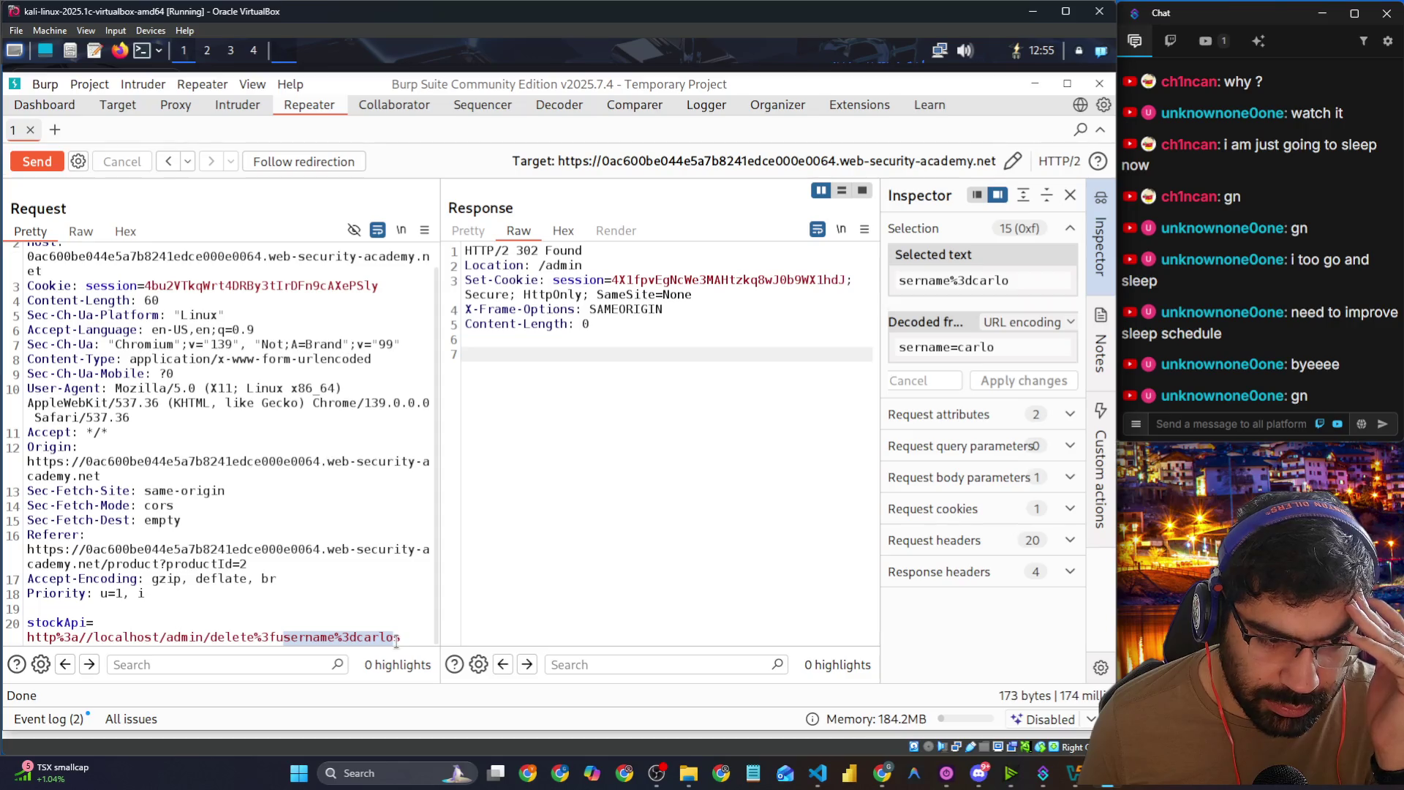
# Step: Replace %3a with : and %3f with ? in the stockApi URL
pyautogui.click(395, 639)
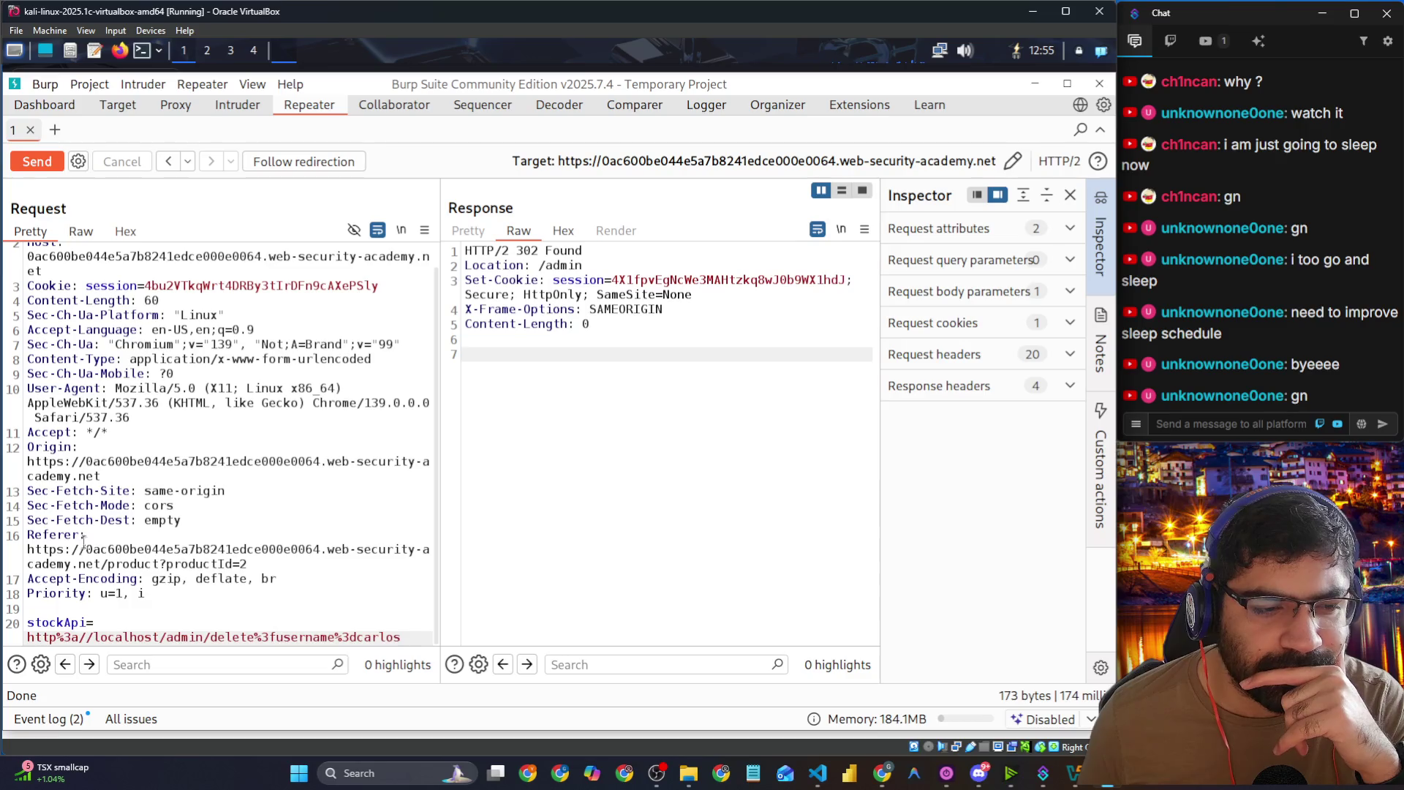
pyautogui.moveTo(85, 638)
pyautogui.moveTo(79, 637); pyautogui.dragTo(65, 638)
pyautogui.click(79, 636)
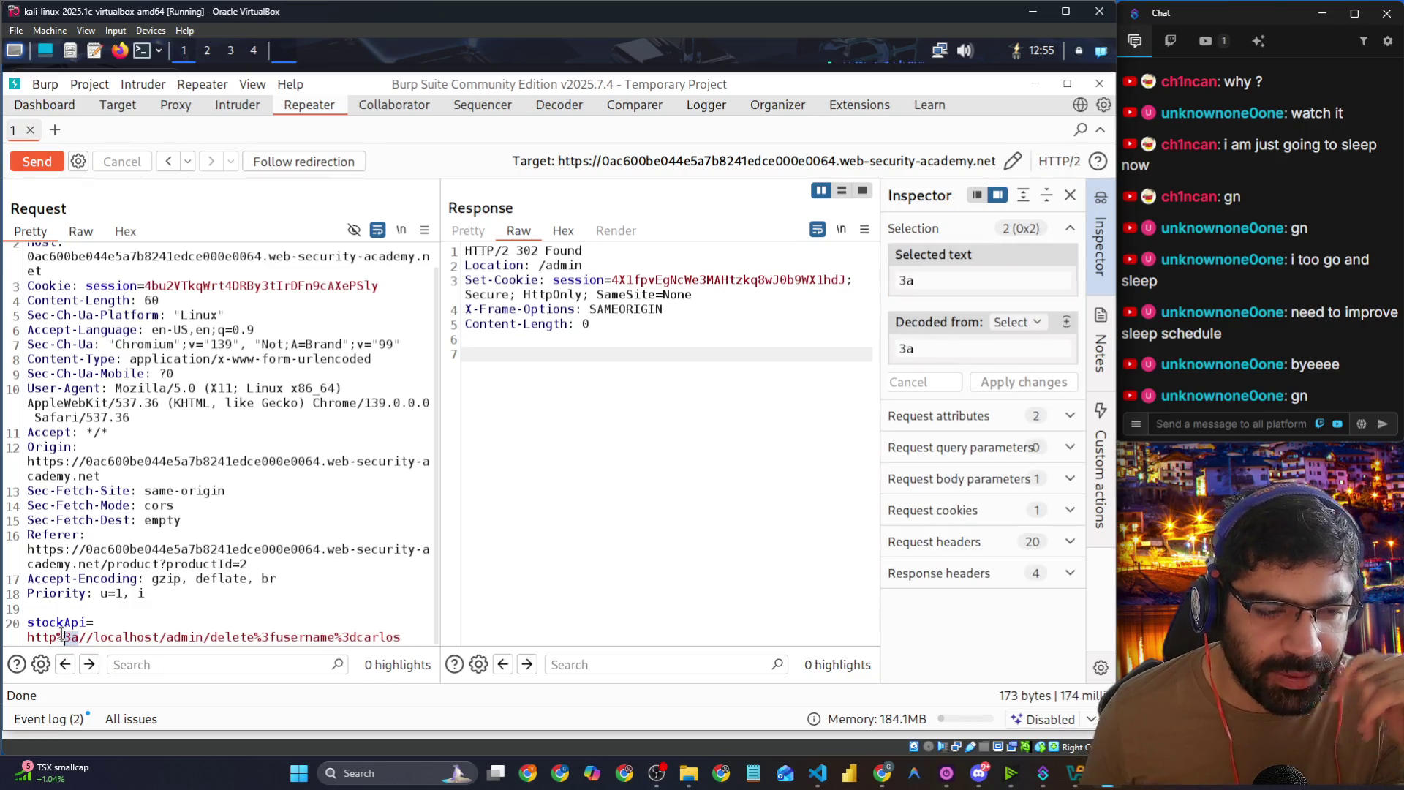
pyautogui.click(62, 635)
pyautogui.press('Delete')
pyautogui.press('Delete')
pyautogui.press('Delete')
pyautogui.write(':')
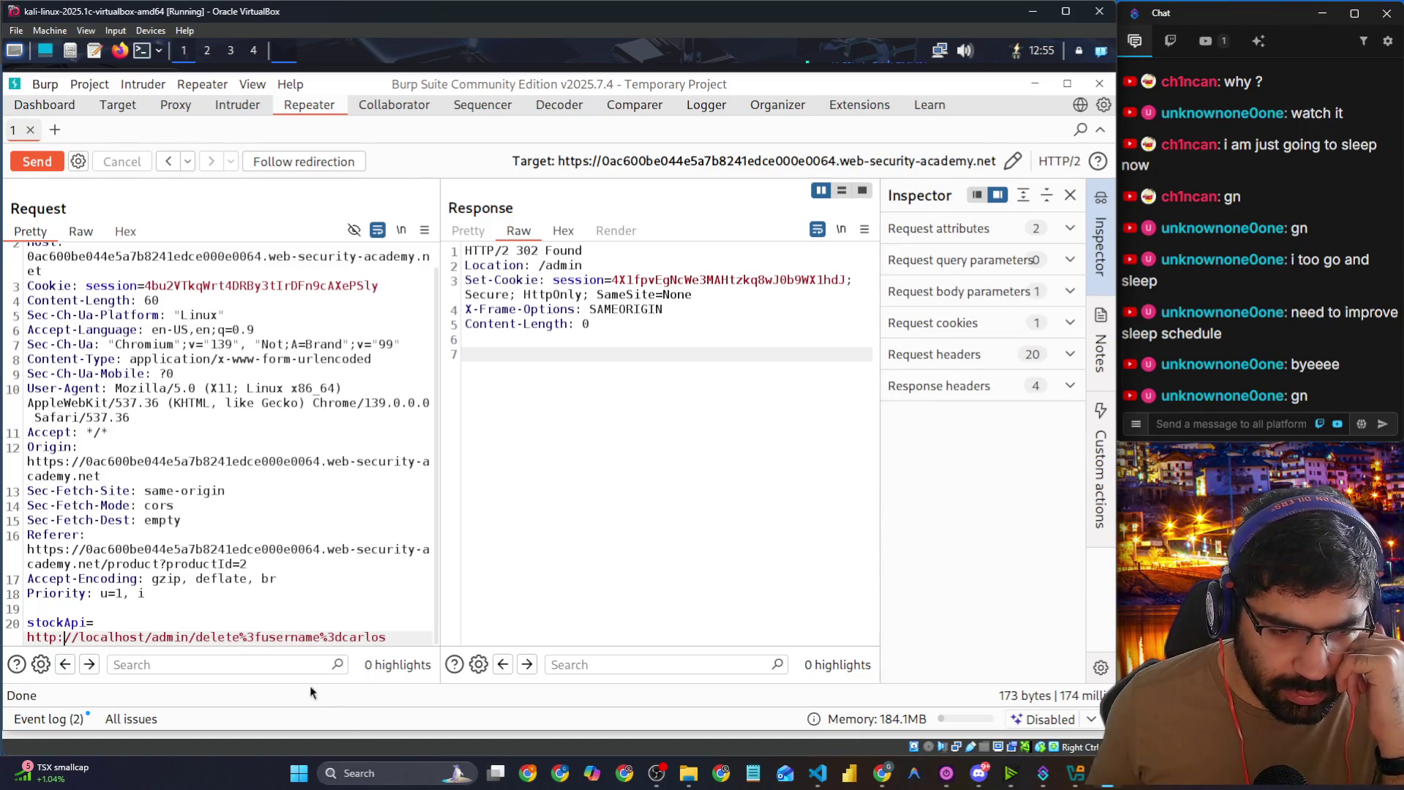
pyautogui.moveTo(262, 636); pyautogui.dragTo(242, 638)
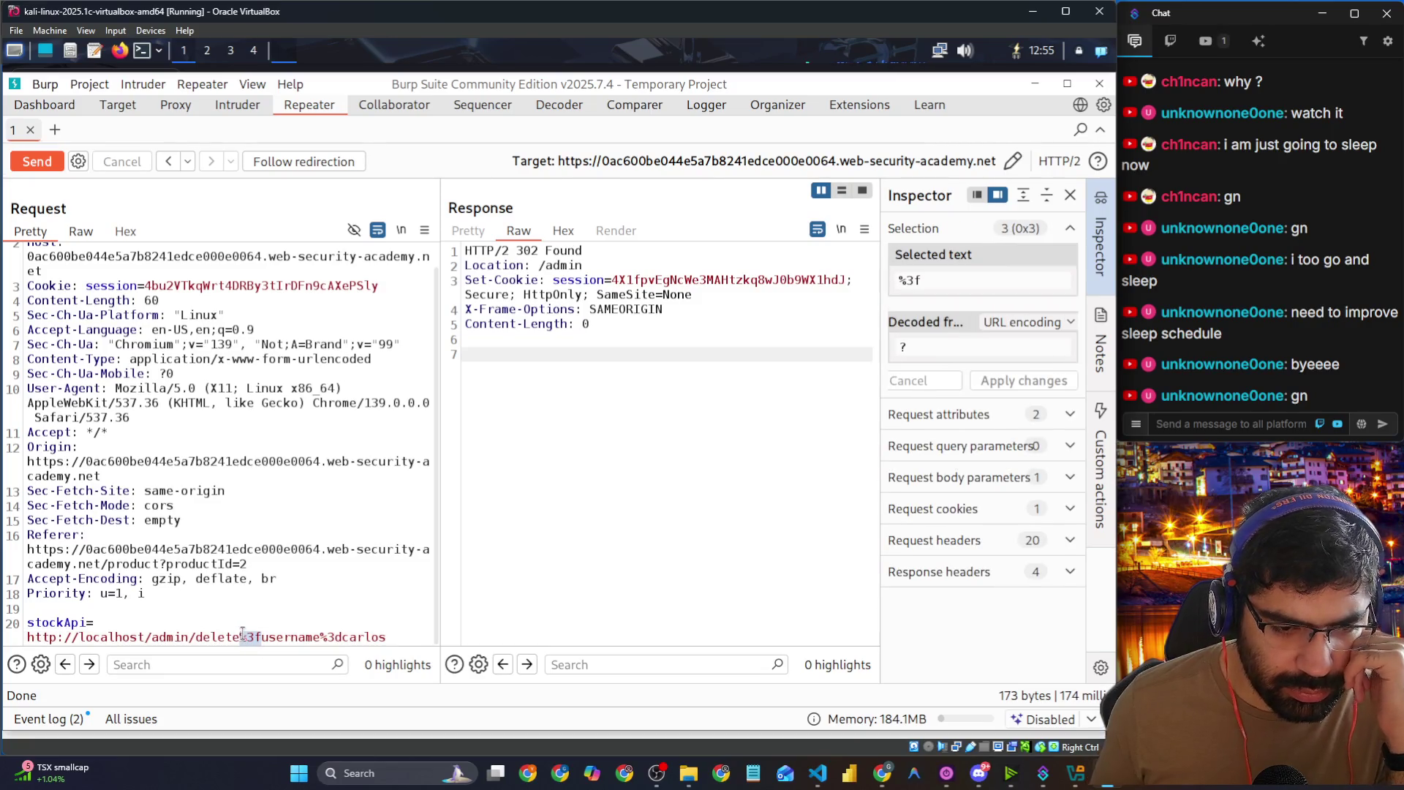
pyautogui.write('?')
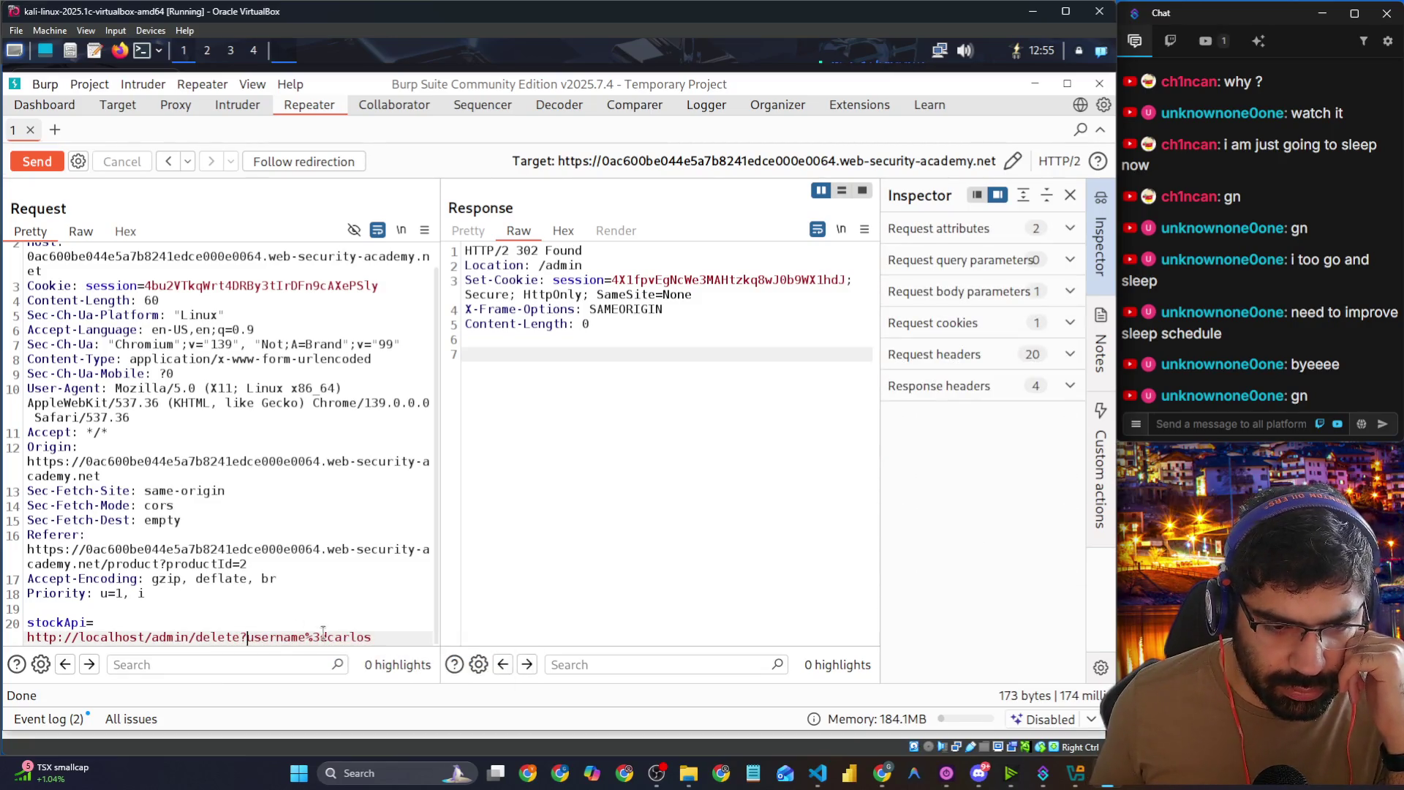
# Step: Replace %3d with = and resend, getting another 302 Found to /admin
pyautogui.click(320, 637)
pyautogui.press('BackSpace')
pyautogui.press('BackSpace')
pyautogui.write('=')
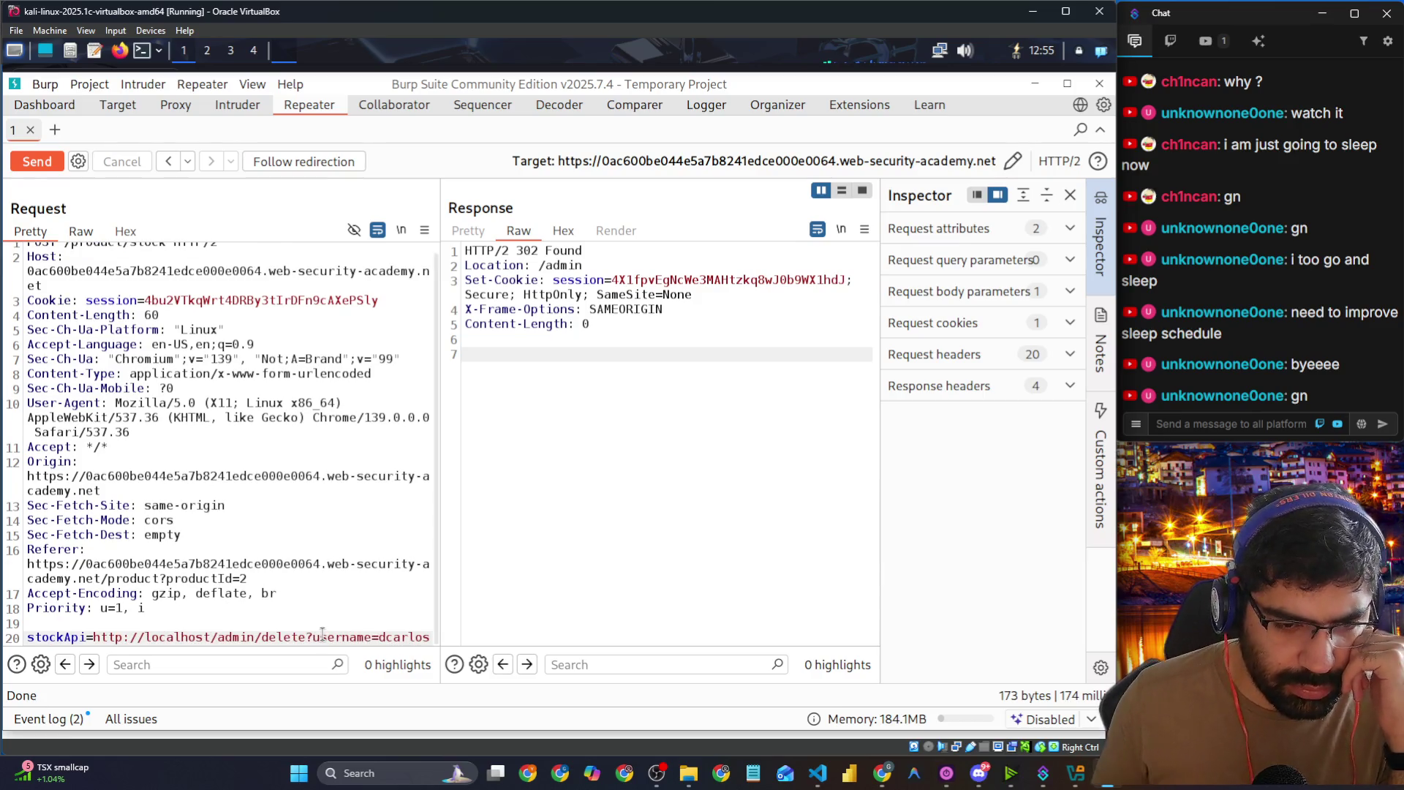
pyautogui.click(29, 166)
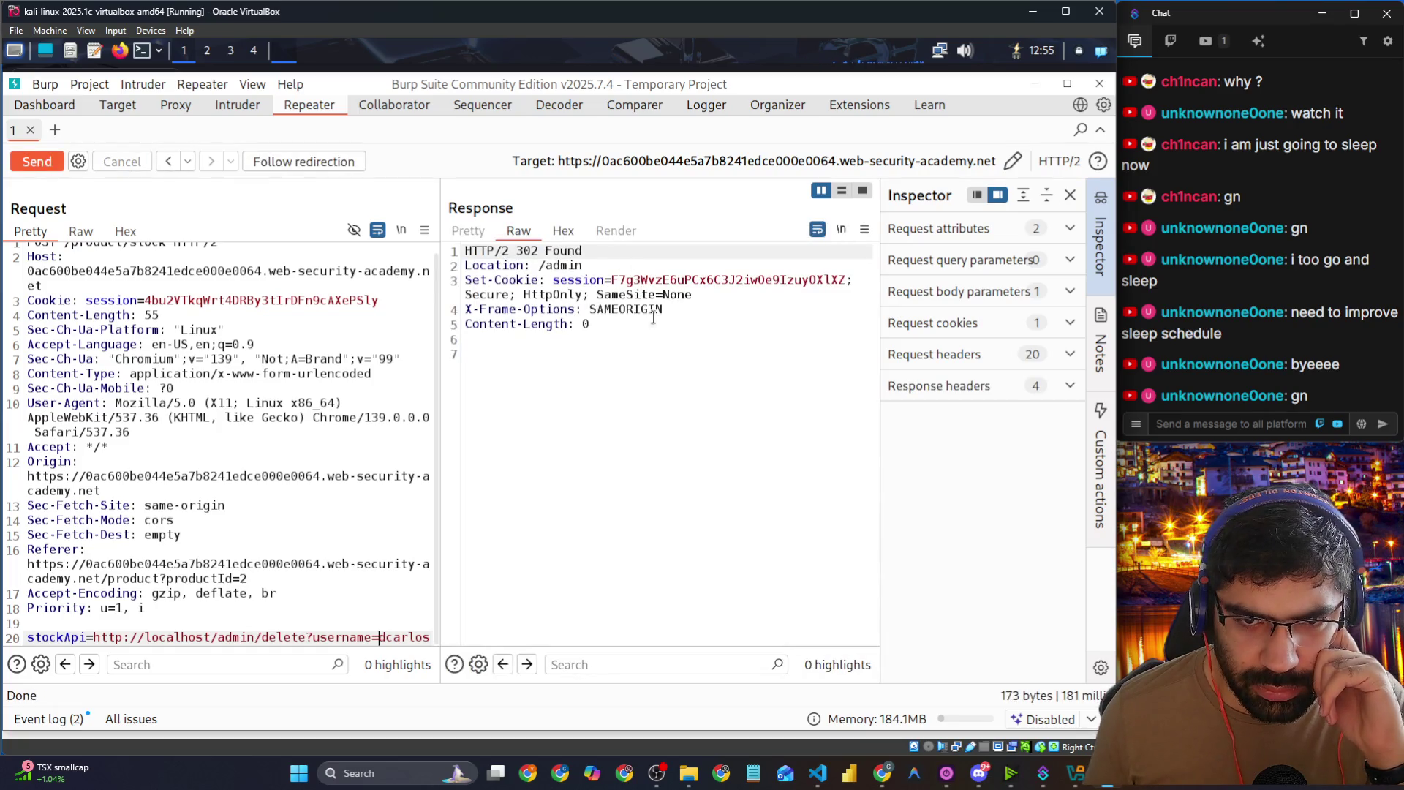
pyautogui.moveTo(658, 341); pyautogui.dragTo(465, 250)
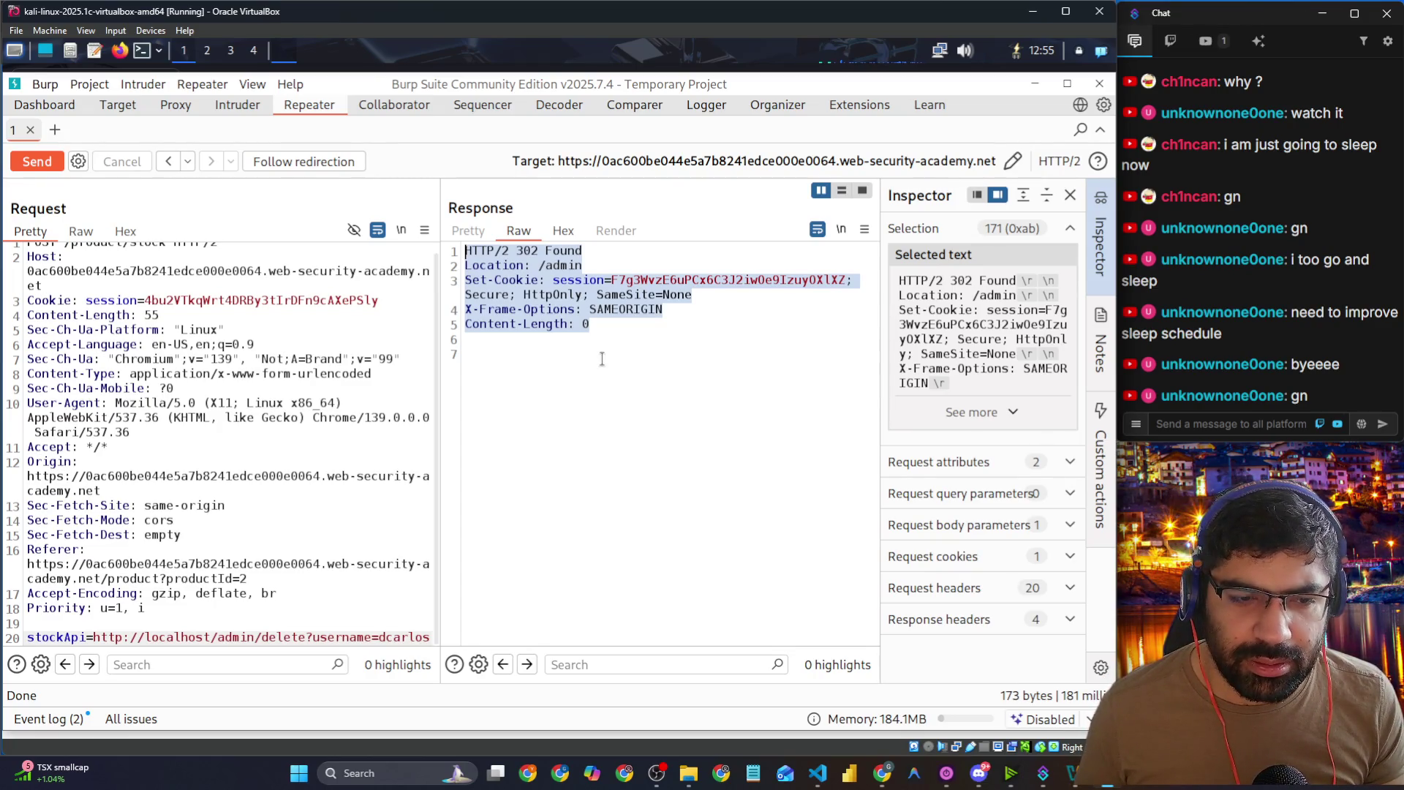
# Step: Look through Proxy HTTP history, the Target site map and the Dashboard
pyautogui.hotkey('alt', 'Tab')
pyautogui.hotkey('alt', 'Tab')
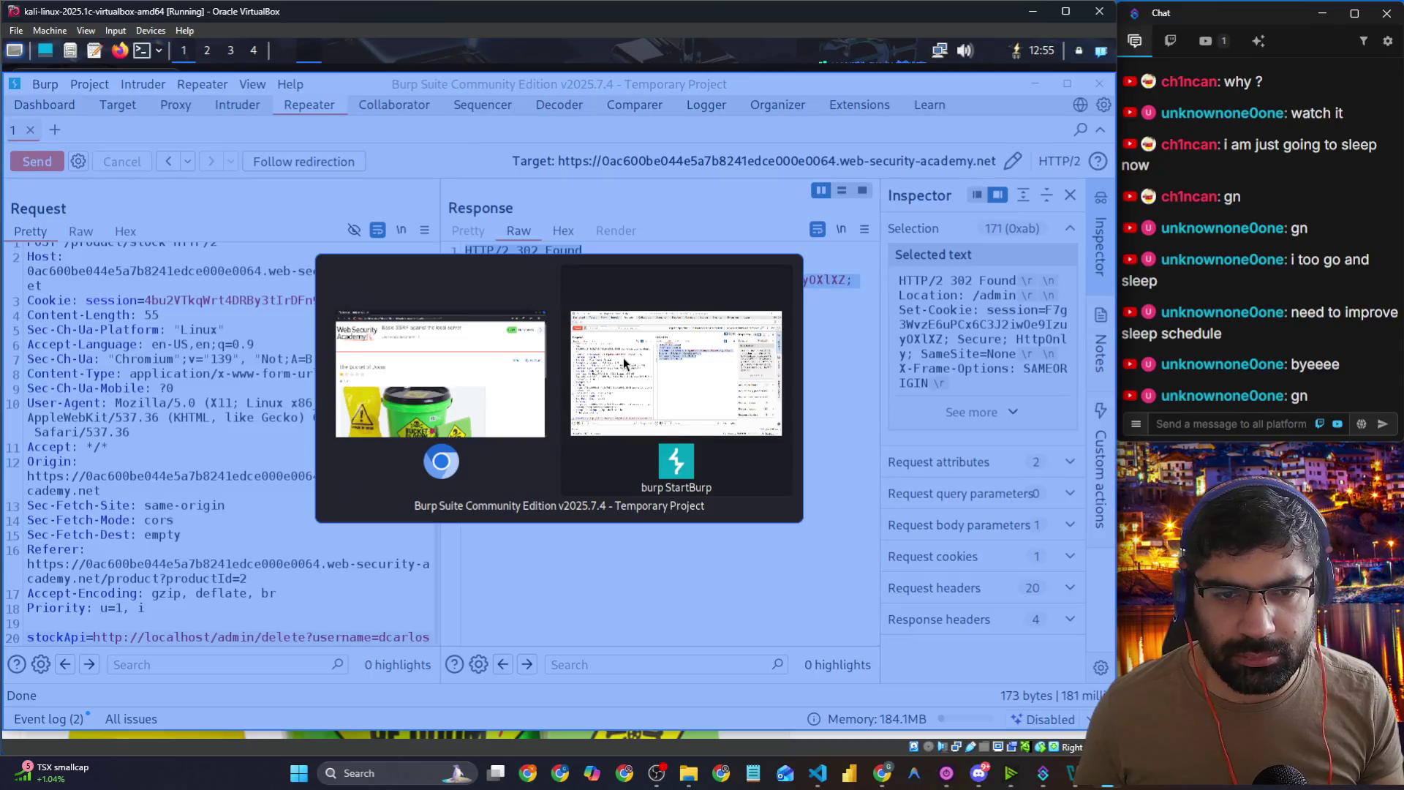
pyautogui.click(165, 110)
pyautogui.click(117, 105)
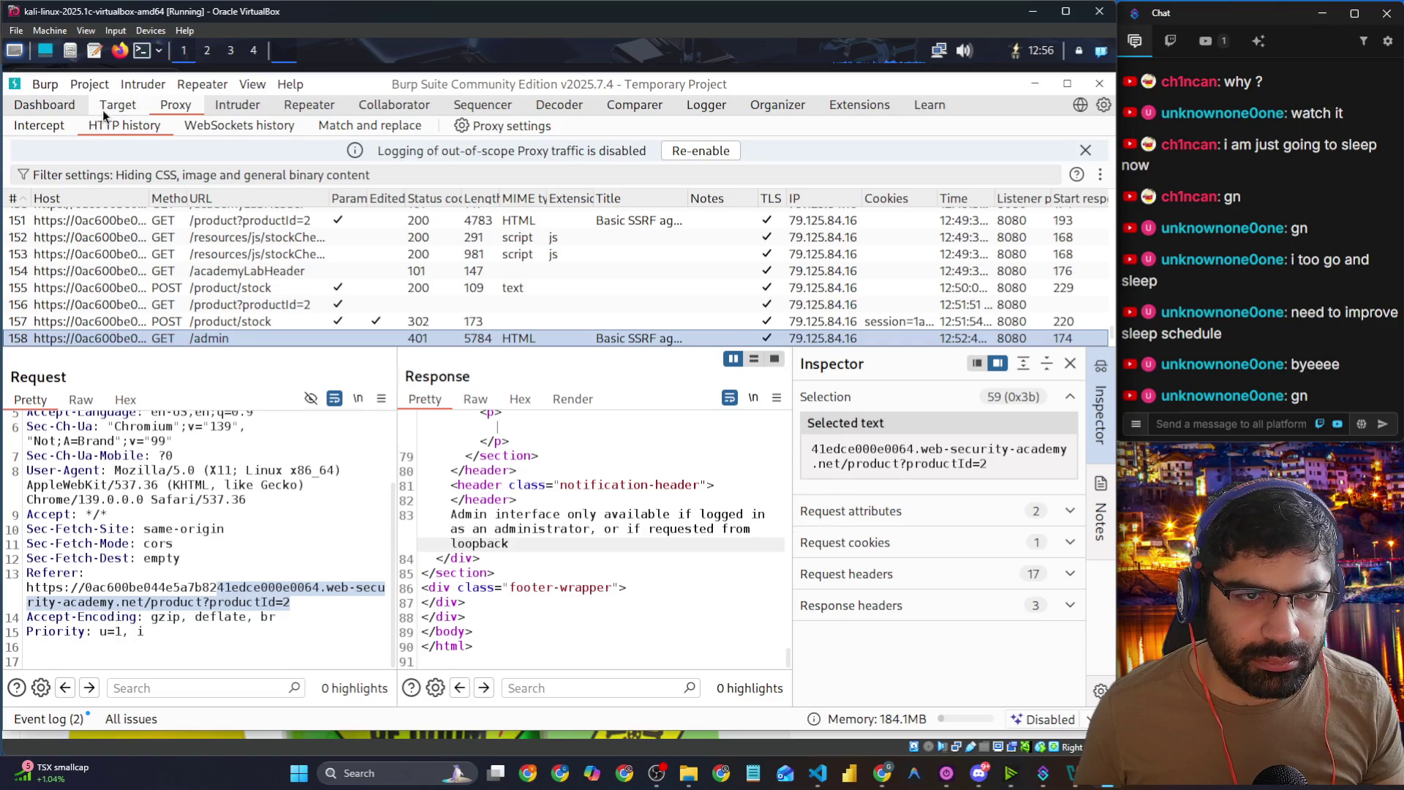
pyautogui.click(176, 105)
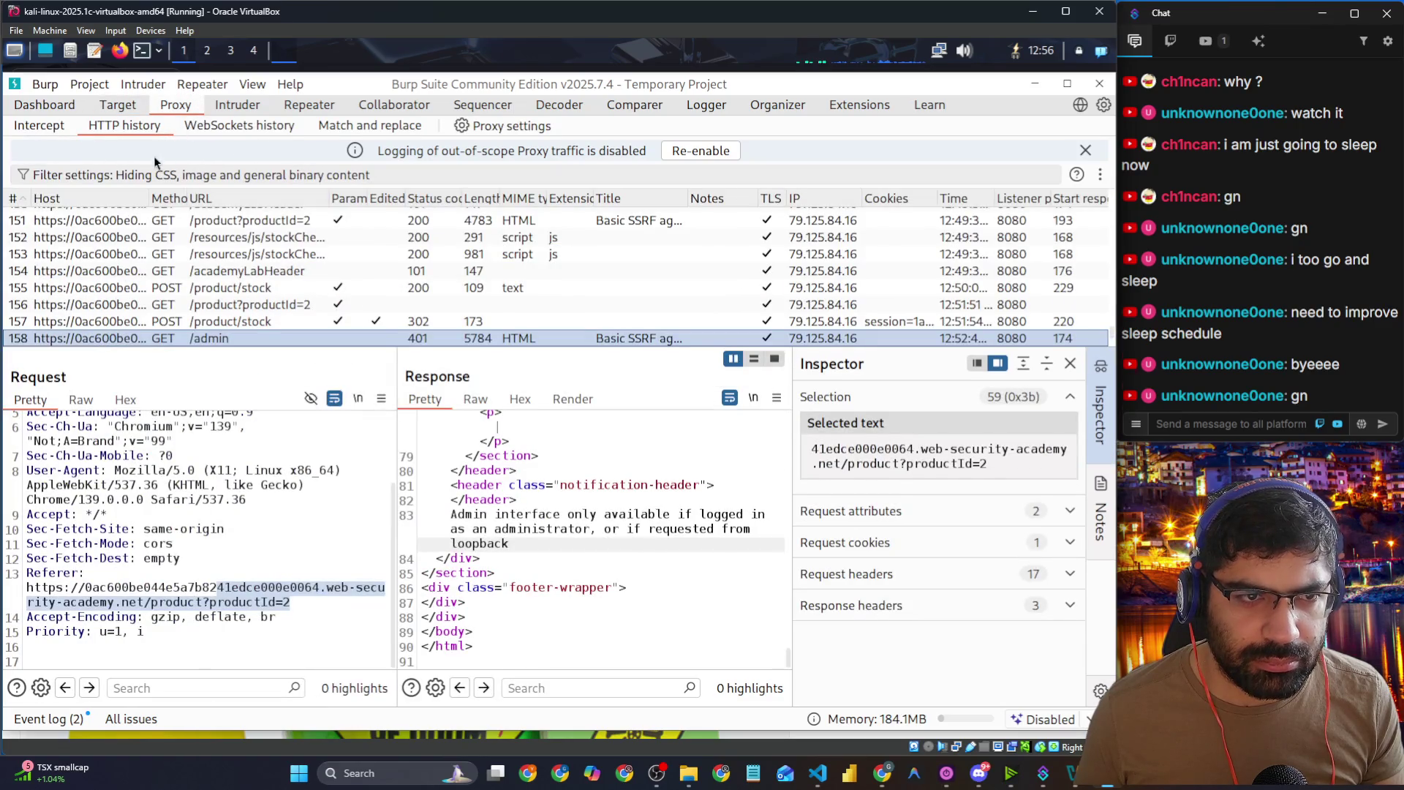
pyautogui.scroll(5, 91, 234)
pyautogui.click(34, 107)
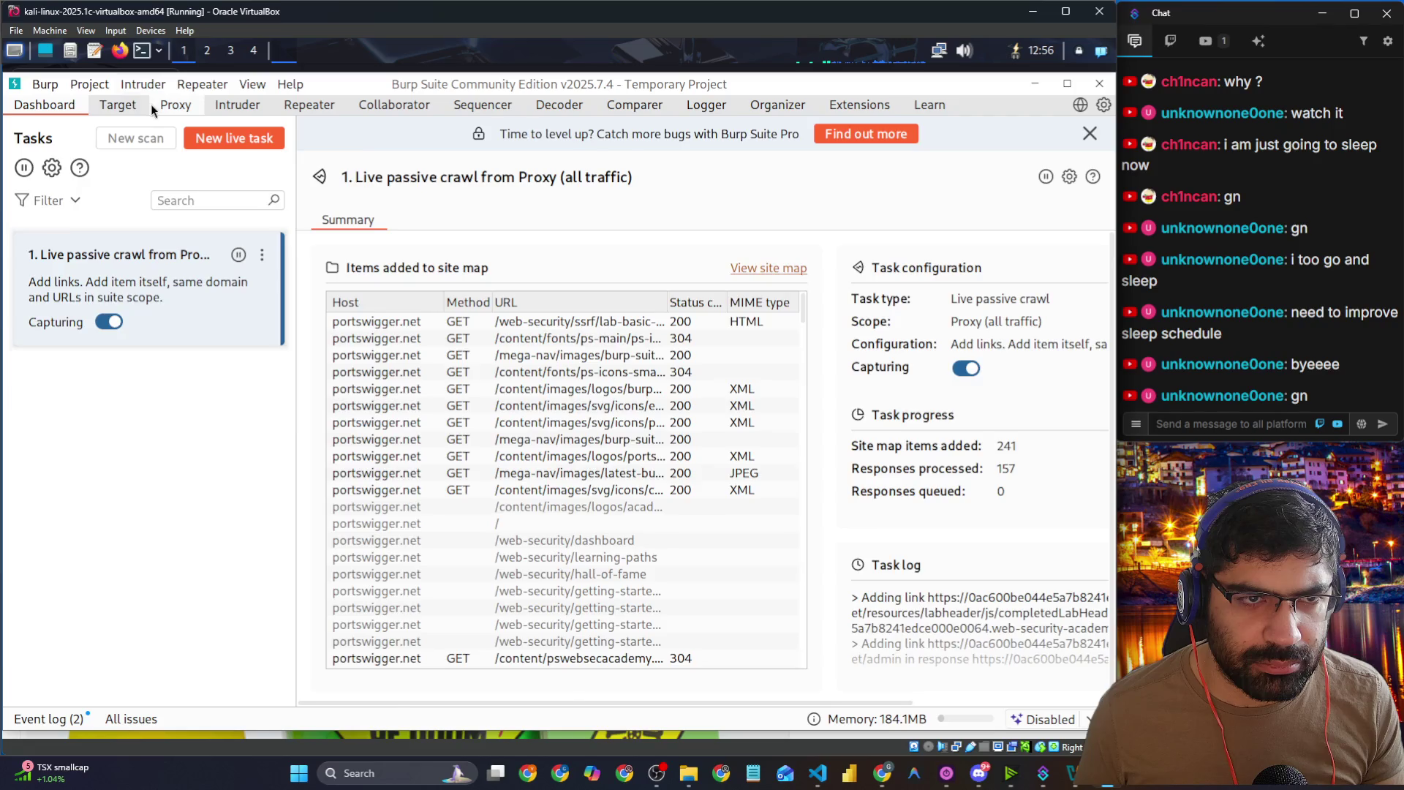
pyautogui.click(169, 105)
# Step: Turn Proxy interception off to release queued requests and return to the lab browser
pyautogui.click(44, 126)
pyautogui.click(106, 184)
pyautogui.hotkey('alt', 'Tab')
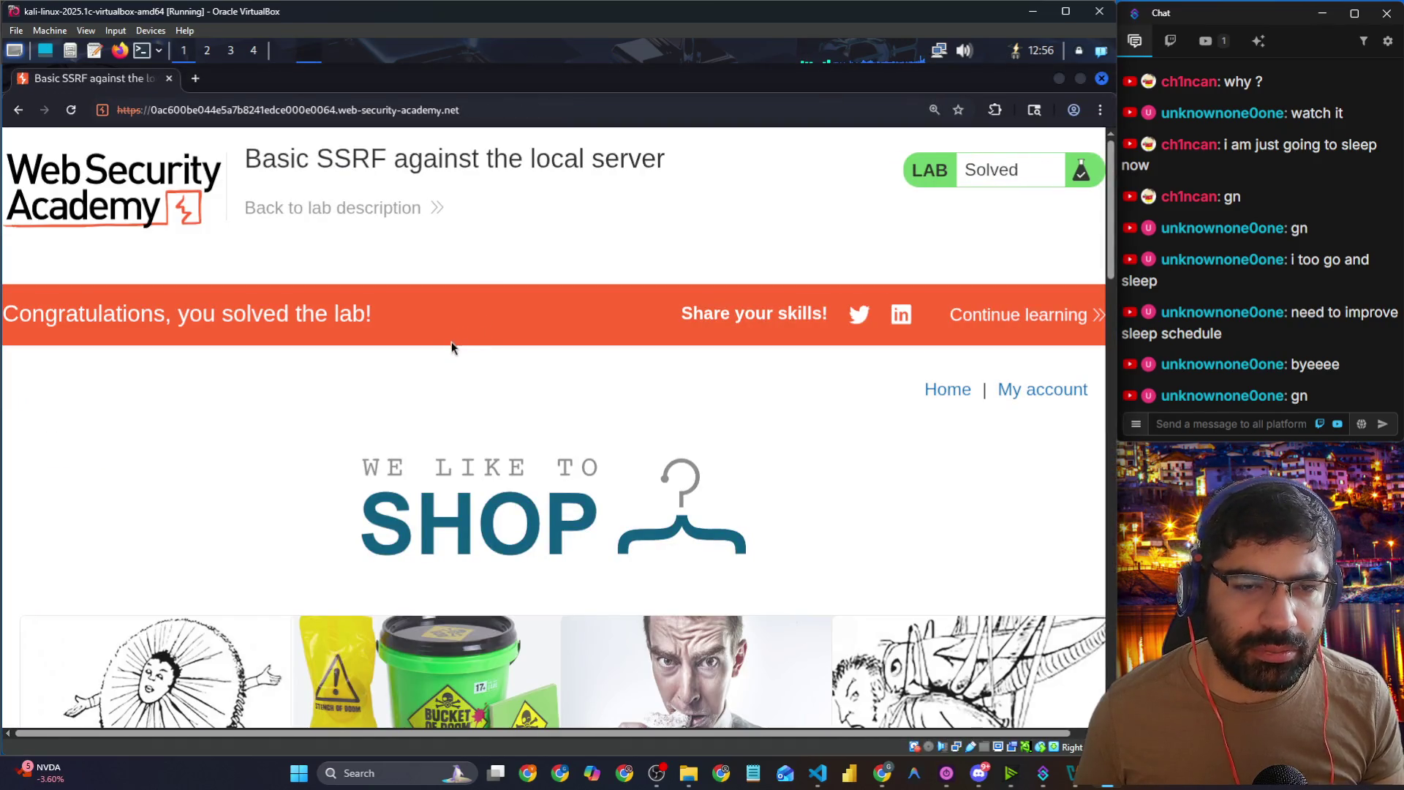
# Step: Zoom out on the solved lab page, then return to Chrome's lab description tab
pyautogui.hotkey('ctrl', '-')
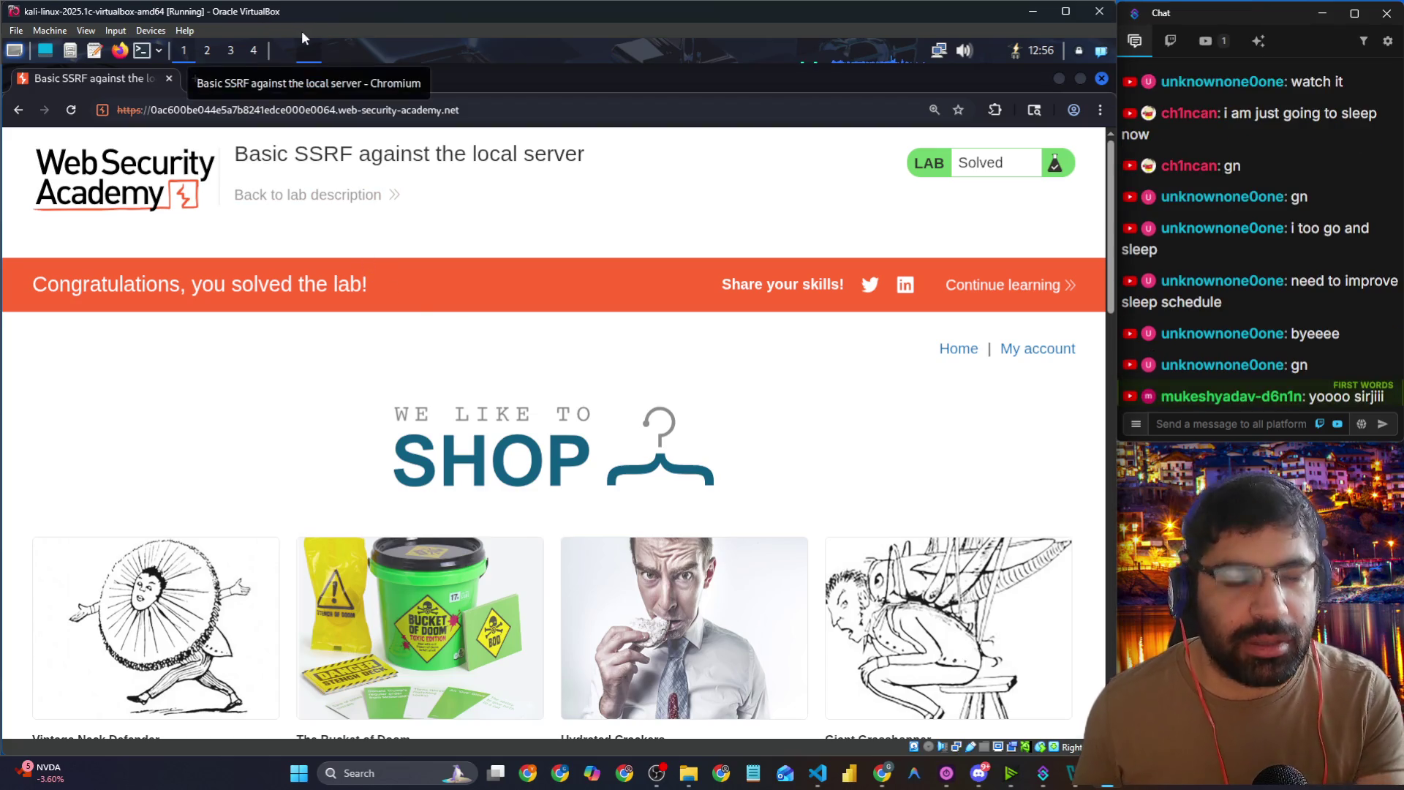
pyautogui.hotkey('alt', 'Tab')
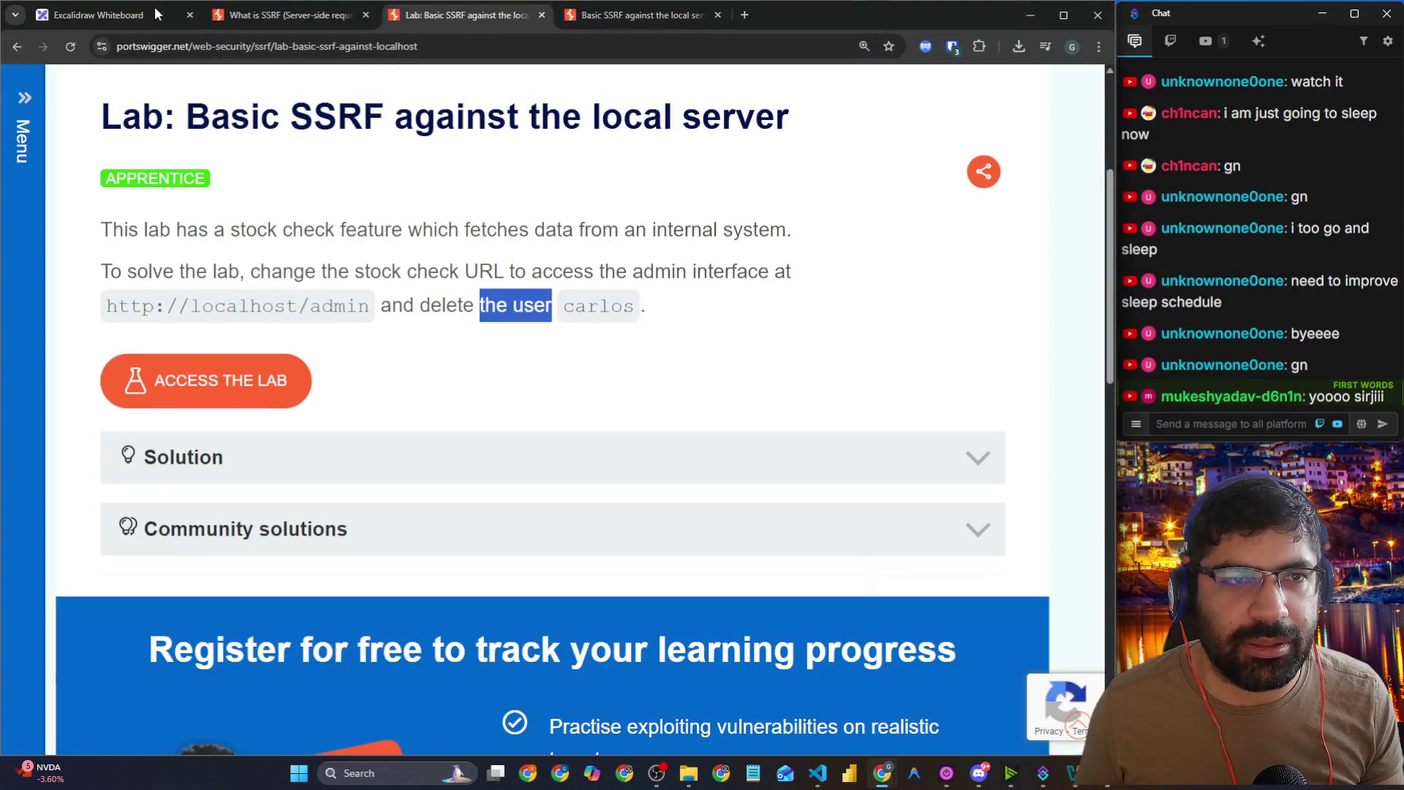
pyautogui.hotkey('ctrl', '1')
pyautogui.scroll(6, 768, 241)
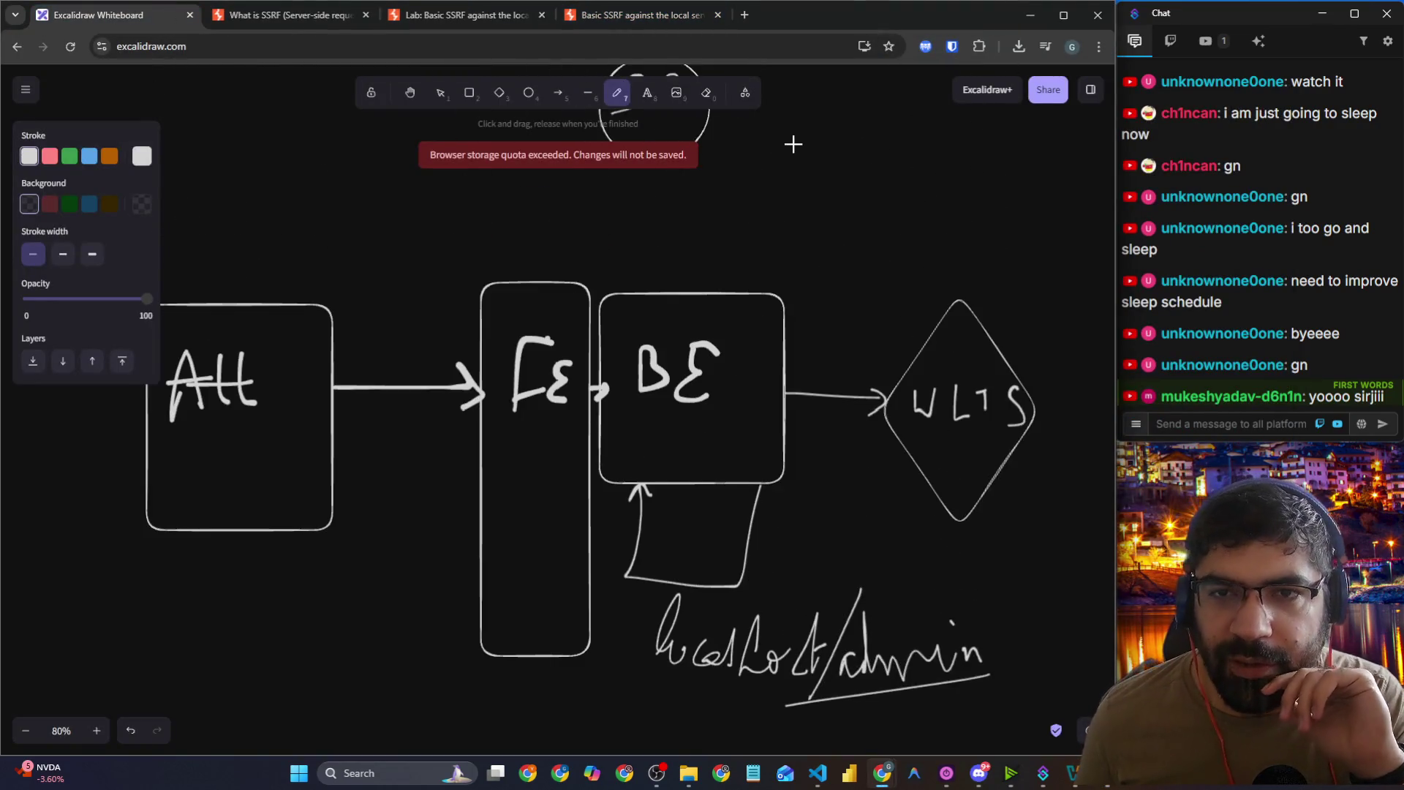
# Step: Delete the handwritten localhost/admin note, undoing accidental erasures of the diamond and loop
pyautogui.click(706, 94)
pyautogui.moveTo(1031, 311)
pyautogui.mouseDown()
pyautogui.moveTo(894, 437)
pyautogui.moveTo(965, 398)
pyautogui.moveTo(786, 395)
pyautogui.mouseUp()
pyautogui.moveTo(793, 512); pyautogui.dragTo(629, 523)
pyautogui.moveTo(1024, 651)
pyautogui.mouseDown()
pyautogui.moveTo(781, 679)
pyautogui.moveTo(787, 644)
pyautogui.mouseUp()
pyautogui.hotkey('ctrl', 'z')
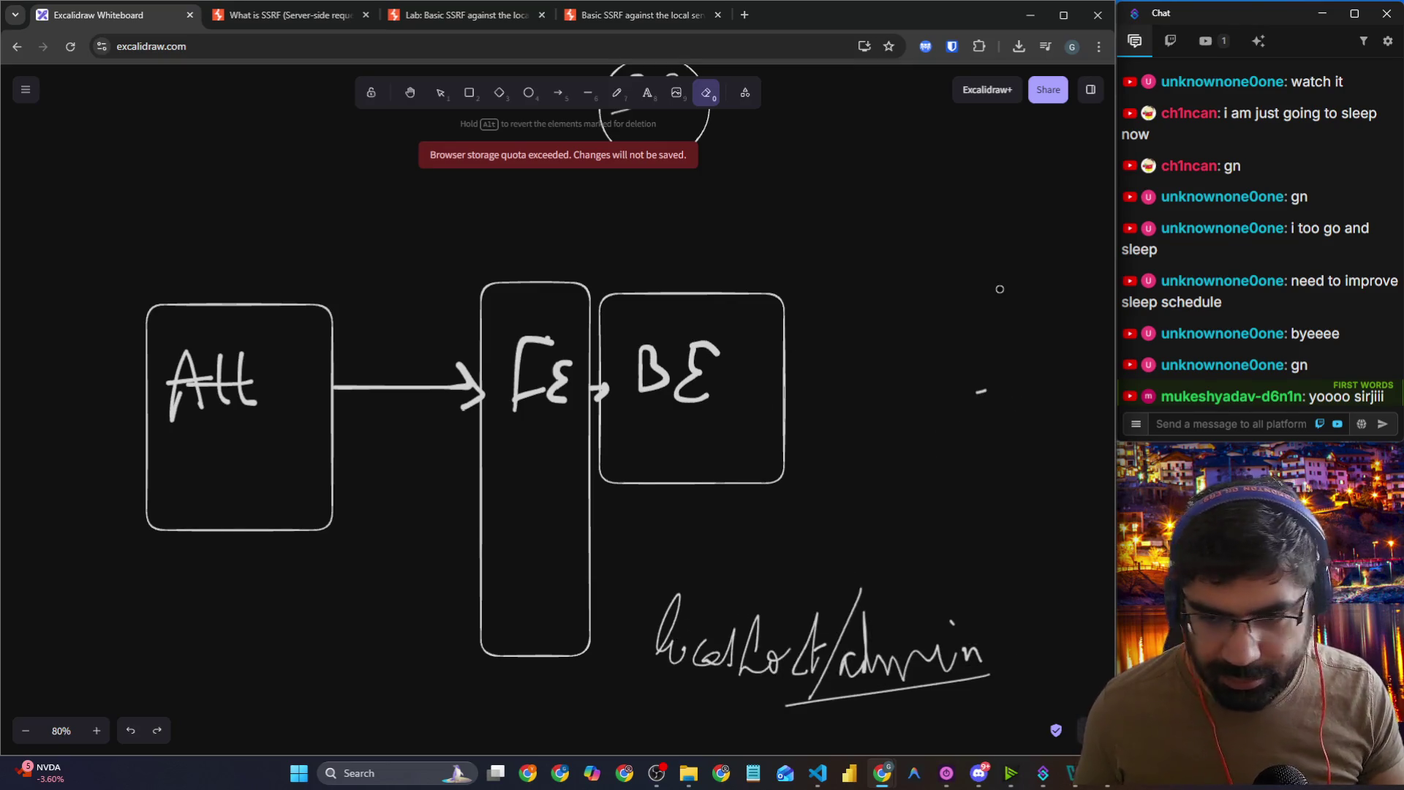
pyautogui.hotkey('ctrl', 'z')
pyautogui.hotkey('ctrl', 'z')
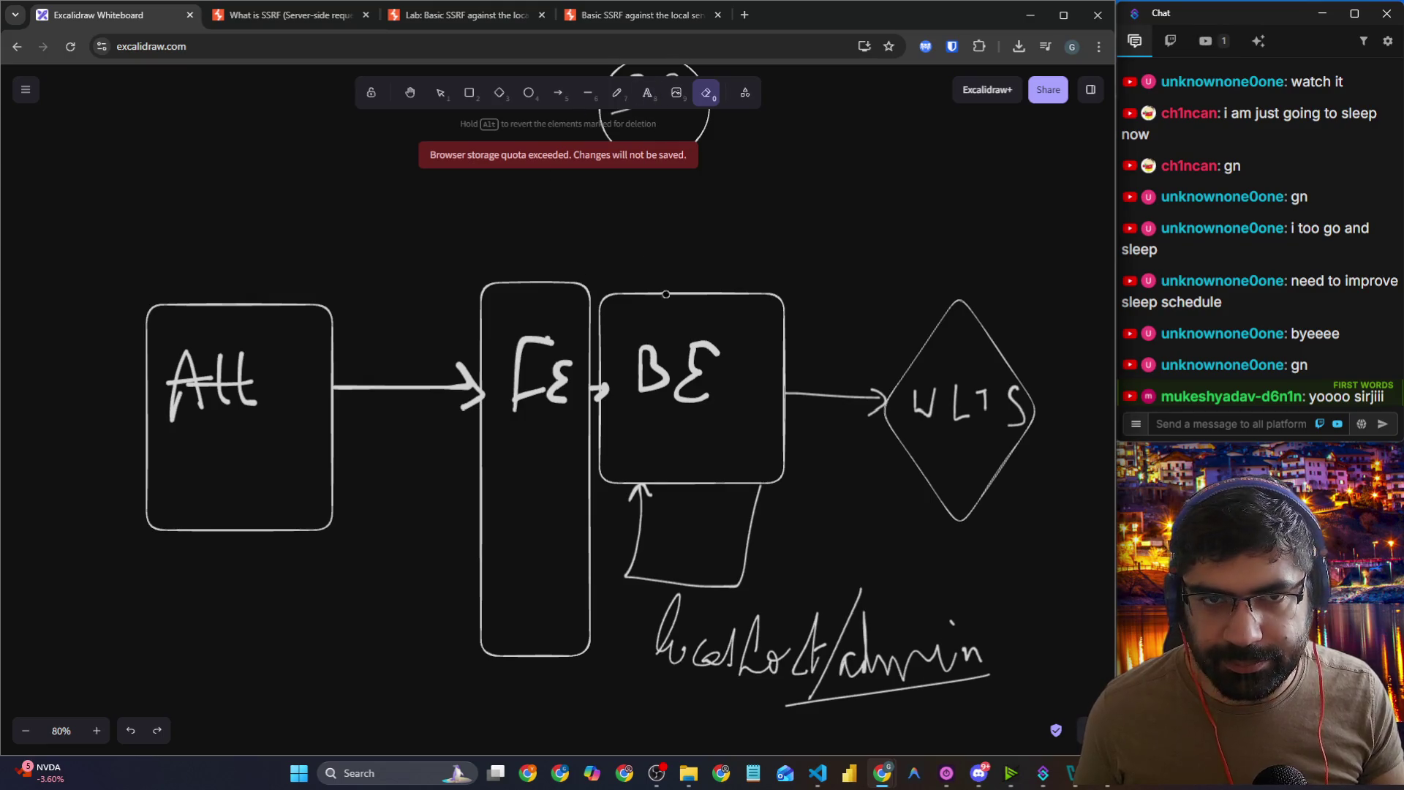
pyautogui.scroll(-1, 479, 124)
pyautogui.click(441, 93)
pyautogui.moveTo(1028, 663)
pyautogui.mouseDown()
pyautogui.moveTo(760, 530)
pyautogui.moveTo(639, 498)
pyautogui.mouseUp()
pyautogui.press('Delete')
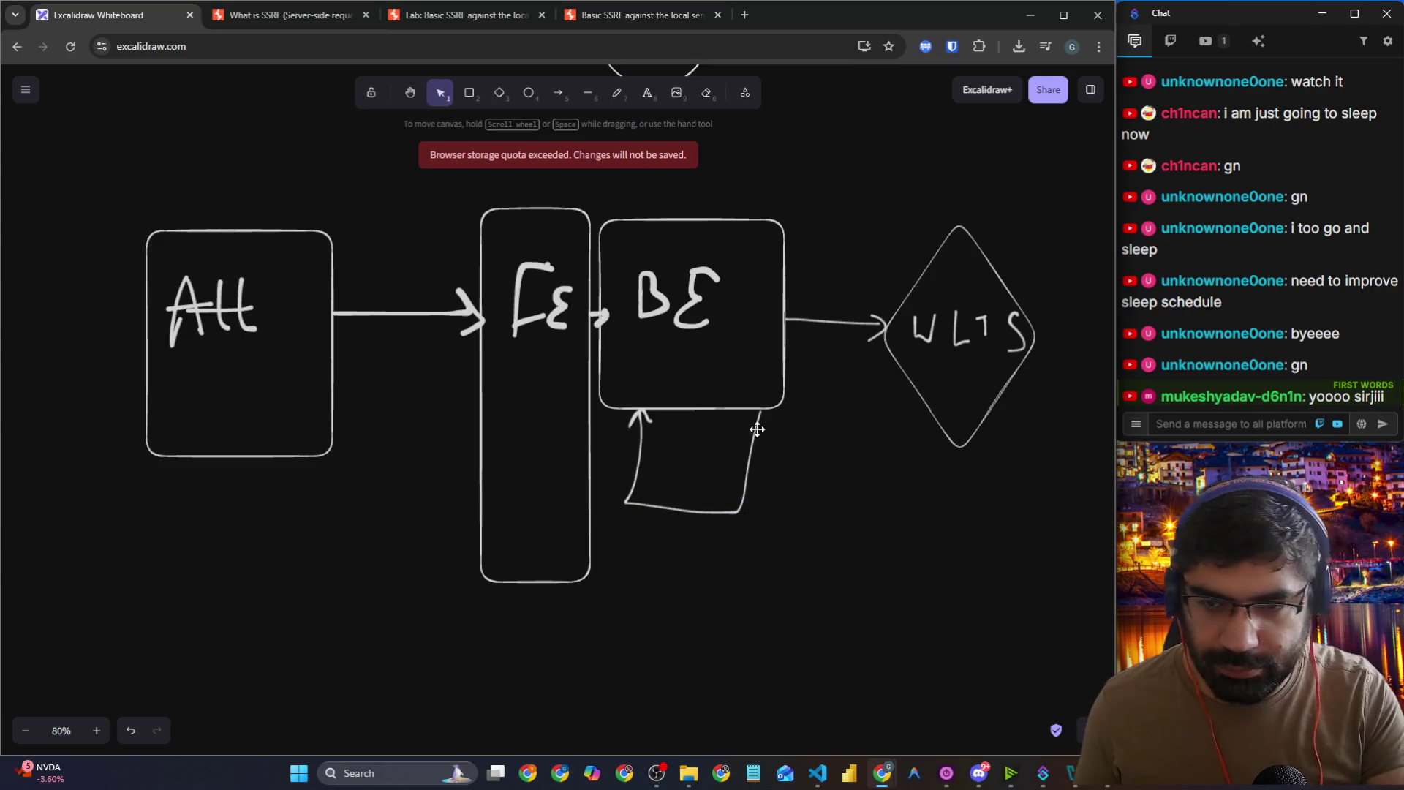
# Step: Sketch a freehand arrow and write a green 10 above Att
pyautogui.click(617, 93)
pyautogui.scroll(1, 643, 261)
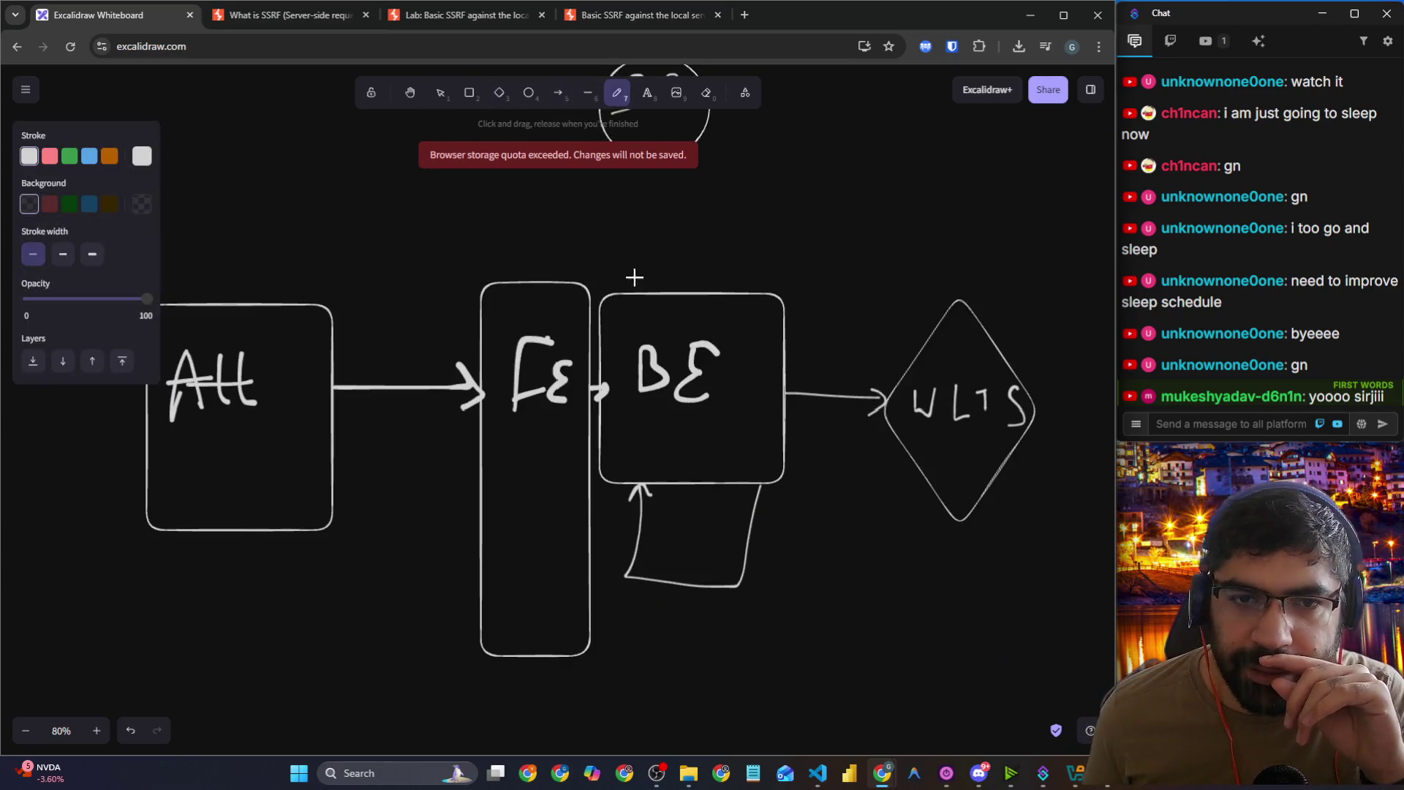
pyautogui.moveTo(336, 254)
pyautogui.mouseDown()
pyautogui.moveTo(549, 235)
pyautogui.moveTo(534, 258)
pyautogui.moveTo(766, 263)
pyautogui.moveTo(894, 316)
pyautogui.moveTo(887, 331)
pyautogui.moveTo(715, 269)
pyautogui.moveTo(310, 279)
pyautogui.moveTo(327, 295)
pyautogui.mouseUp()
pyautogui.click(70, 155)
pyautogui.moveTo(221, 219)
pyautogui.mouseDown()
pyautogui.moveTo(221, 258)
pyautogui.moveTo(272, 233)
pyautogui.moveTo(302, 239)
pyautogui.mouseUp()
# Step: Trace the loop under BE in red and add red cross-out marks
pyautogui.click(50, 156)
pyautogui.moveTo(760, 486)
pyautogui.mouseDown()
pyautogui.moveTo(749, 593)
pyautogui.moveTo(643, 605)
pyautogui.moveTo(617, 512)
pyautogui.moveTo(661, 507)
pyautogui.mouseUp()
pyautogui.moveTo(805, 512)
pyautogui.mouseDown()
pyautogui.moveTo(893, 502)
pyautogui.moveTo(849, 527)
pyautogui.mouseUp()
pyautogui.moveTo(823, 477); pyautogui.dragTo(908, 545)
pyautogui.scroll(-2, 802, 489)
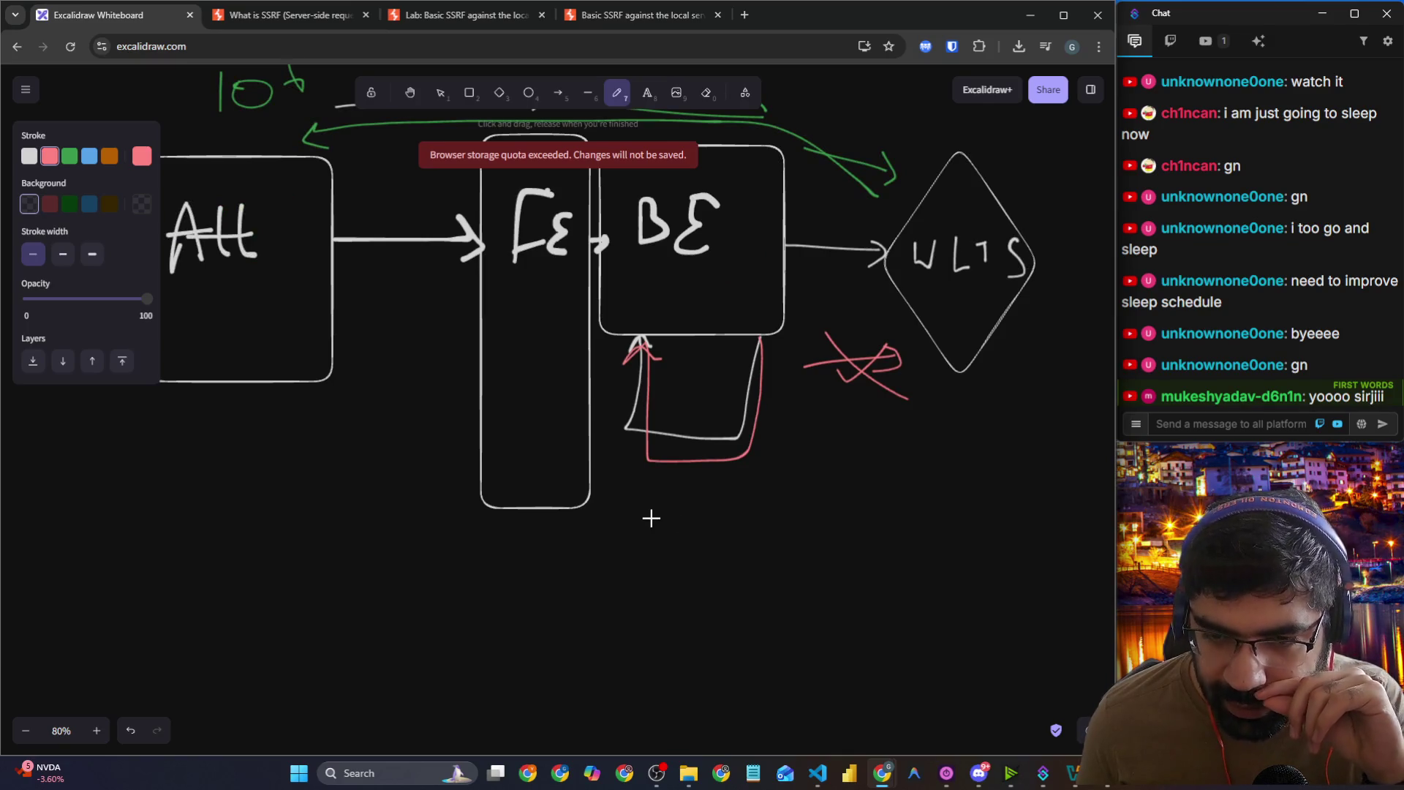
pyautogui.click(647, 92)
pyautogui.click(666, 505)
pyautogui.write('Ht')
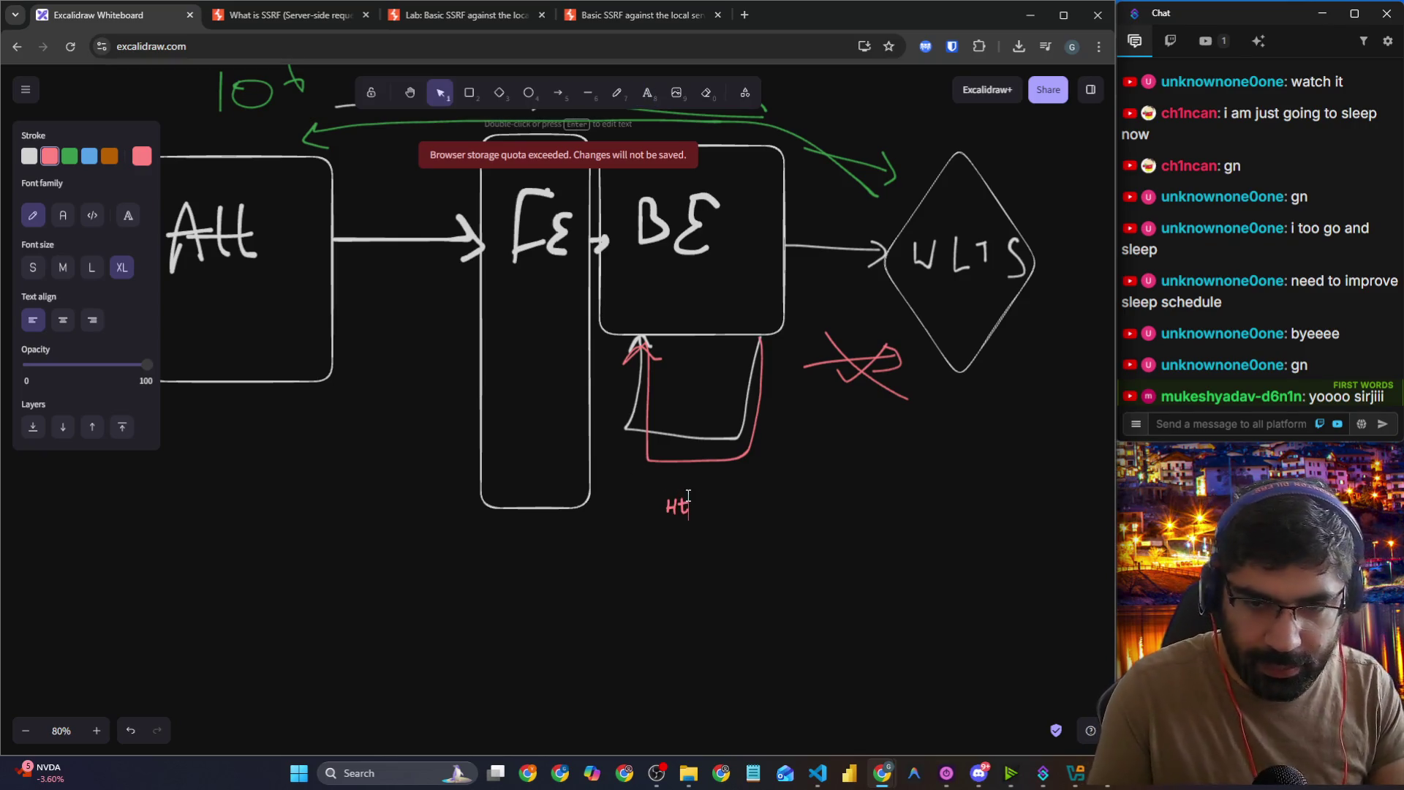
pyautogui.write('tp://')
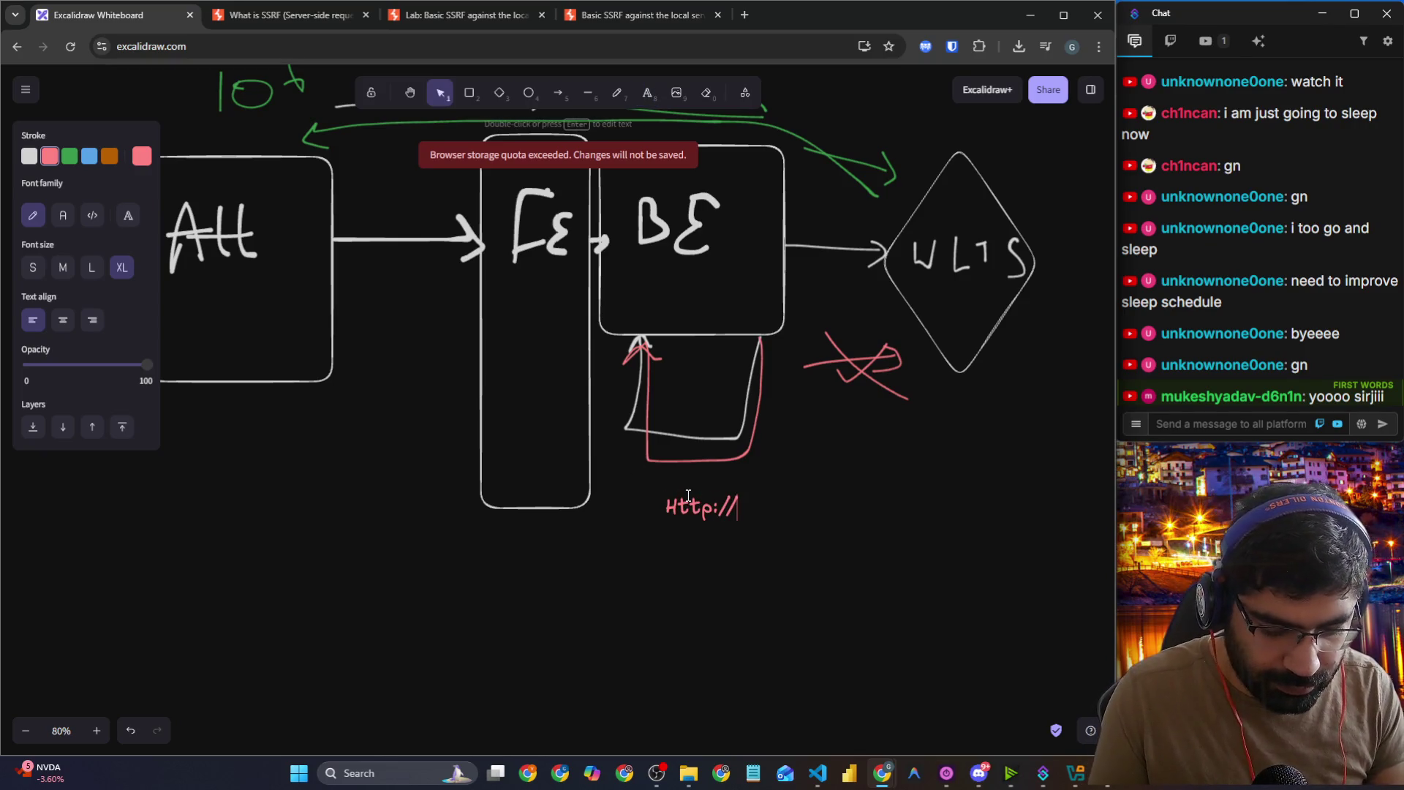
pyautogui.write('localhos')
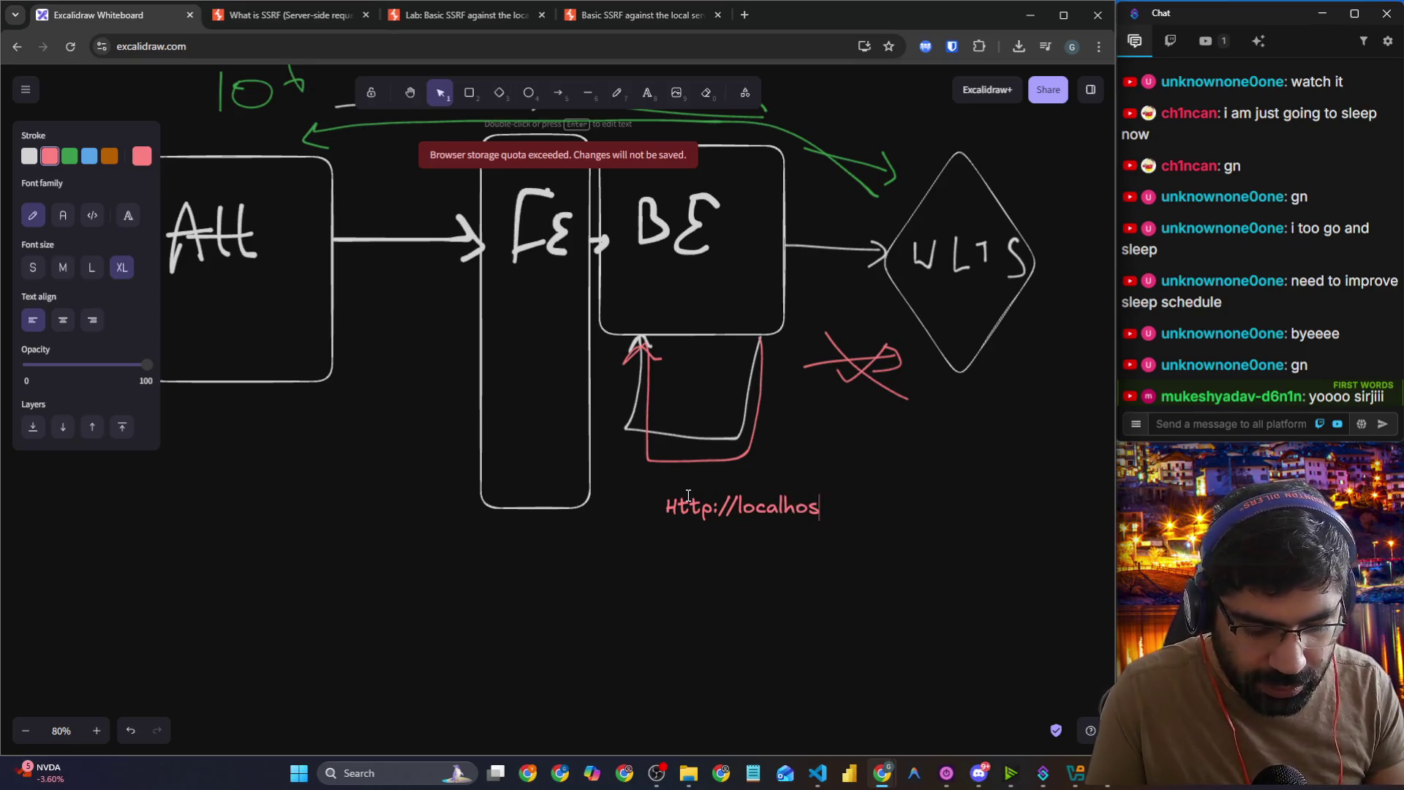
pyautogui.write('t/admin')
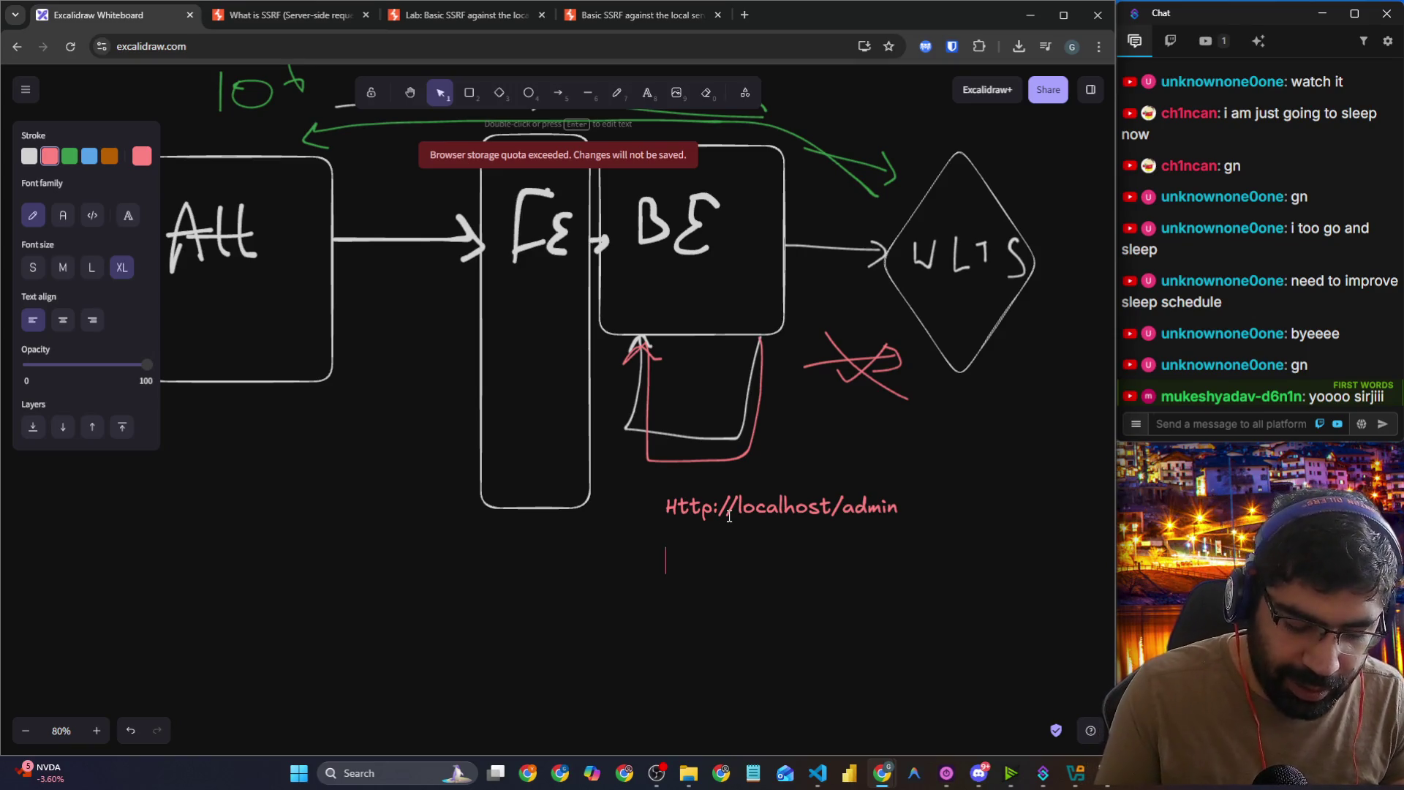
pyautogui.write('dmin/delete')
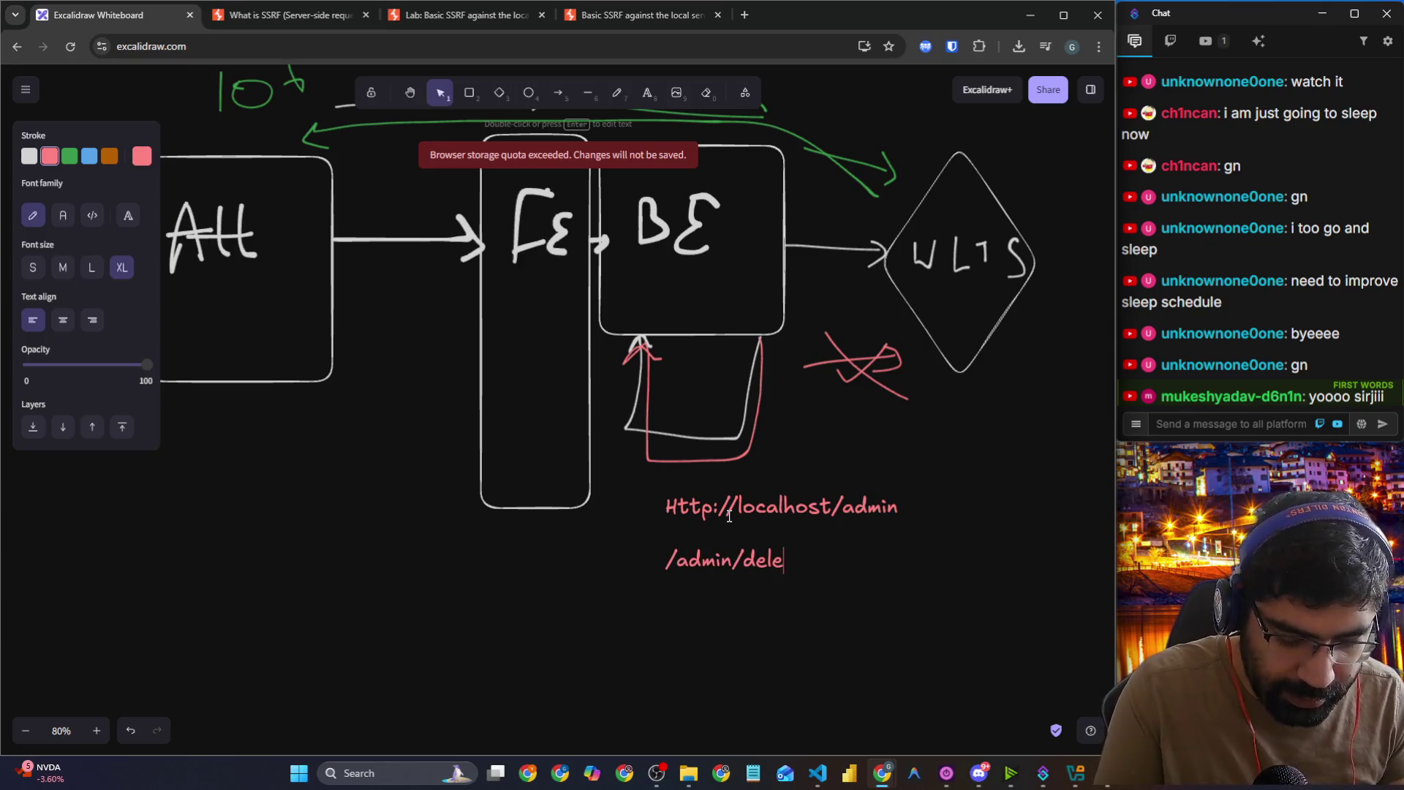
pyautogui.write('?username=')
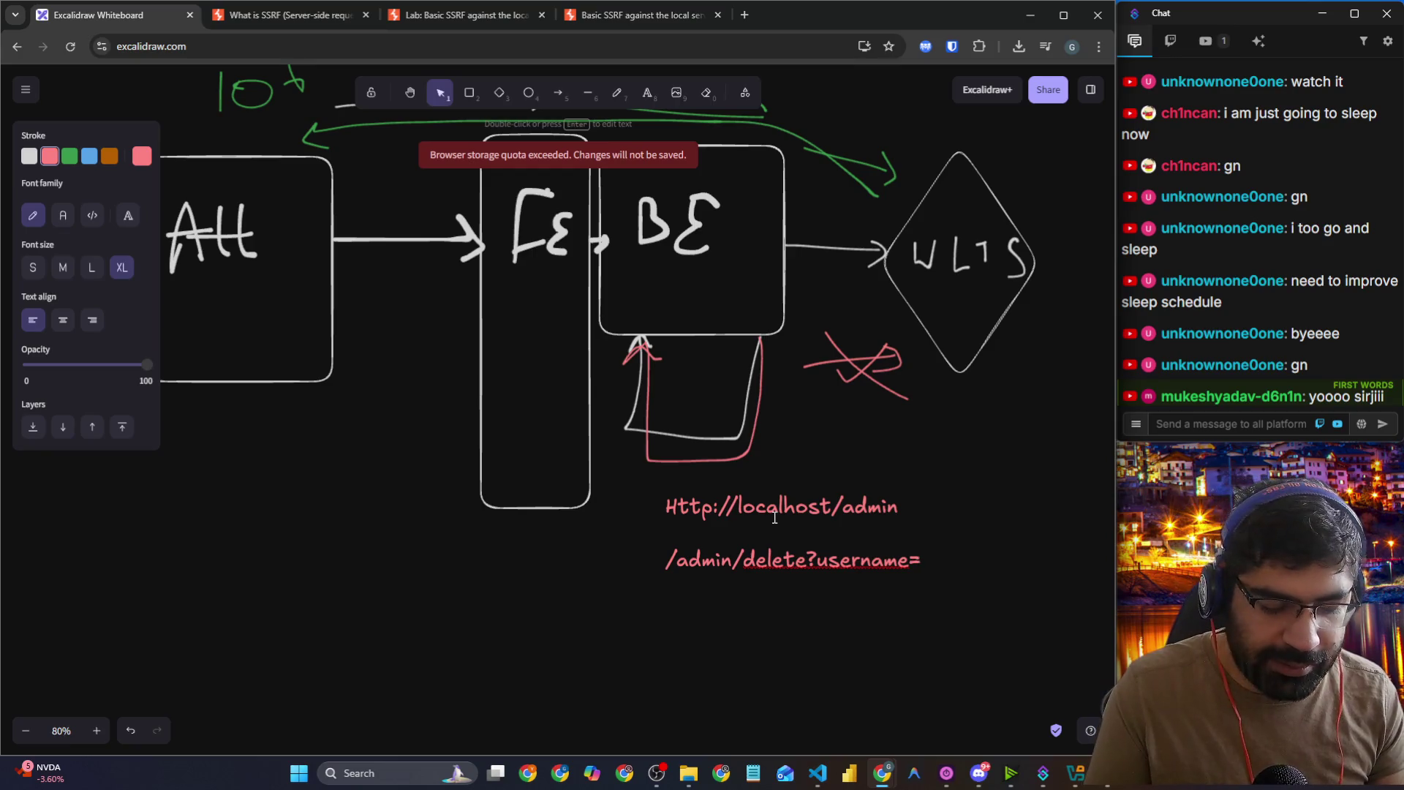
pyautogui.write('[username')
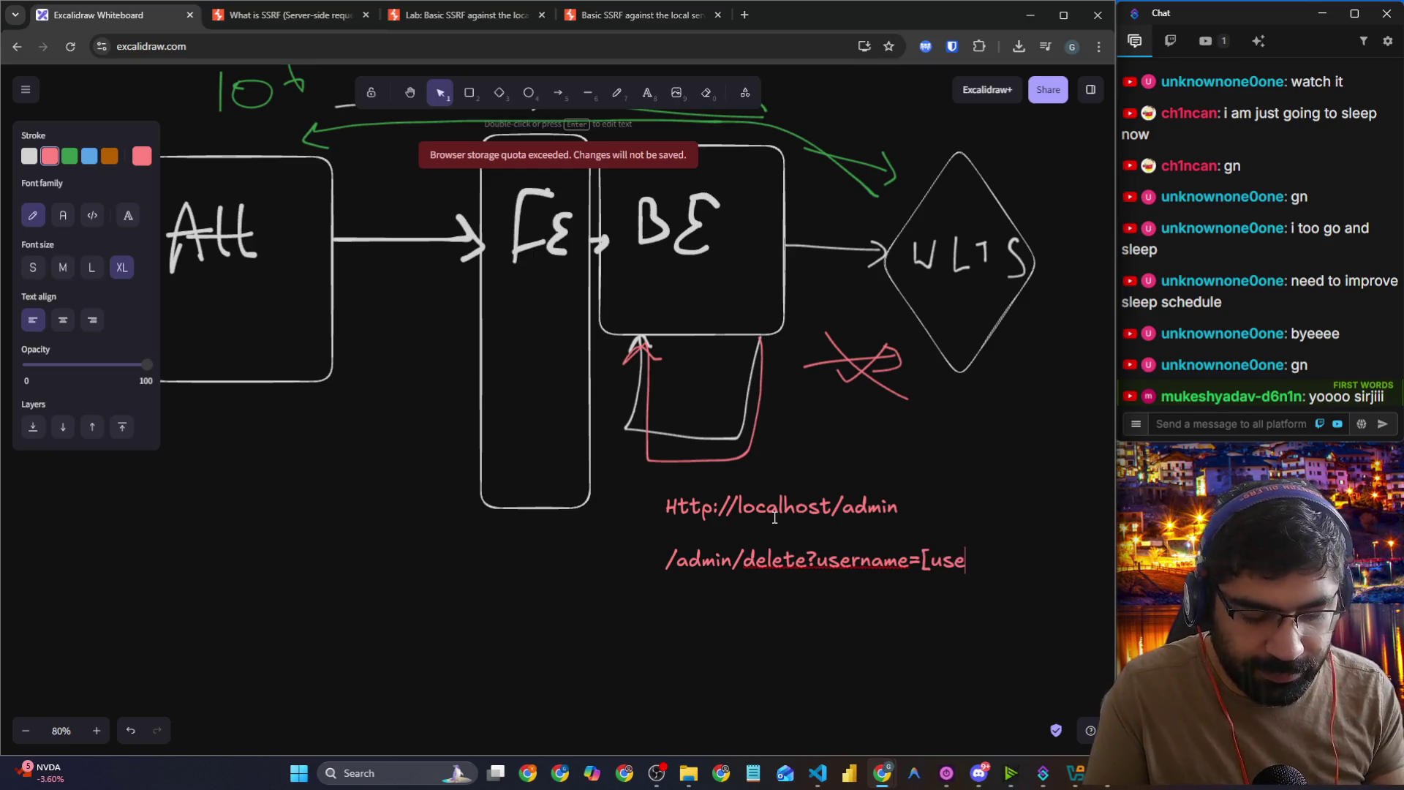
pyautogui.press('Escape')
# Step: Enlarge and reposition the URL text under the diagram, and shorten the FE box above it
pyautogui.moveTo(897, 527); pyautogui.dragTo(514, 532)
pyautogui.moveTo(648, 582); pyautogui.dragTo(893, 636)
pyautogui.moveTo(456, 511); pyautogui.dragTo(655, 500)
pyautogui.click(629, 296)
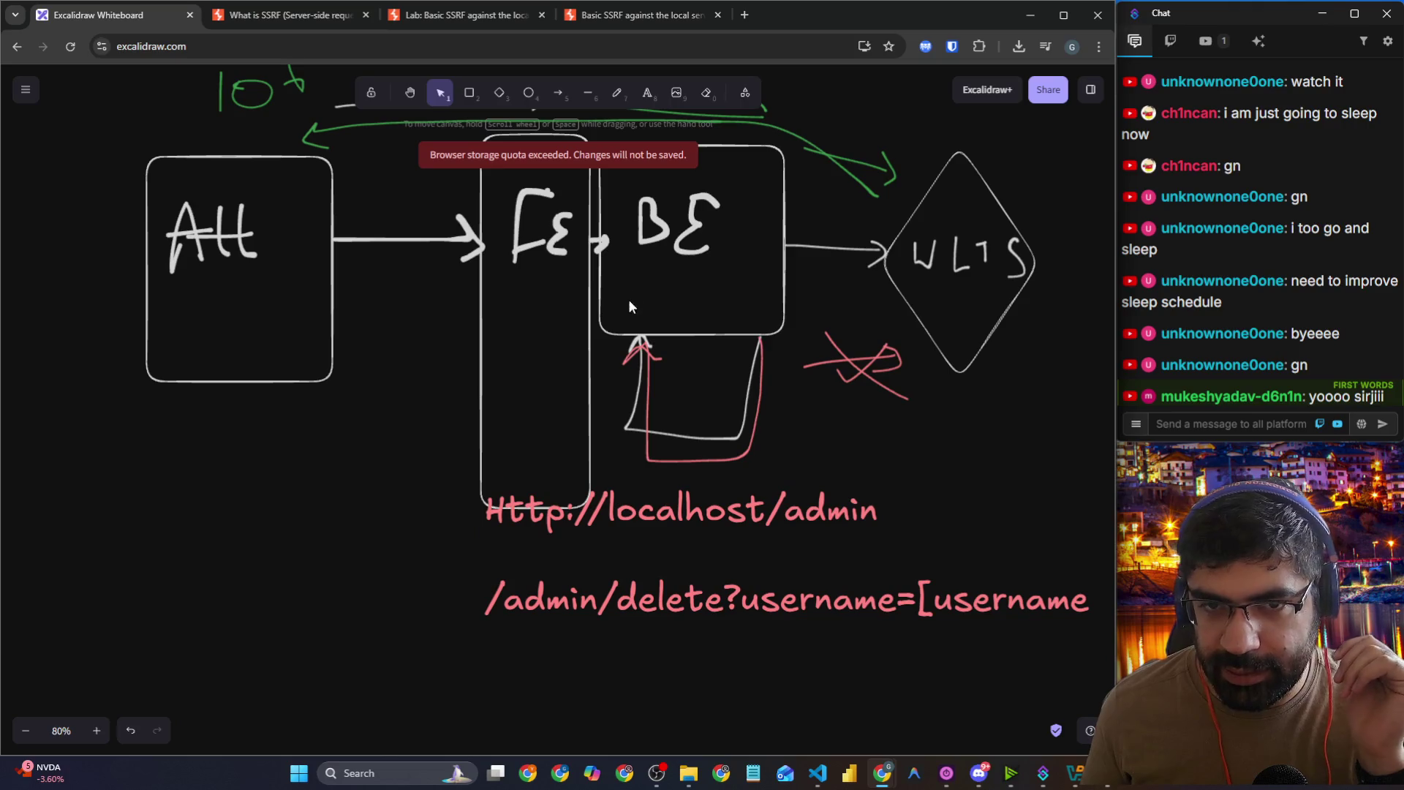
pyautogui.click(591, 373)
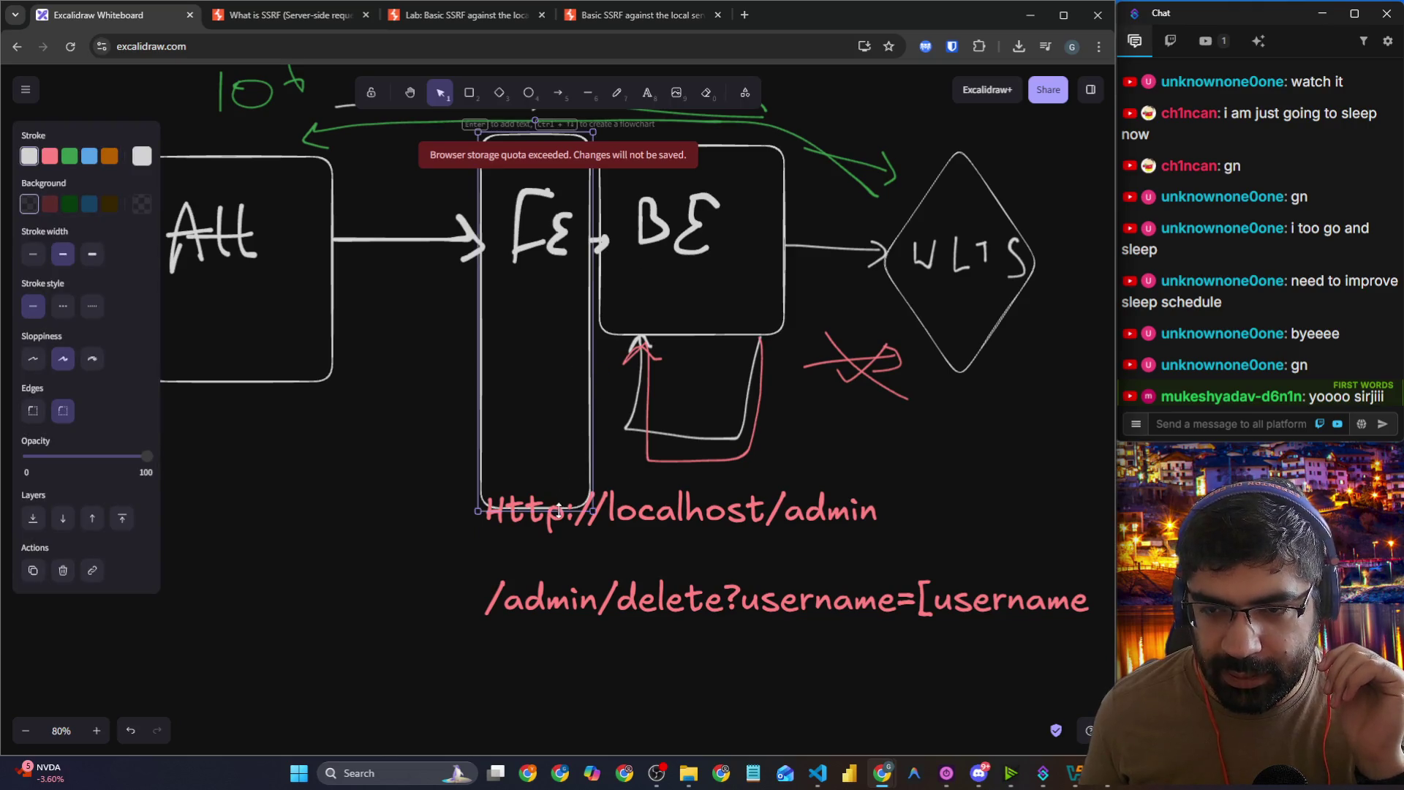
pyautogui.moveTo(559, 510); pyautogui.dragTo(559, 395)
pyautogui.moveTo(849, 514); pyautogui.dragTo(778, 515)
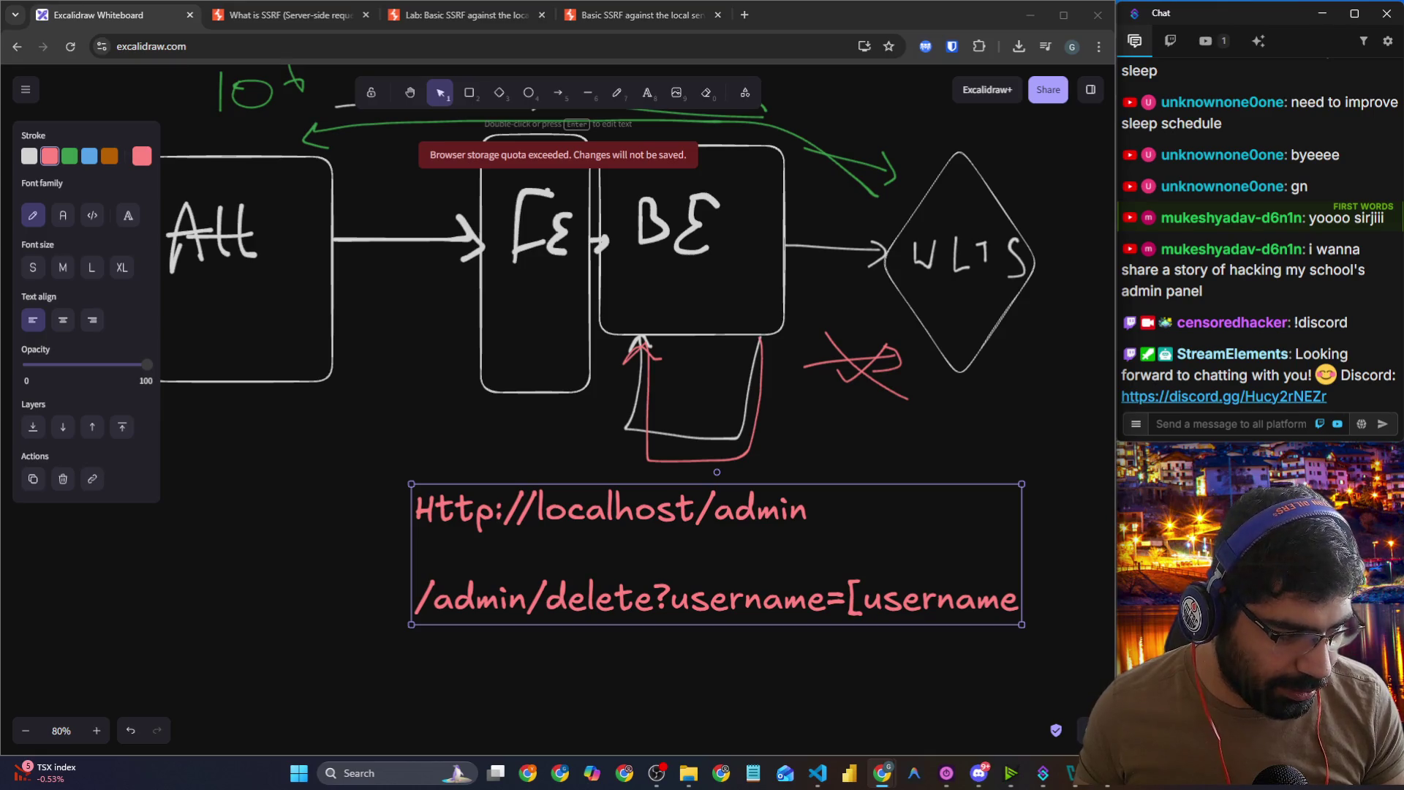
pyautogui.click(1190, 415)
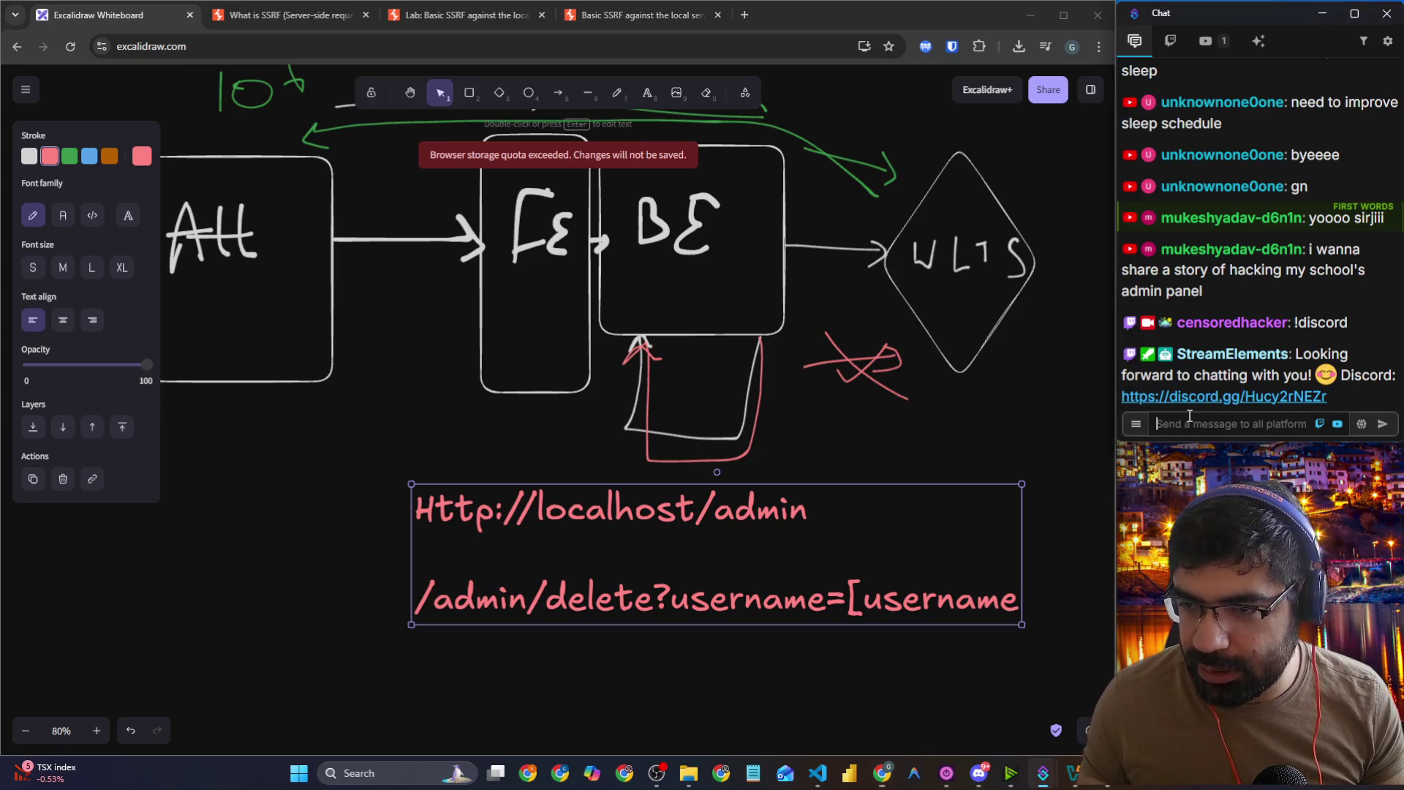
pyautogui.press('Return')
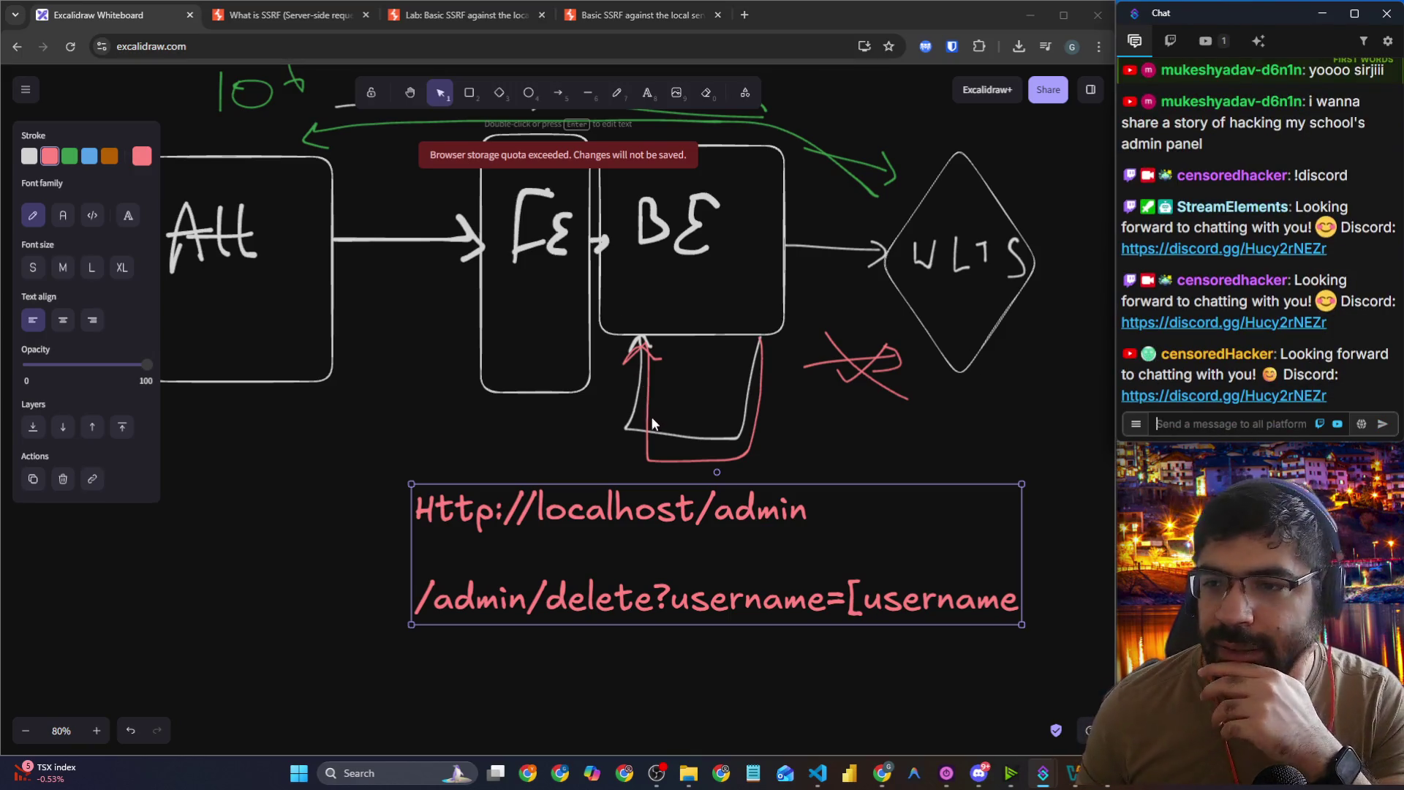
pyautogui.scroll(2, 1293, 281)
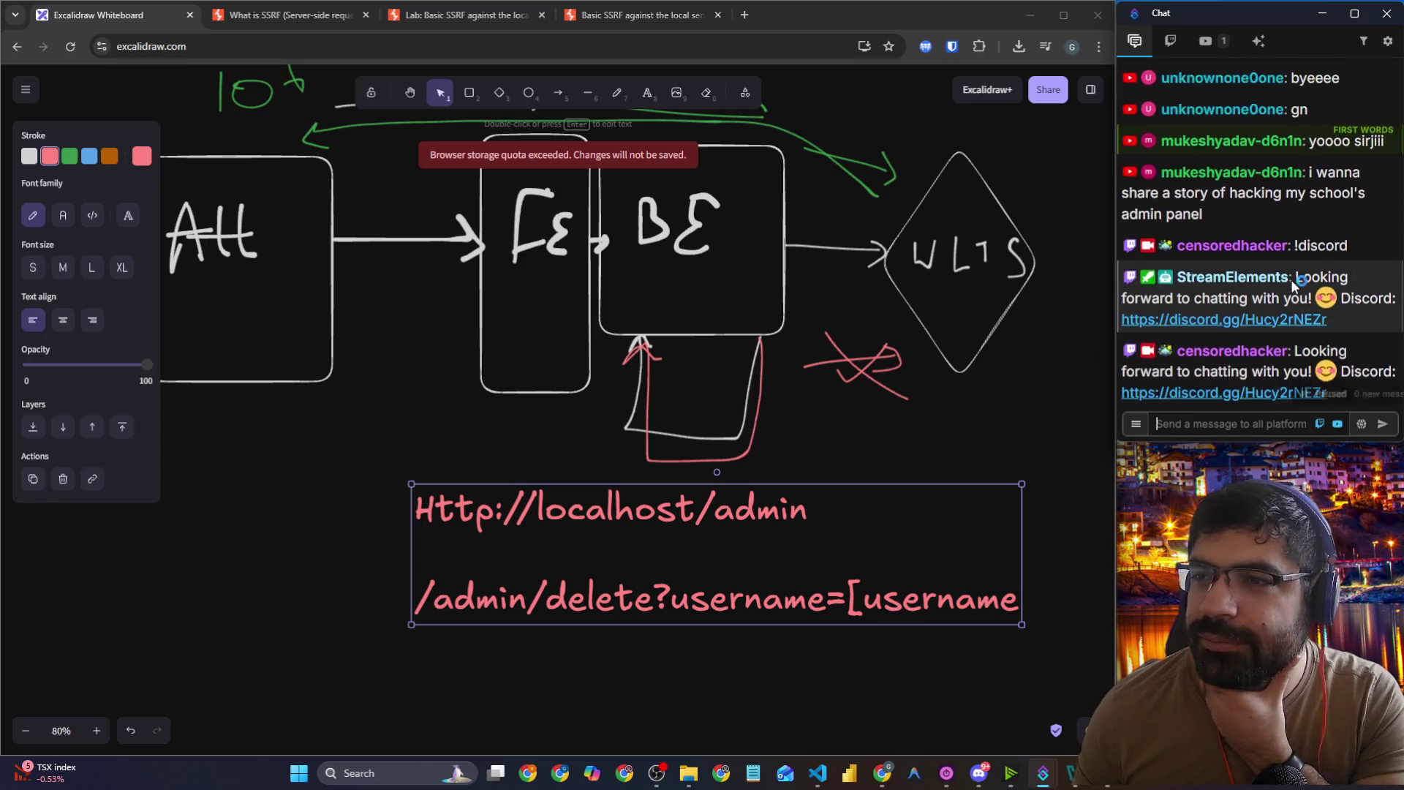
pyautogui.scroll(-2, 1280, 289)
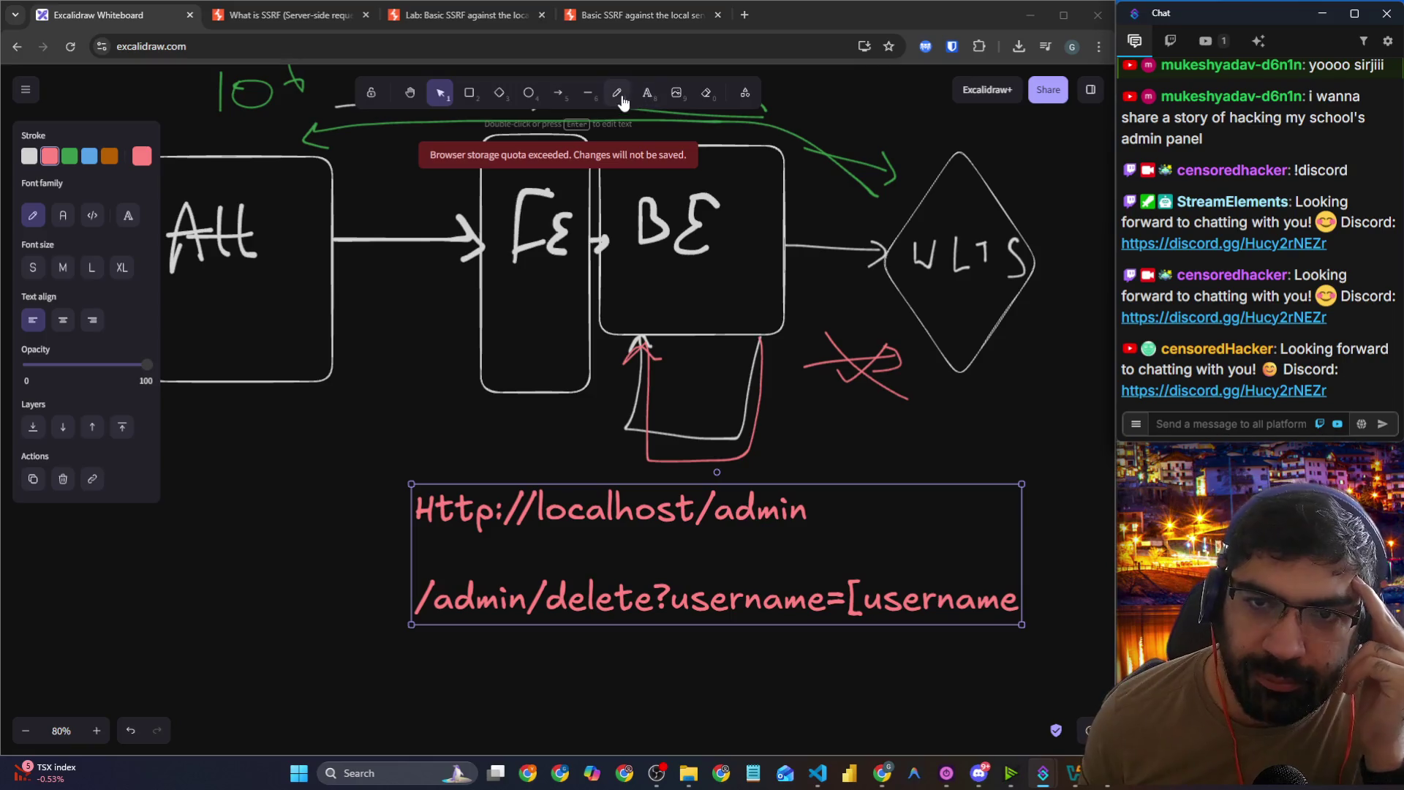
# Step: Skim the 'What is SSRF' article, then return to the solved lab's shop page with its congratulations banner
pyautogui.click(323, 16)
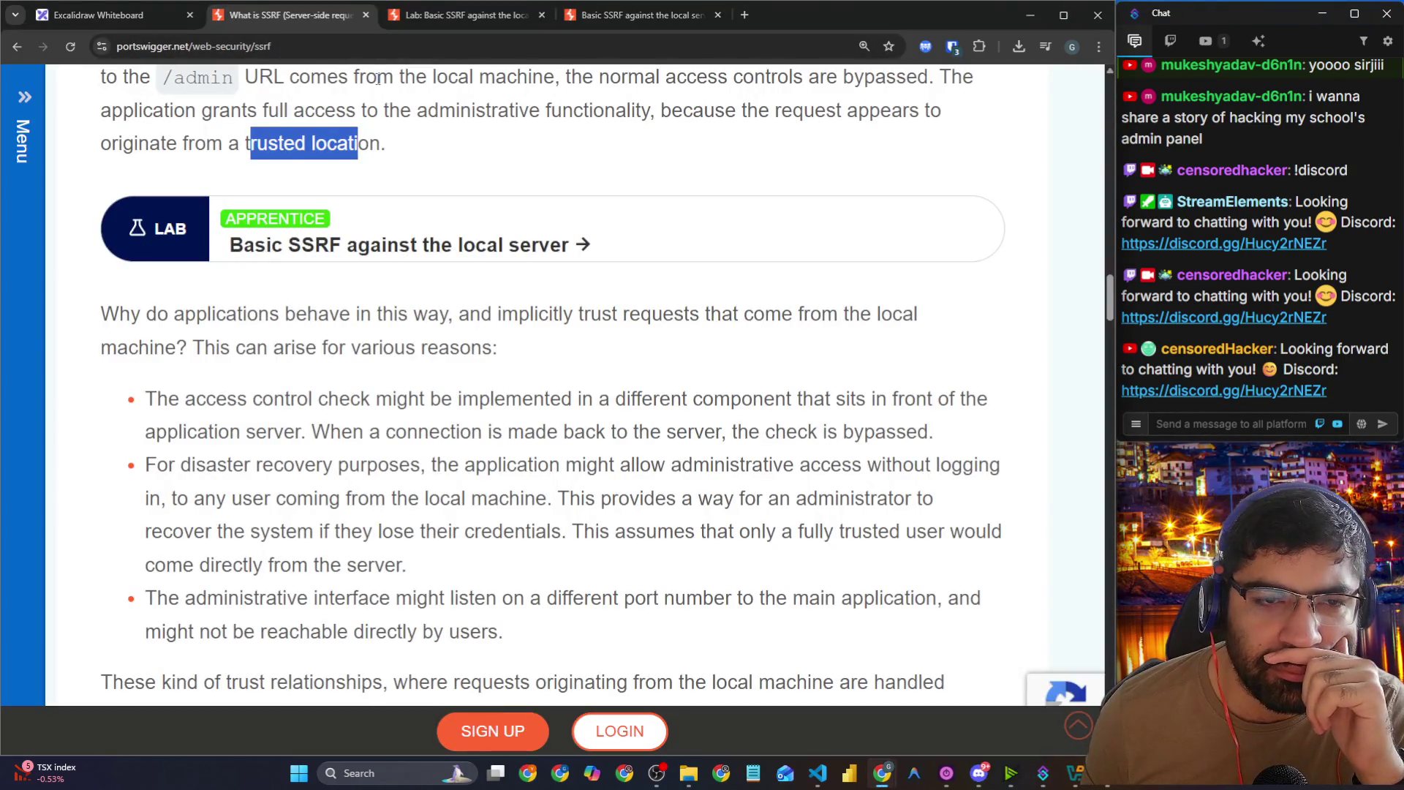
pyautogui.scroll(5, 559, 372)
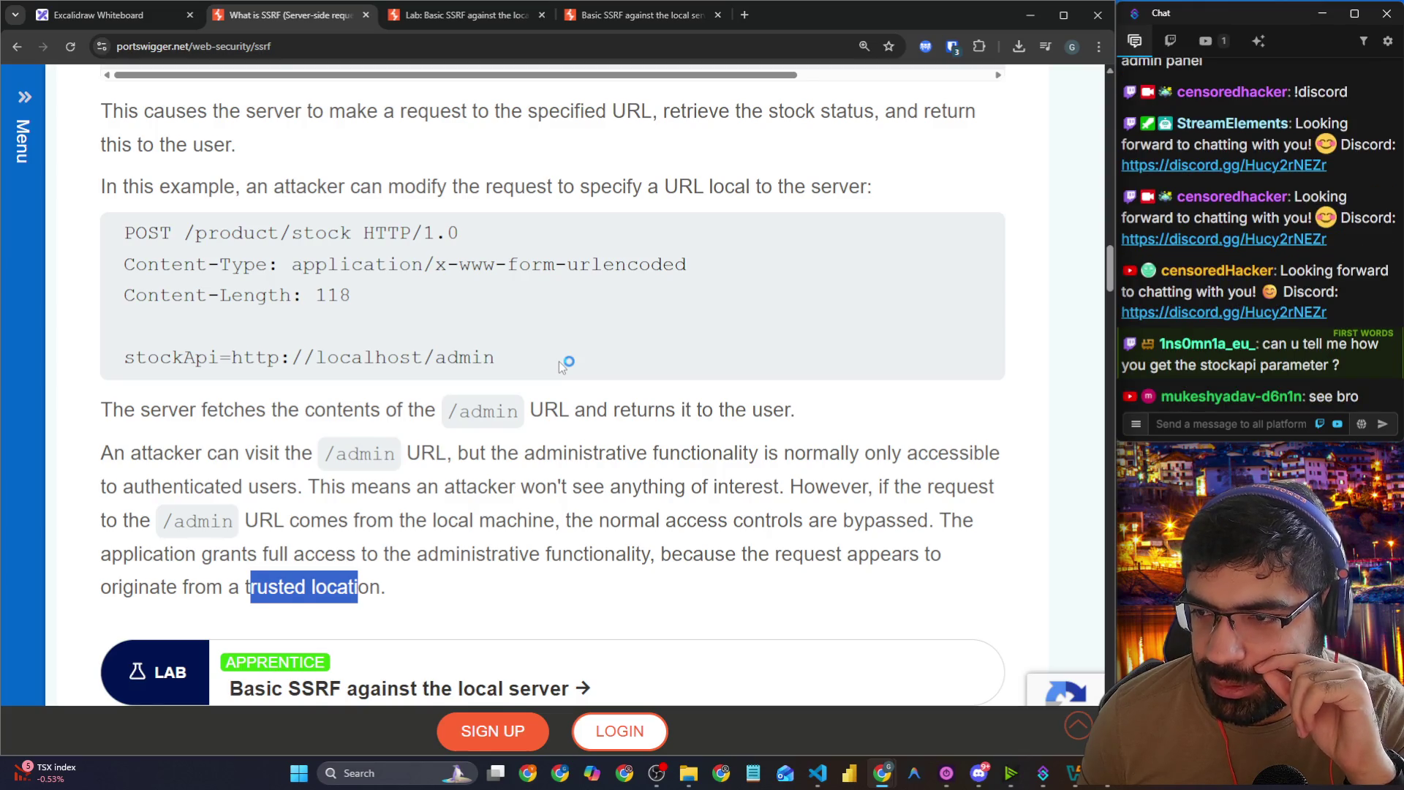
pyautogui.scroll(-3, 561, 365)
pyautogui.scroll(-3, 561, 366)
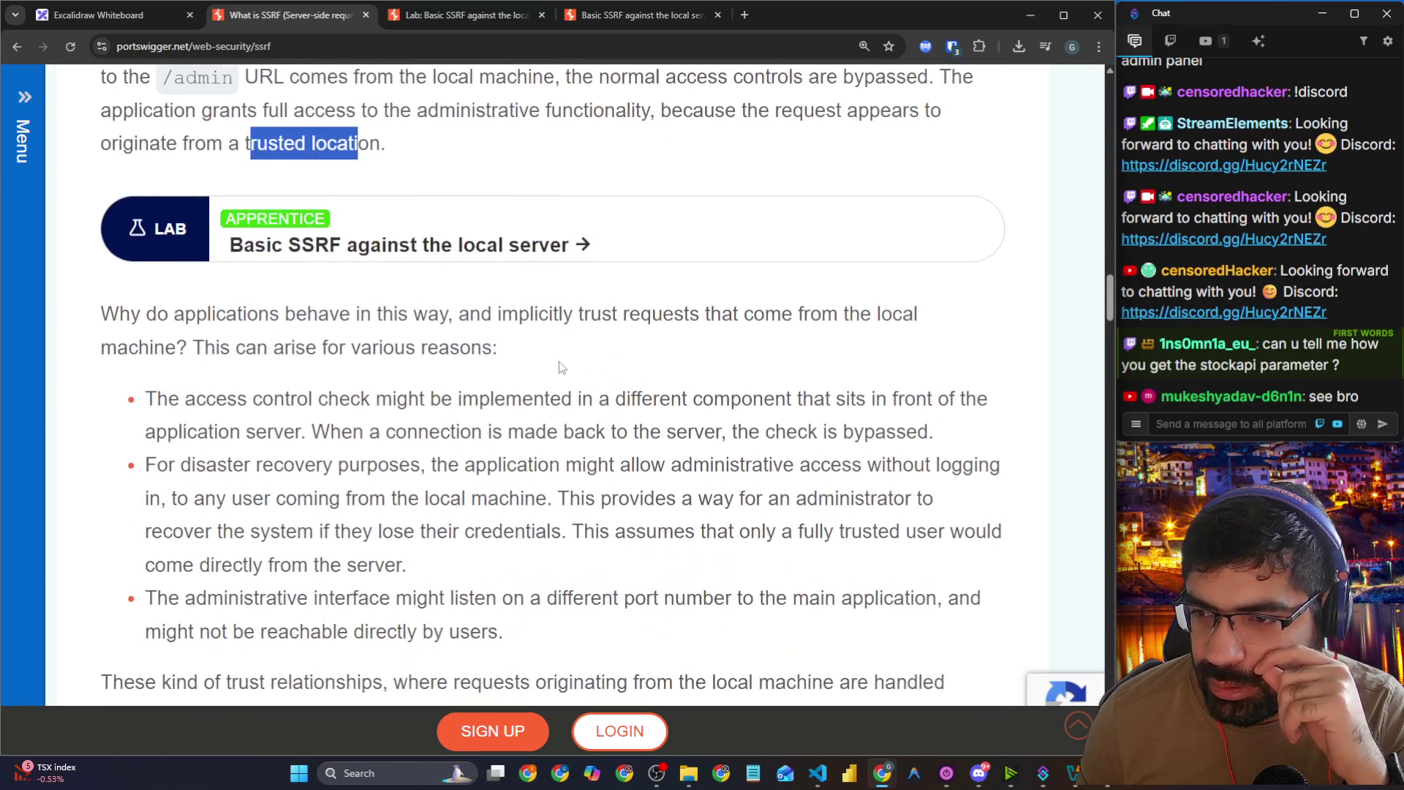
pyautogui.click(414, 19)
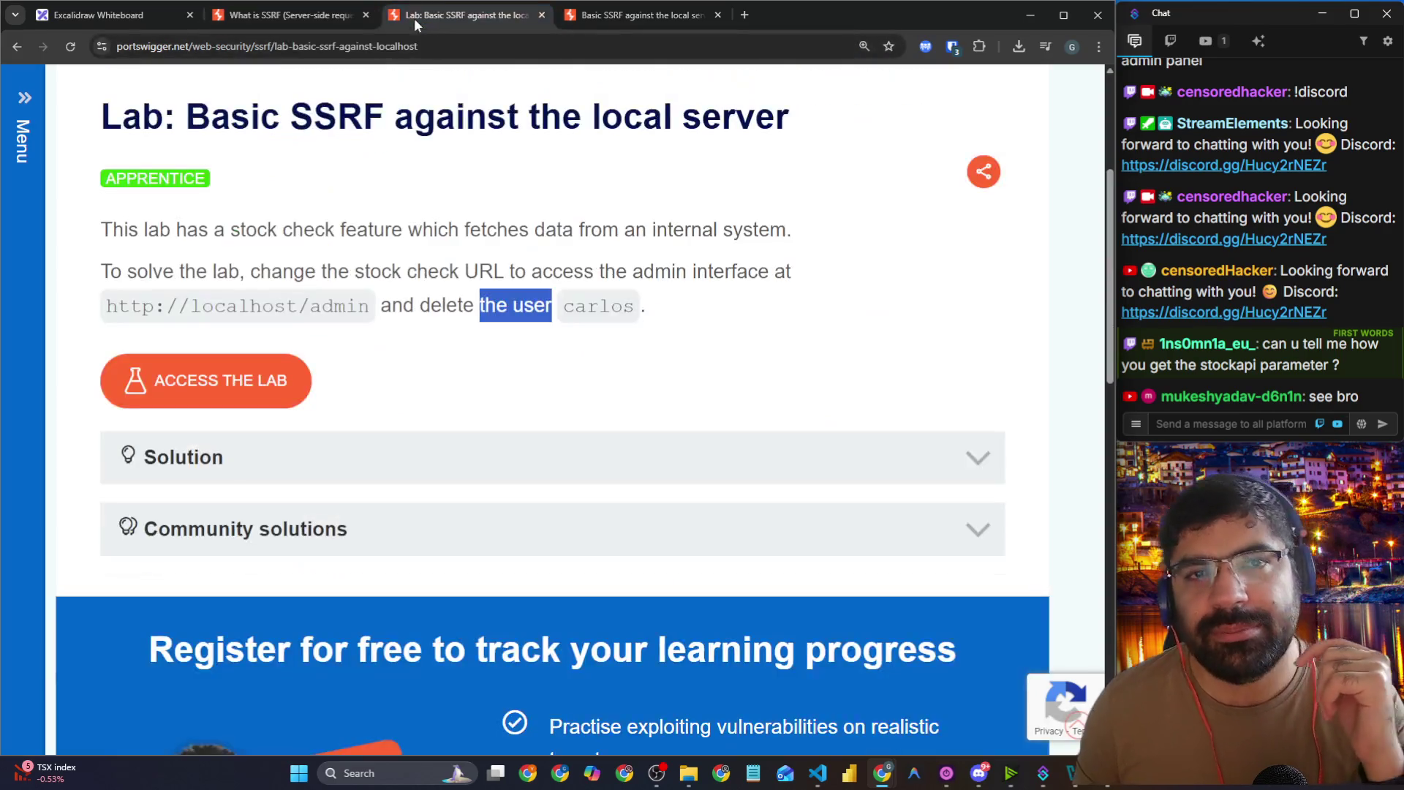
pyautogui.click(638, 16)
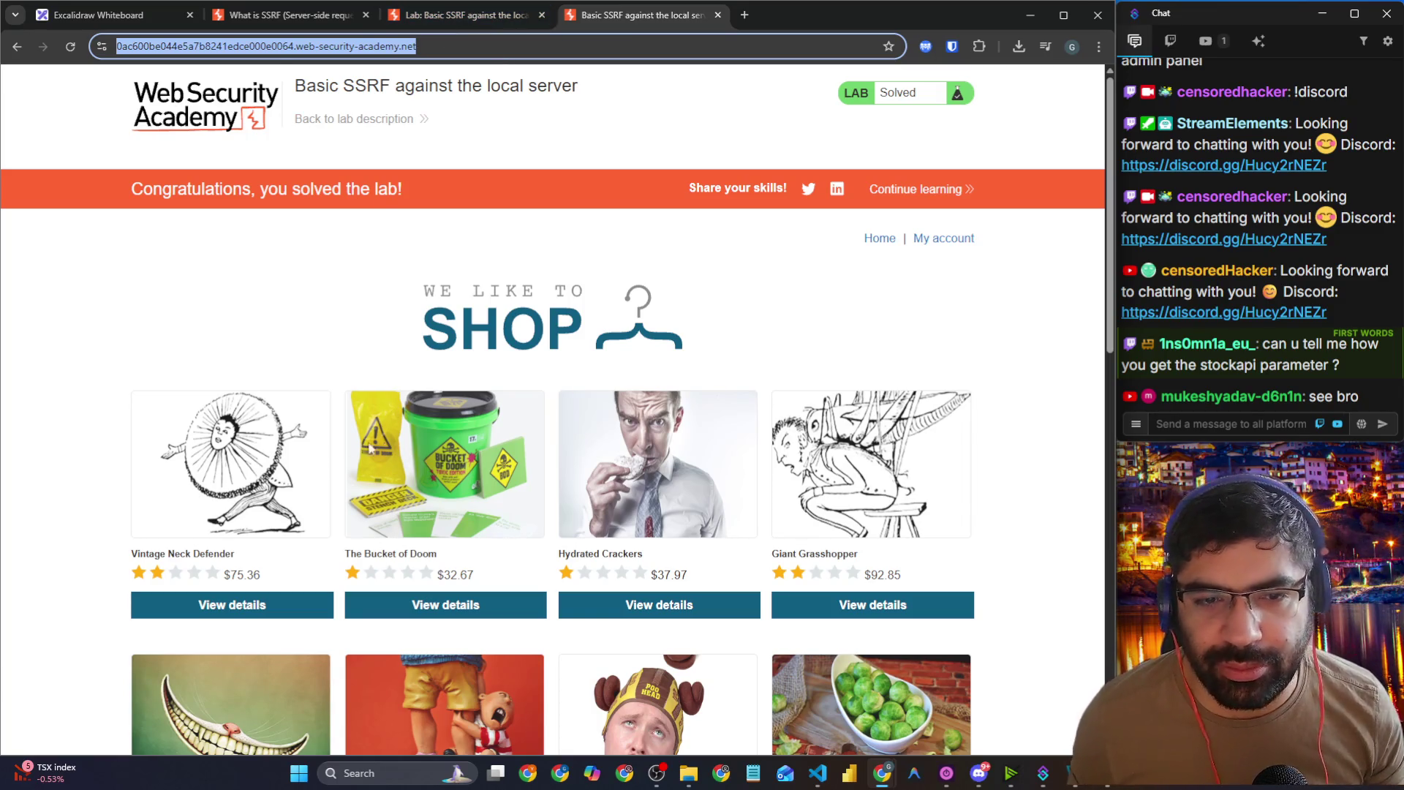
# Step: Open the Vintage Neck Defender product page (productId=1) and scroll to its London stock check
pyautogui.scroll(-2, 212, 510)
pyautogui.scroll(-2, 214, 511)
pyautogui.click(245, 384)
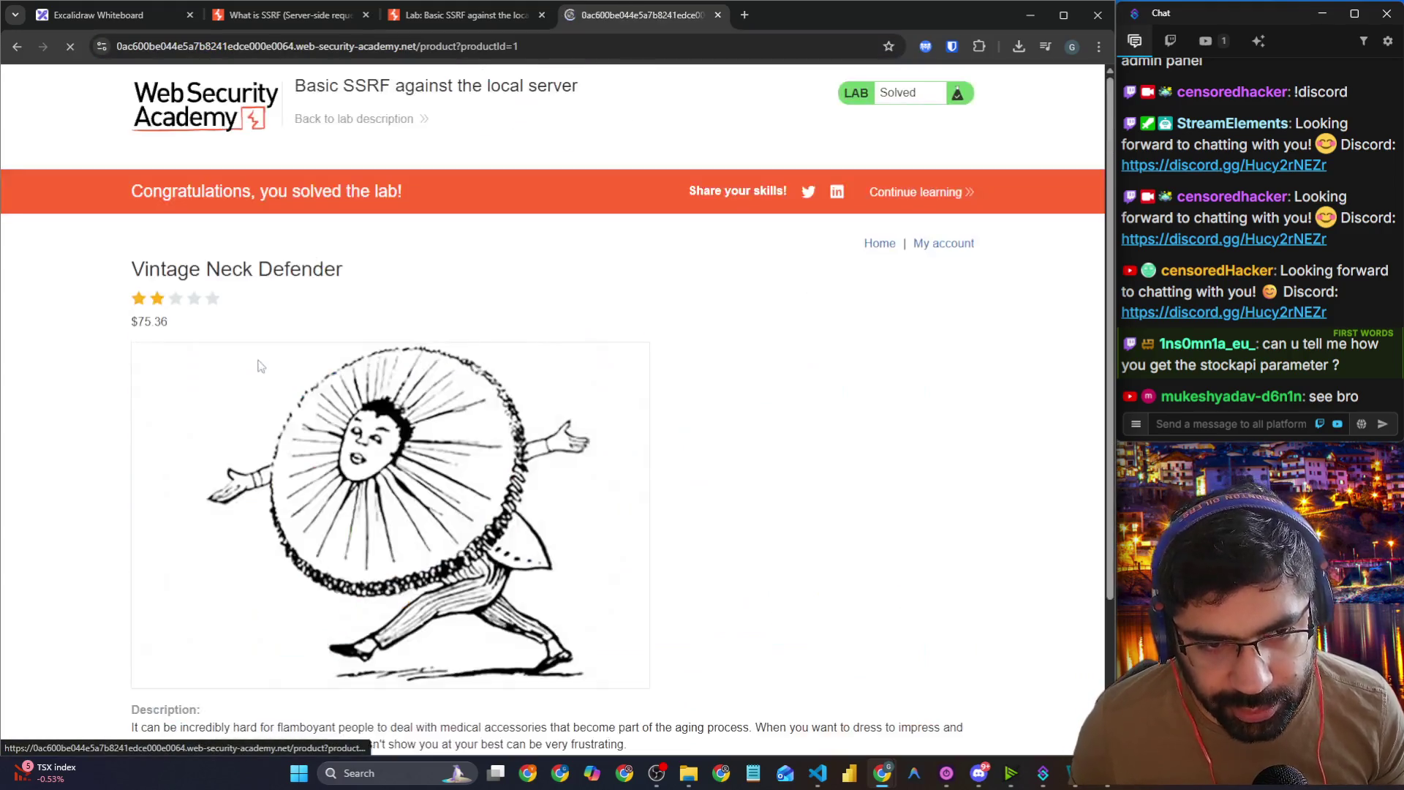
pyautogui.scroll(-3, 292, 378)
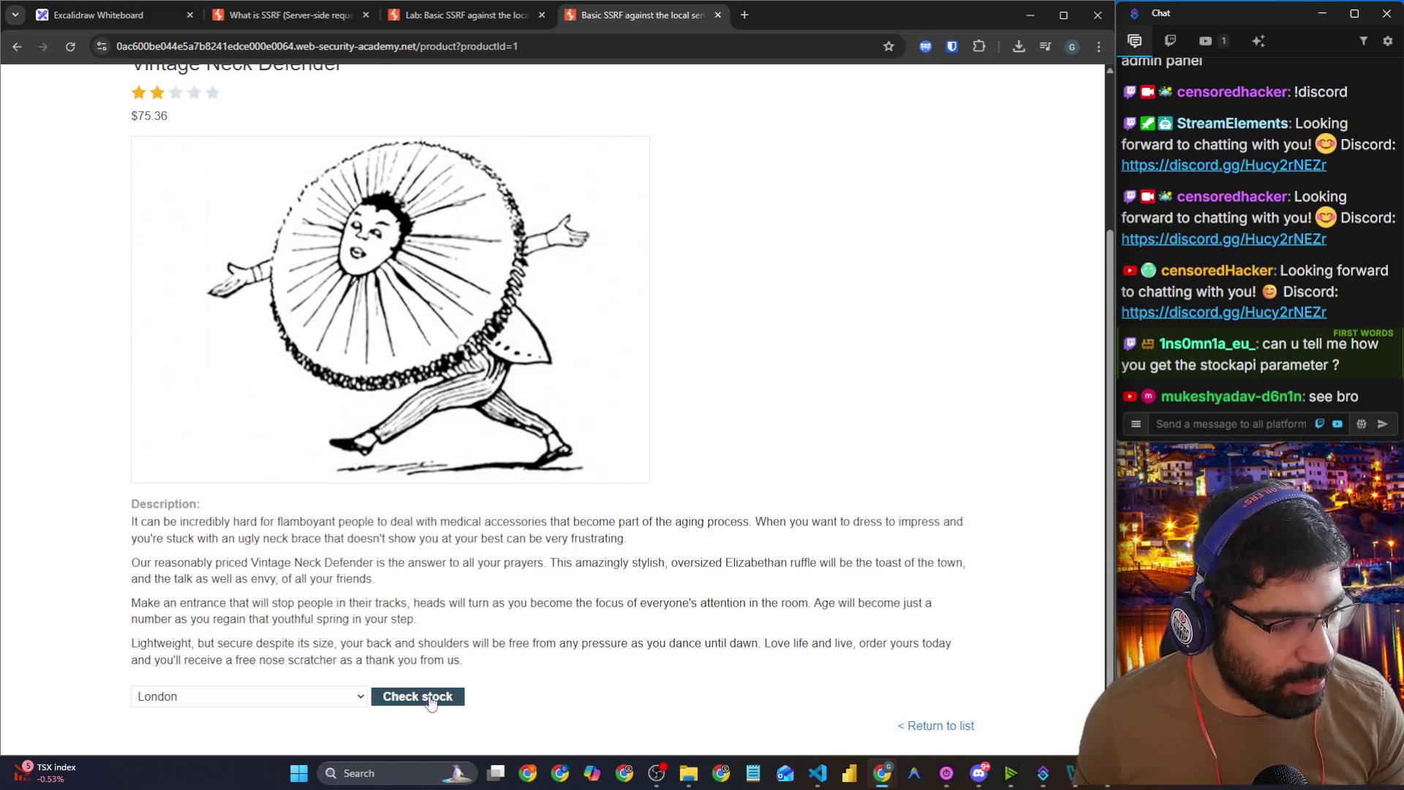
pyautogui.hotkey('alt', 'Tab')
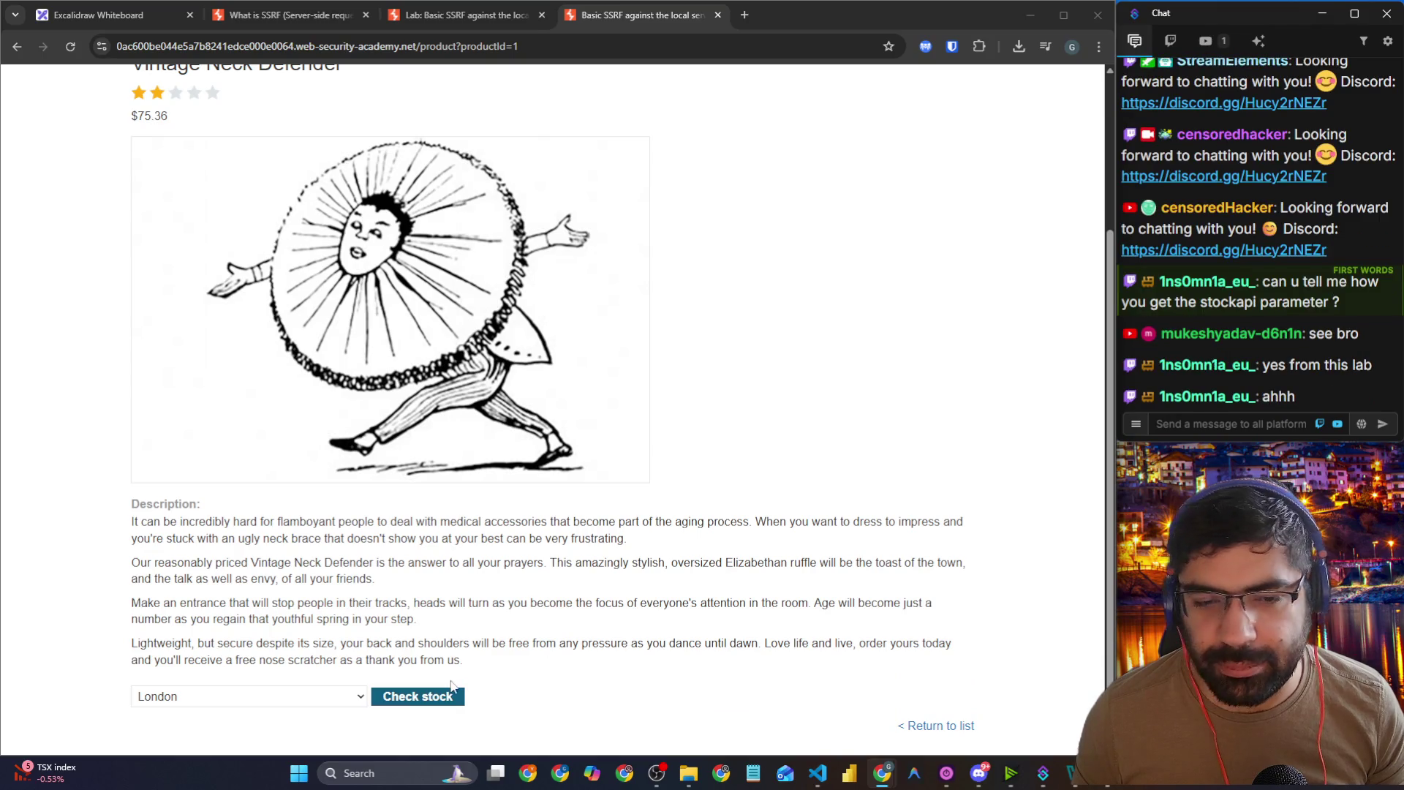
pyautogui.hotkey('alt', 'Tab')
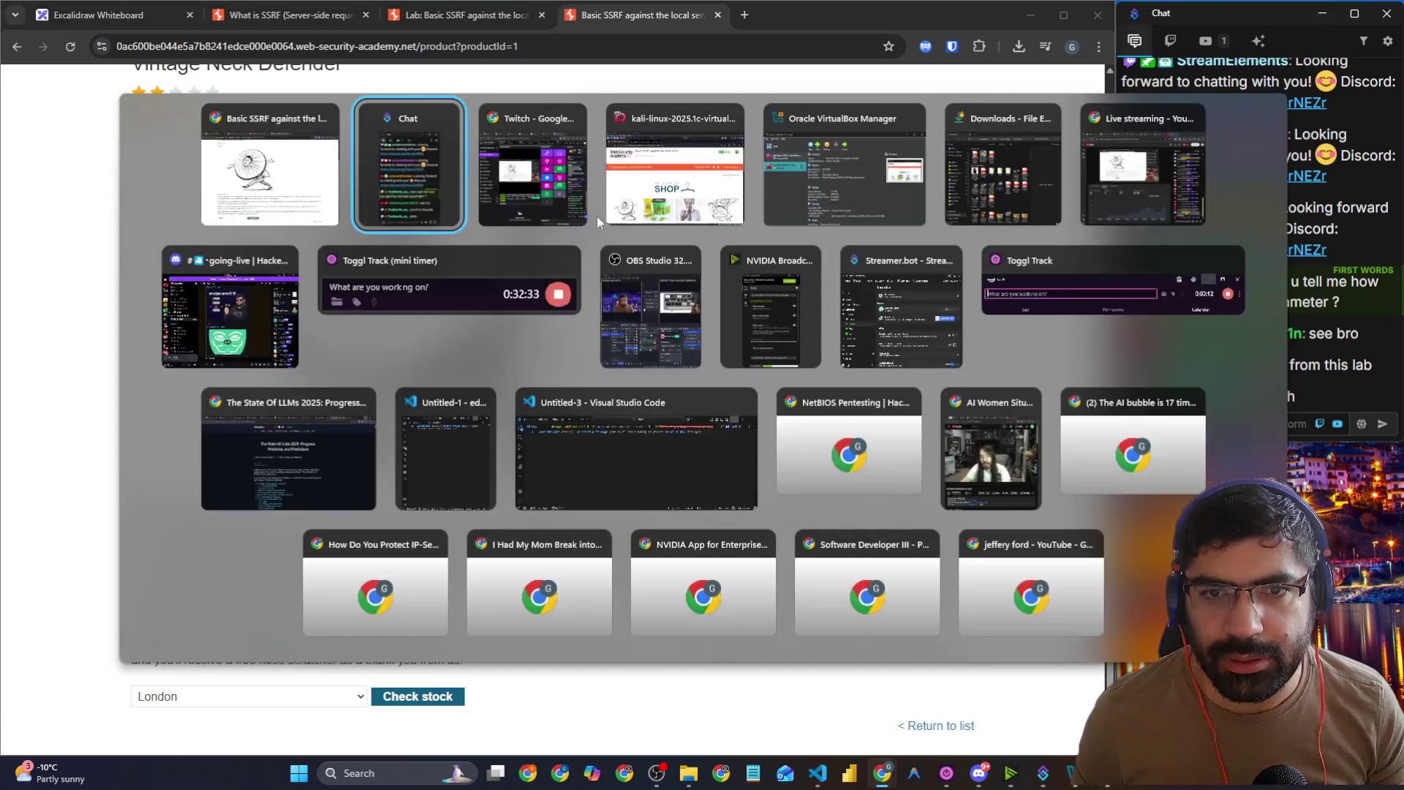
# Step: Switch to the Kali VirtualBox VM and bring its Chromium window with the solved lab forward
pyautogui.click(653, 194)
pyautogui.hotkey('alt', 'Tab')
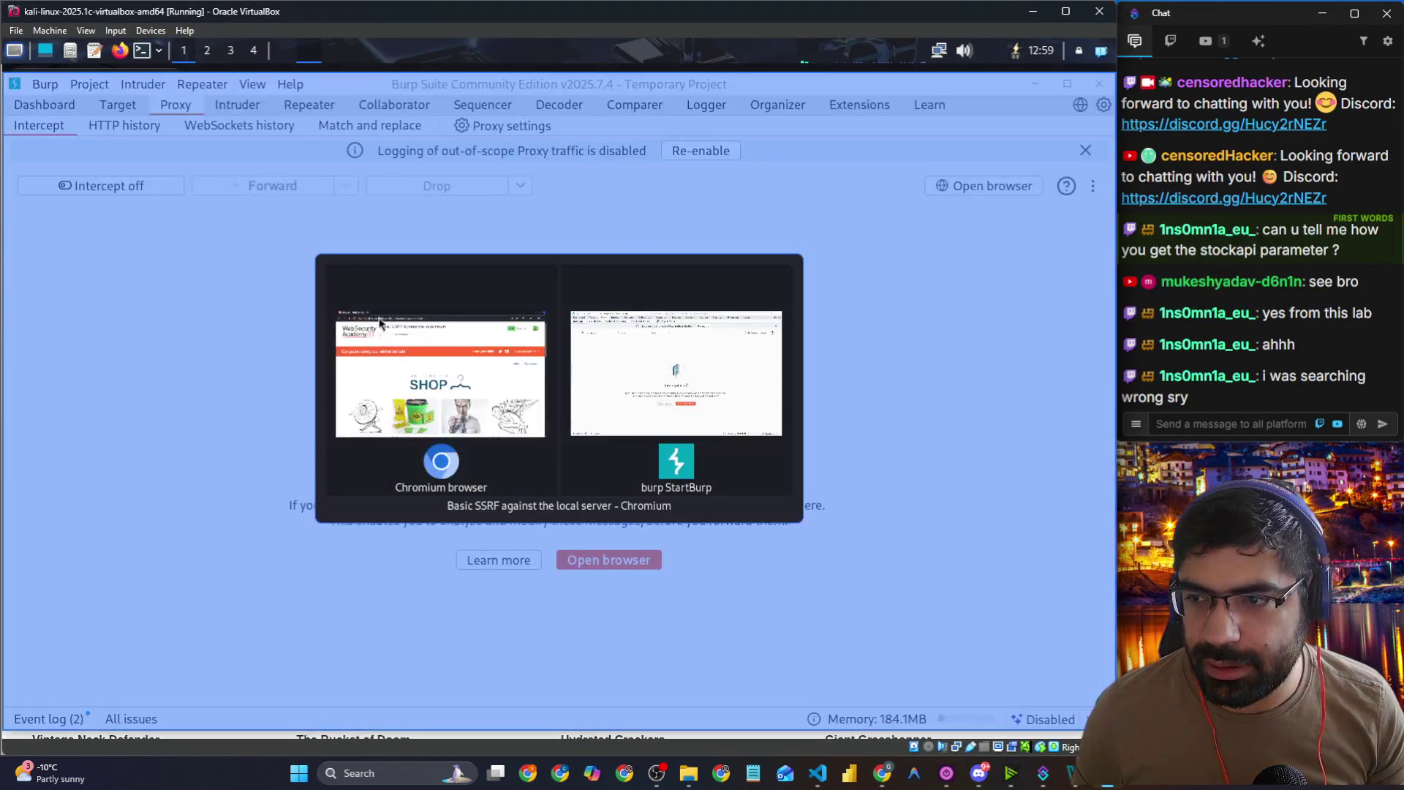
pyautogui.hotkey('alt', 'Tab')
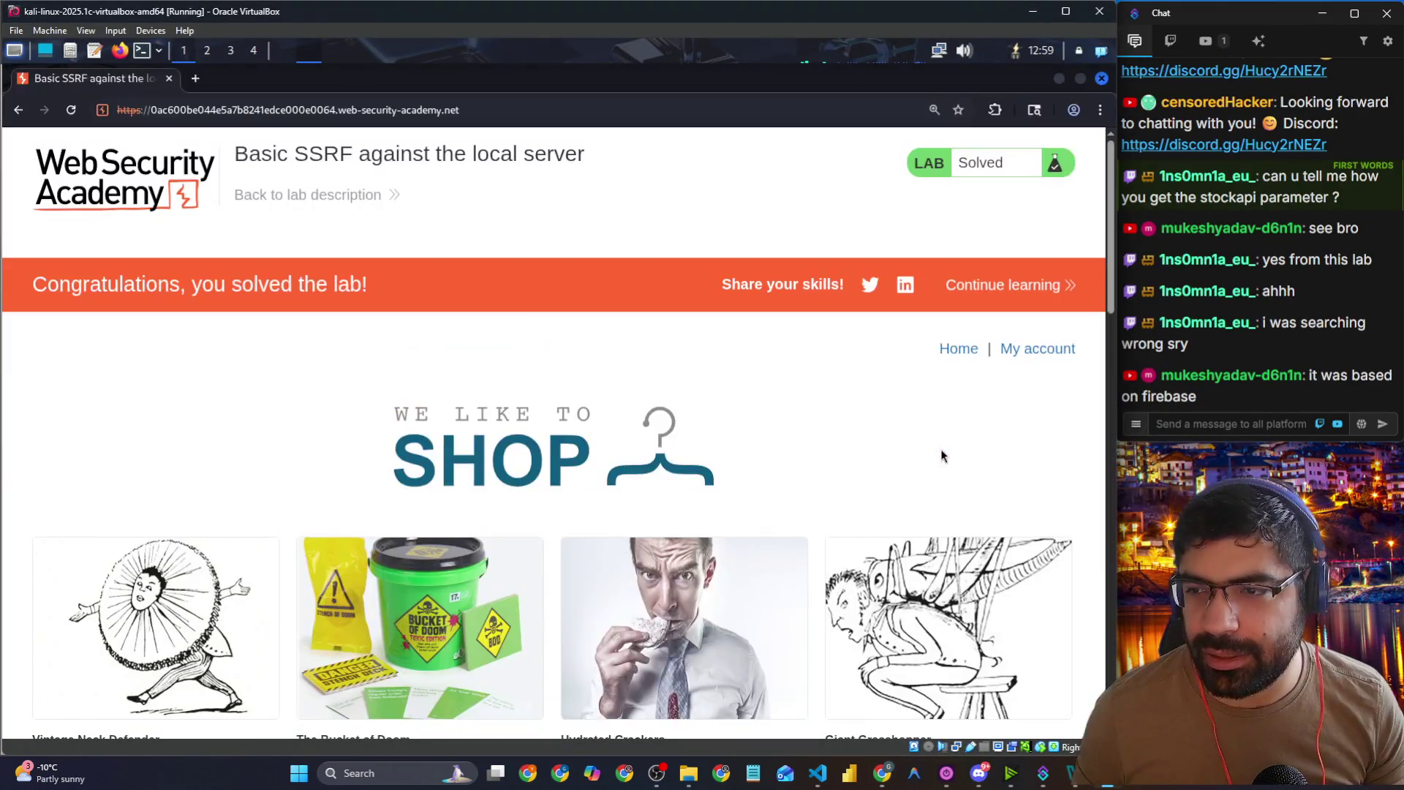
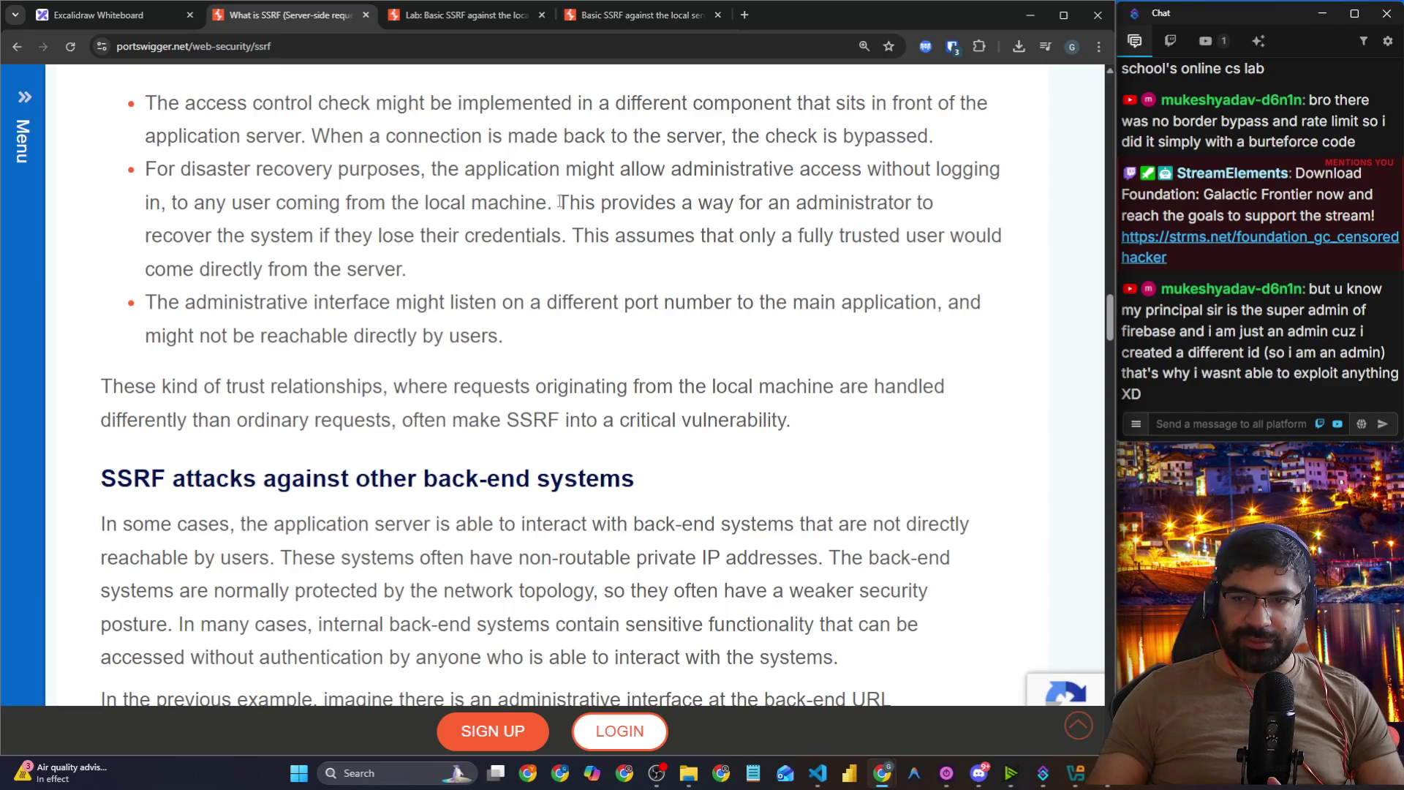
# Step: Highlight the SSRF article's passages on admin recovery access, trusted requests and local-machine trust, then clear them
pyautogui.moveTo(559, 202); pyautogui.dragTo(951, 205)
pyautogui.moveTo(218, 236)
pyautogui.mouseDown()
pyautogui.moveTo(891, 237)
pyautogui.moveTo(1051, 255)
pyautogui.mouseUp()
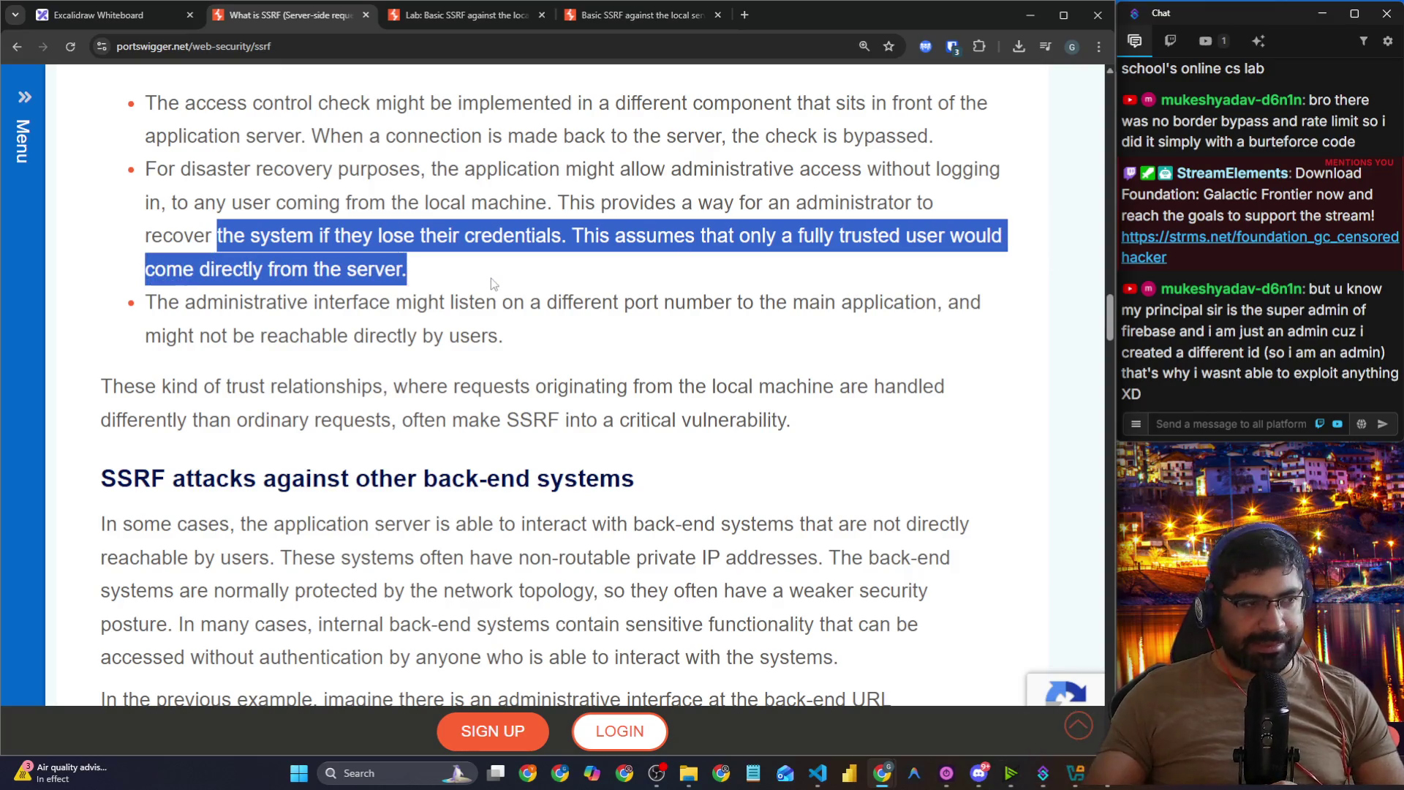
pyautogui.scroll(-1, 490, 278)
pyautogui.moveTo(229, 228); pyautogui.dragTo(962, 229)
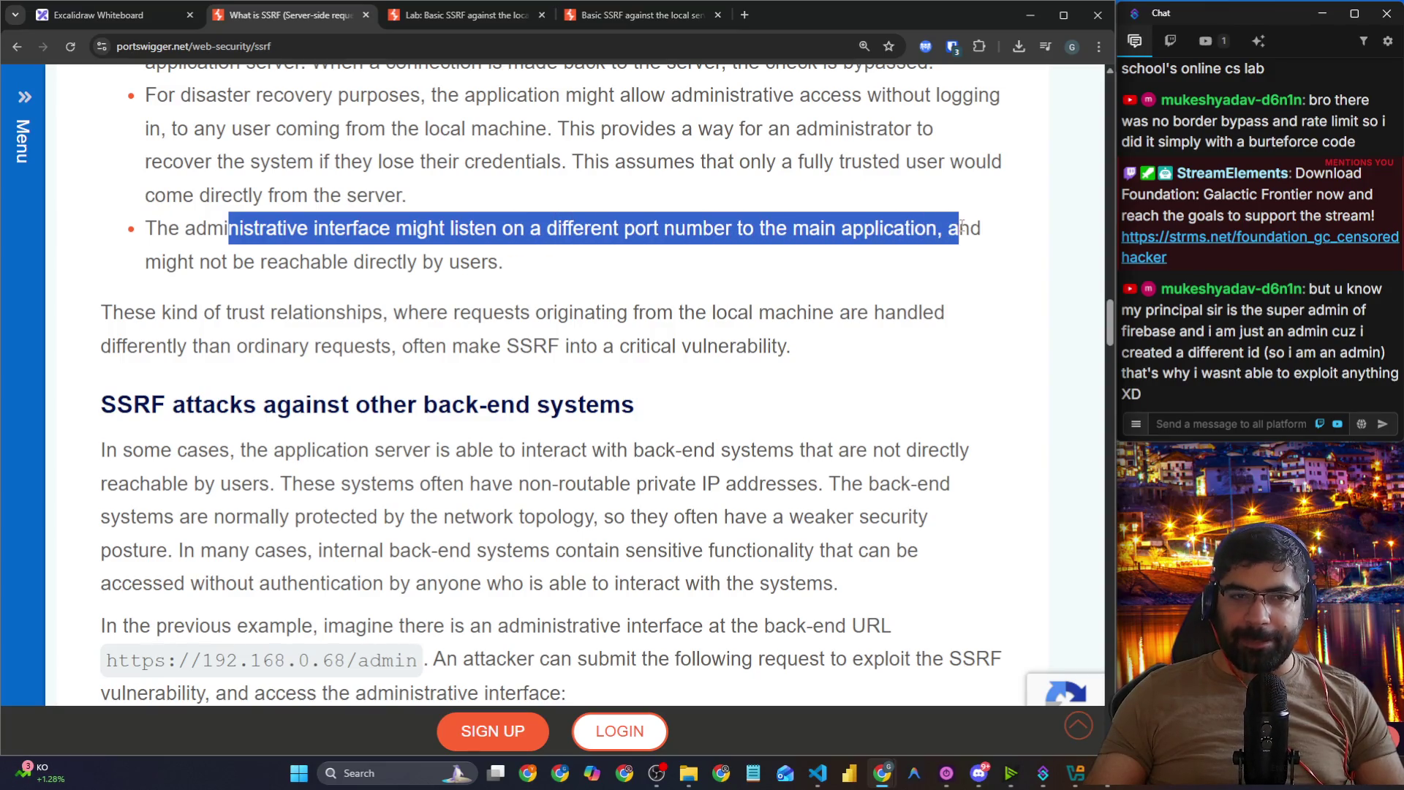
pyautogui.moveTo(221, 262); pyautogui.dragTo(498, 261)
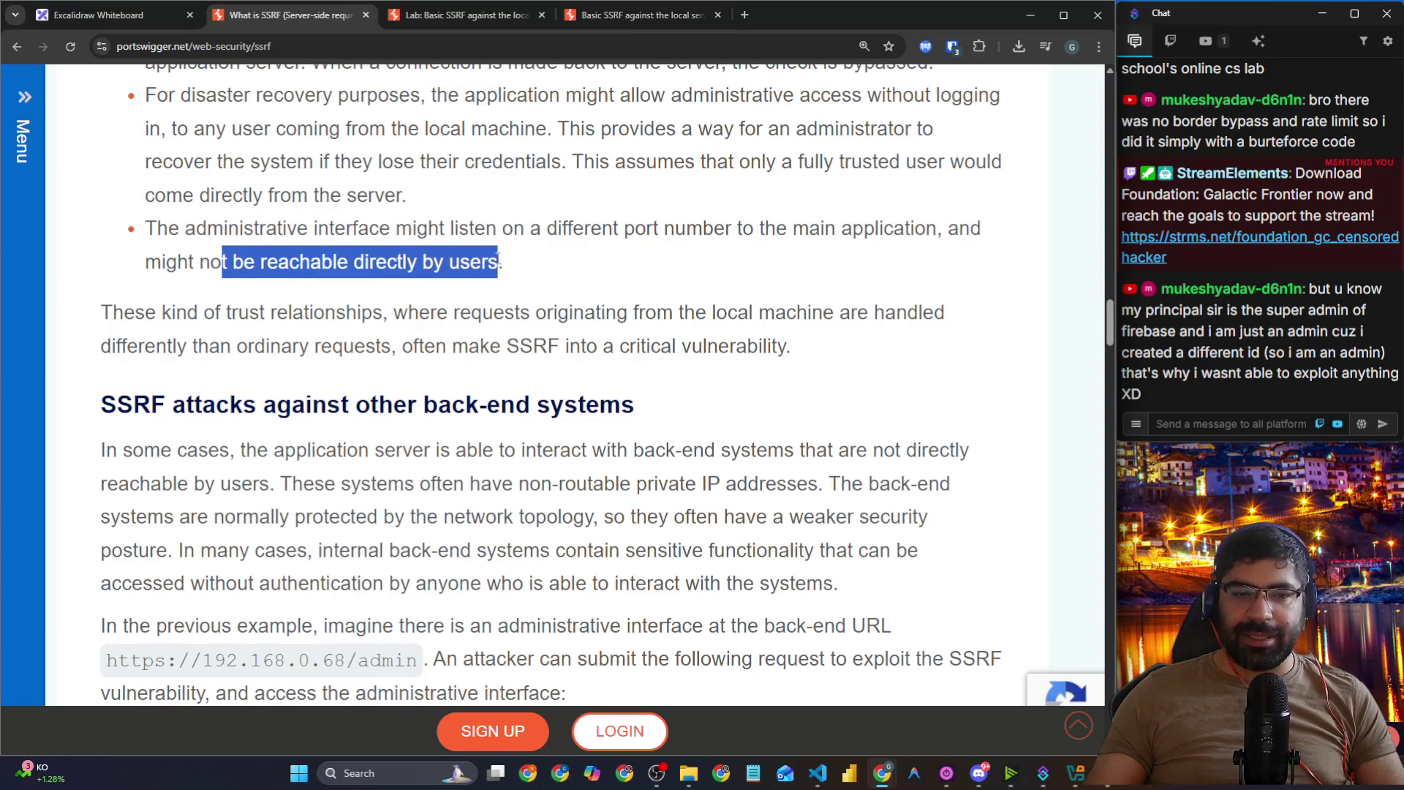
pyautogui.moveTo(102, 312); pyautogui.dragTo(935, 314)
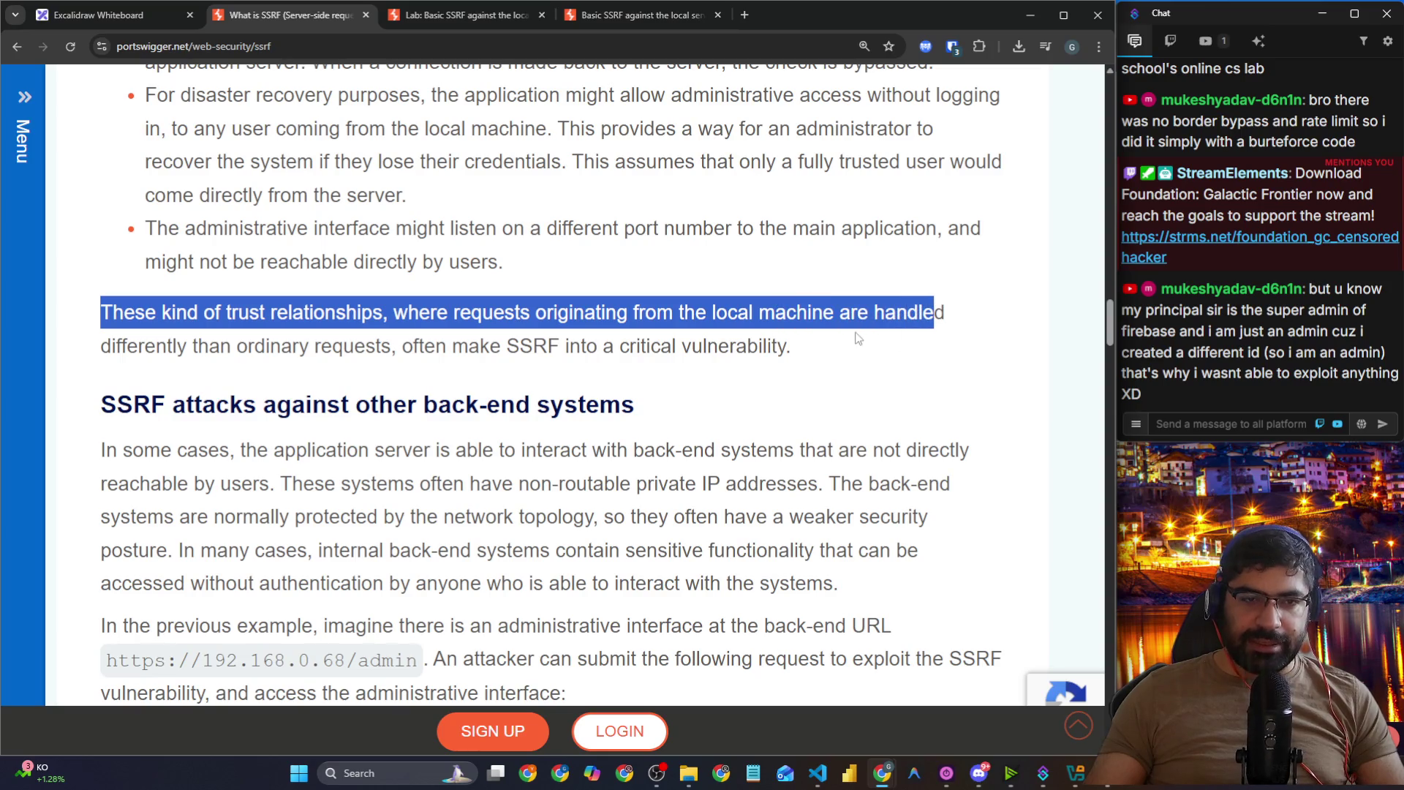
pyautogui.moveTo(390, 350)
pyautogui.mouseDown()
pyautogui.moveTo(354, 350)
pyautogui.moveTo(801, 367)
pyautogui.mouseUp()
pyautogui.click(737, 262)
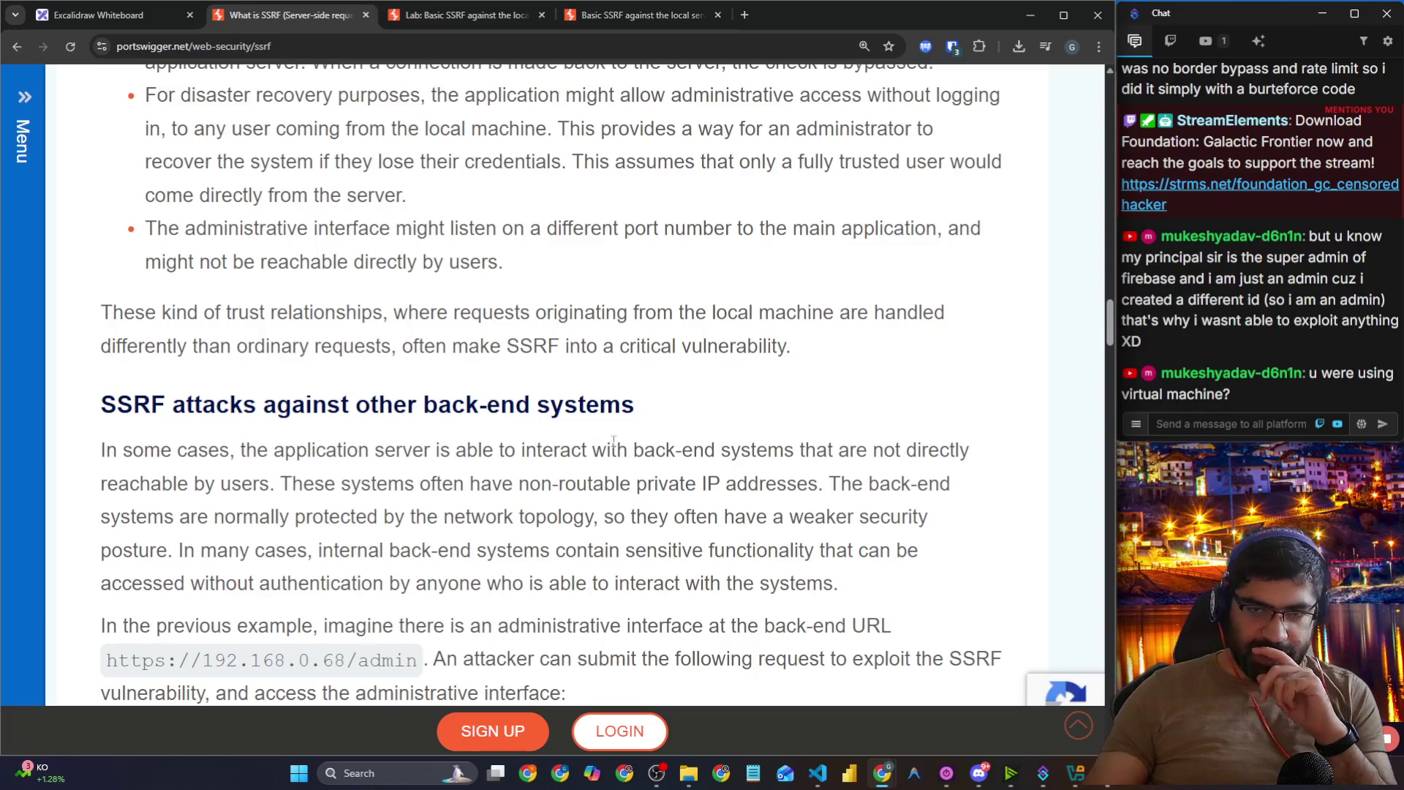
# Step: Enlarge the chat window over the browser and increase its text size
pyautogui.click(1137, 426)
pyautogui.moveTo(1121, 436); pyautogui.dragTo(734, 534)
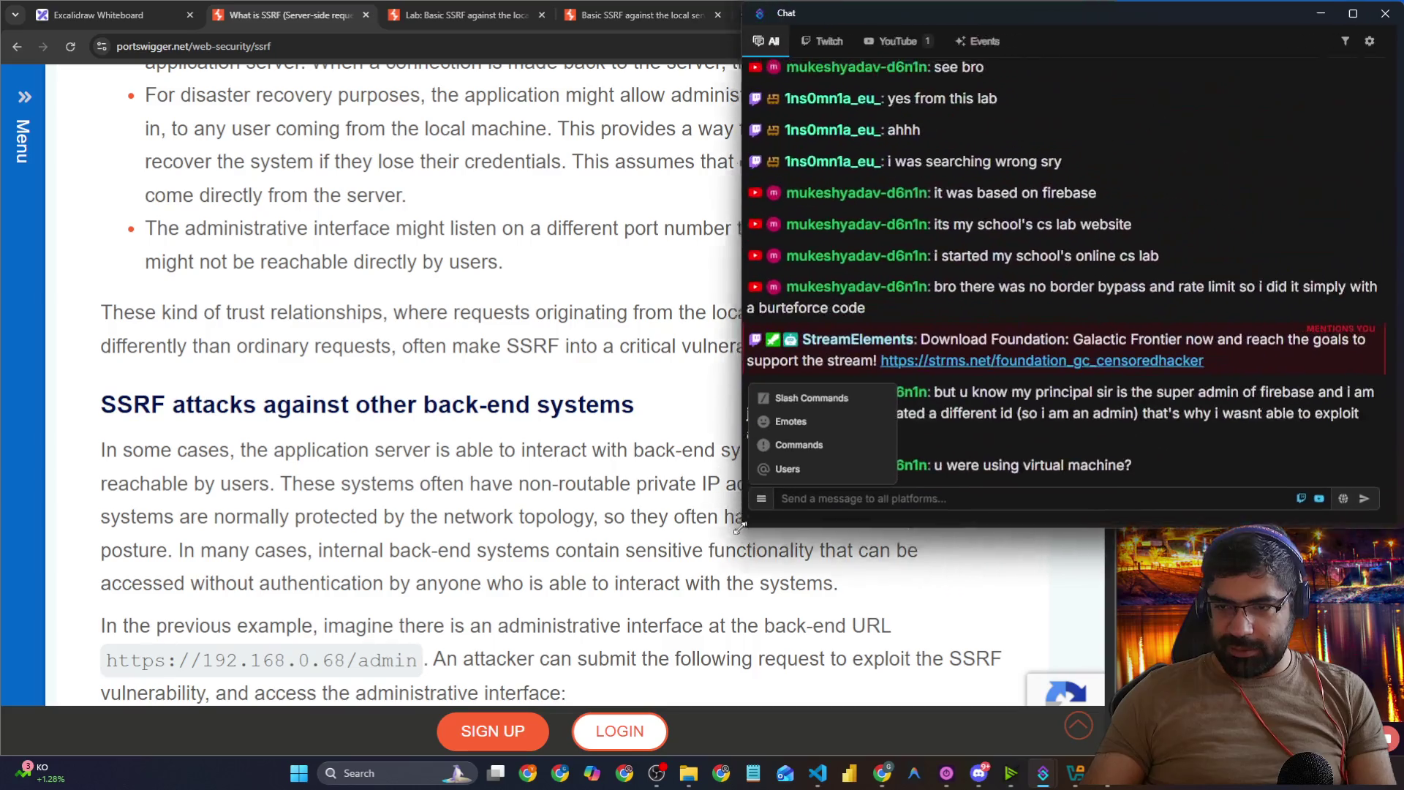
pyautogui.hotkey('ctrl', '-')
pyautogui.hotkey('ctrl', '+')
pyautogui.hotkey('ctrl', '+')
# Step: Highlight the viewer messages about the firebase admin and using a virtual machine, then bring up VirtualBox
pyautogui.moveTo(939, 400); pyautogui.dragTo(1370, 402)
pyautogui.moveTo(748, 422)
pyautogui.mouseDown()
pyautogui.moveTo(1121, 426)
pyautogui.moveTo(1215, 402)
pyautogui.moveTo(1213, 437)
pyautogui.moveTo(1365, 399)
pyautogui.mouseUp()
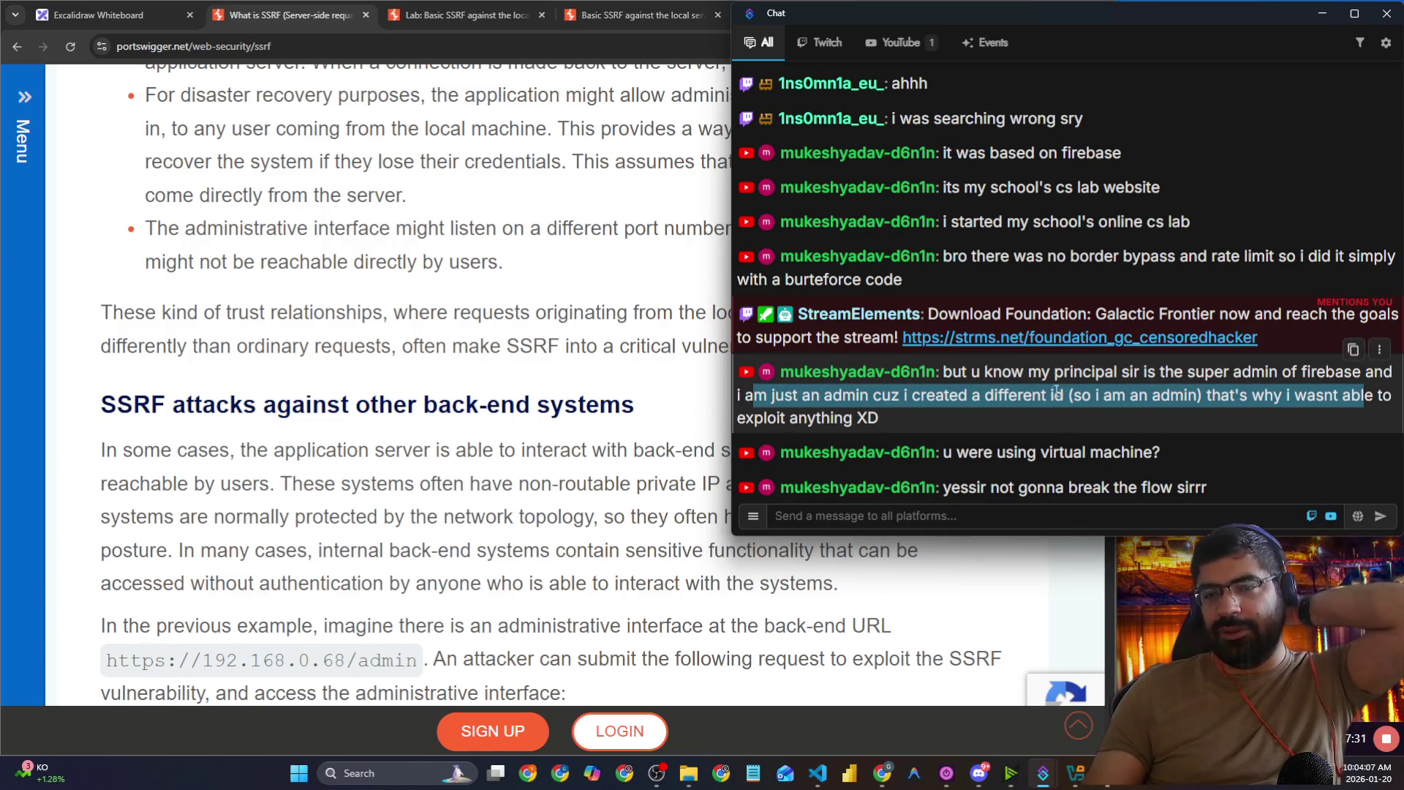
pyautogui.moveTo(956, 454); pyautogui.dragTo(1147, 444)
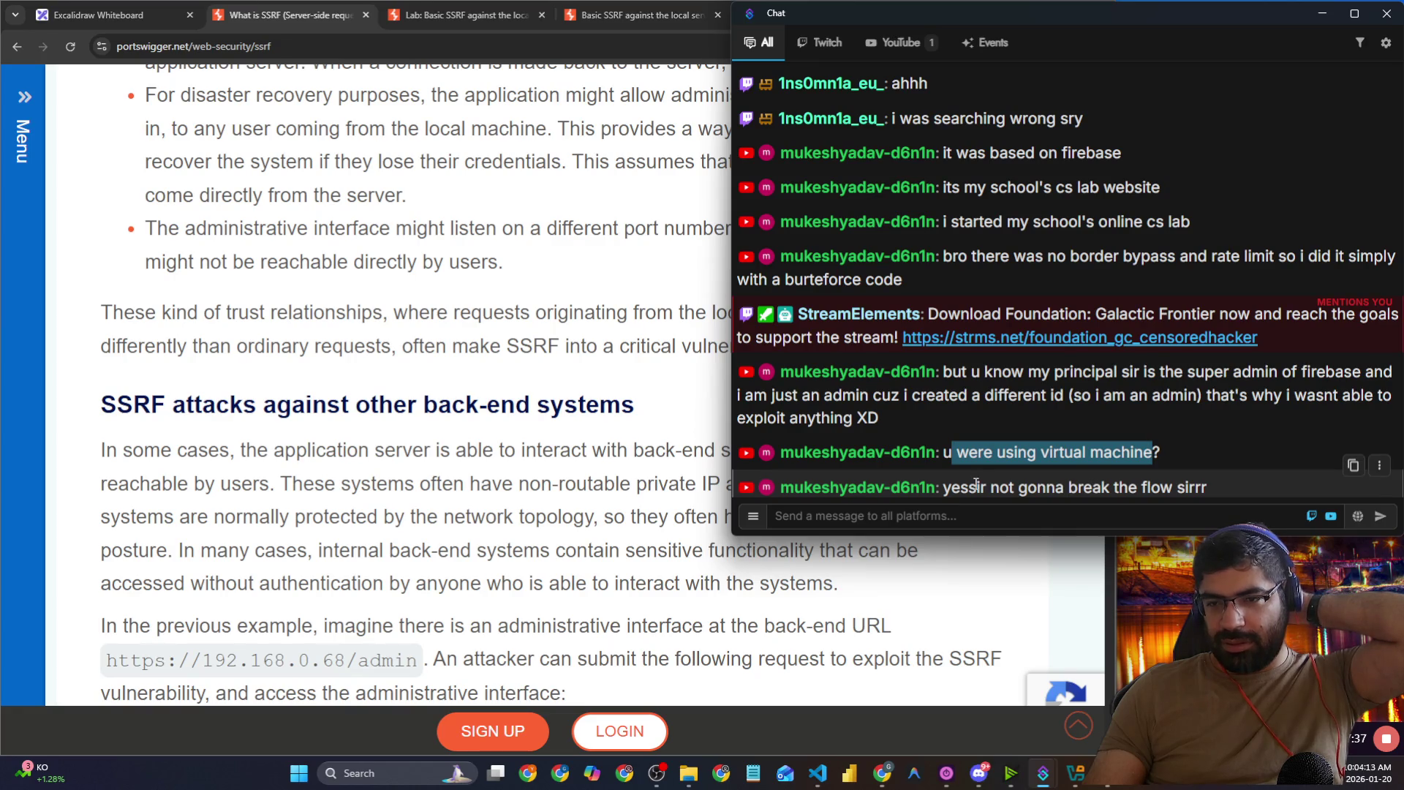
pyautogui.moveTo(976, 487); pyautogui.dragTo(1079, 488)
pyautogui.click(1019, 510)
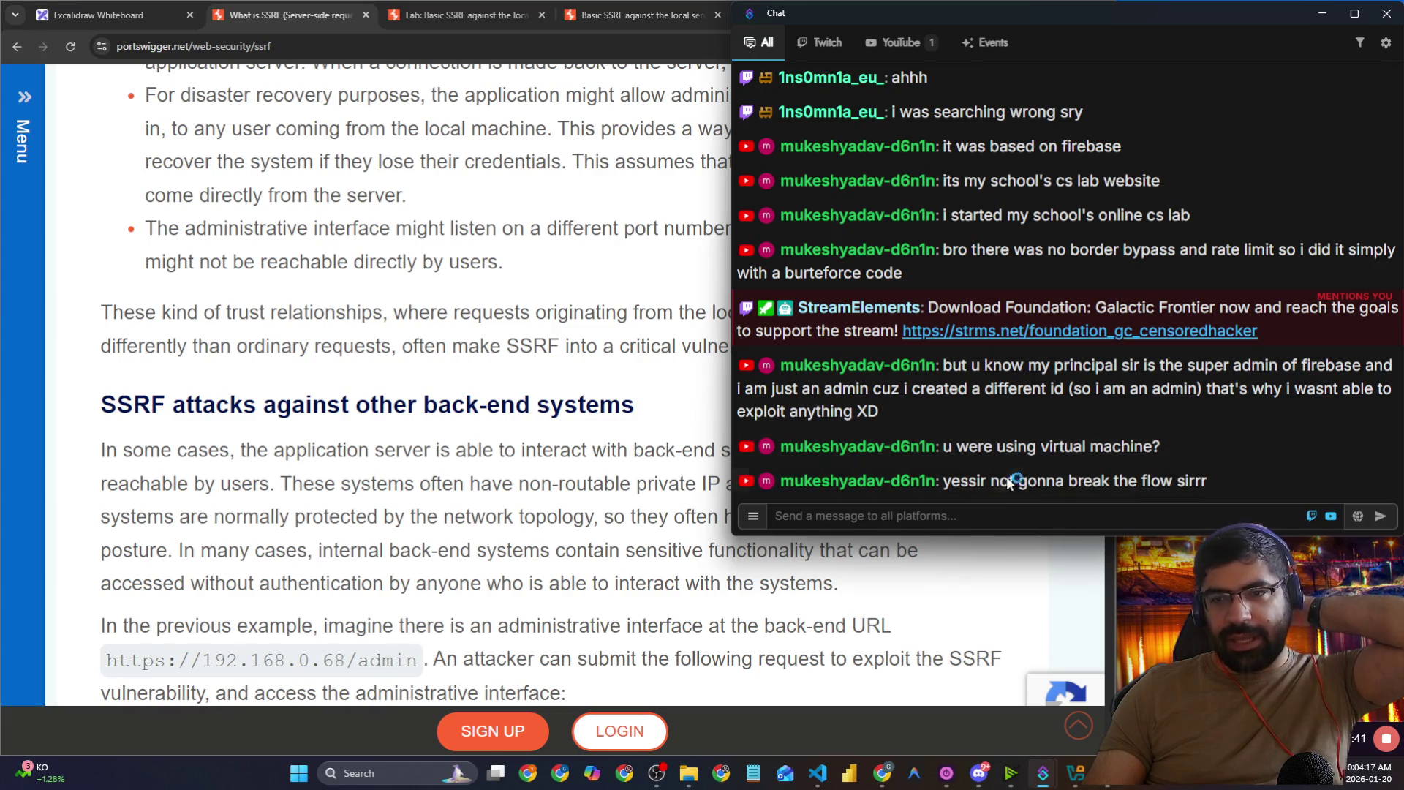
pyautogui.click(1075, 773)
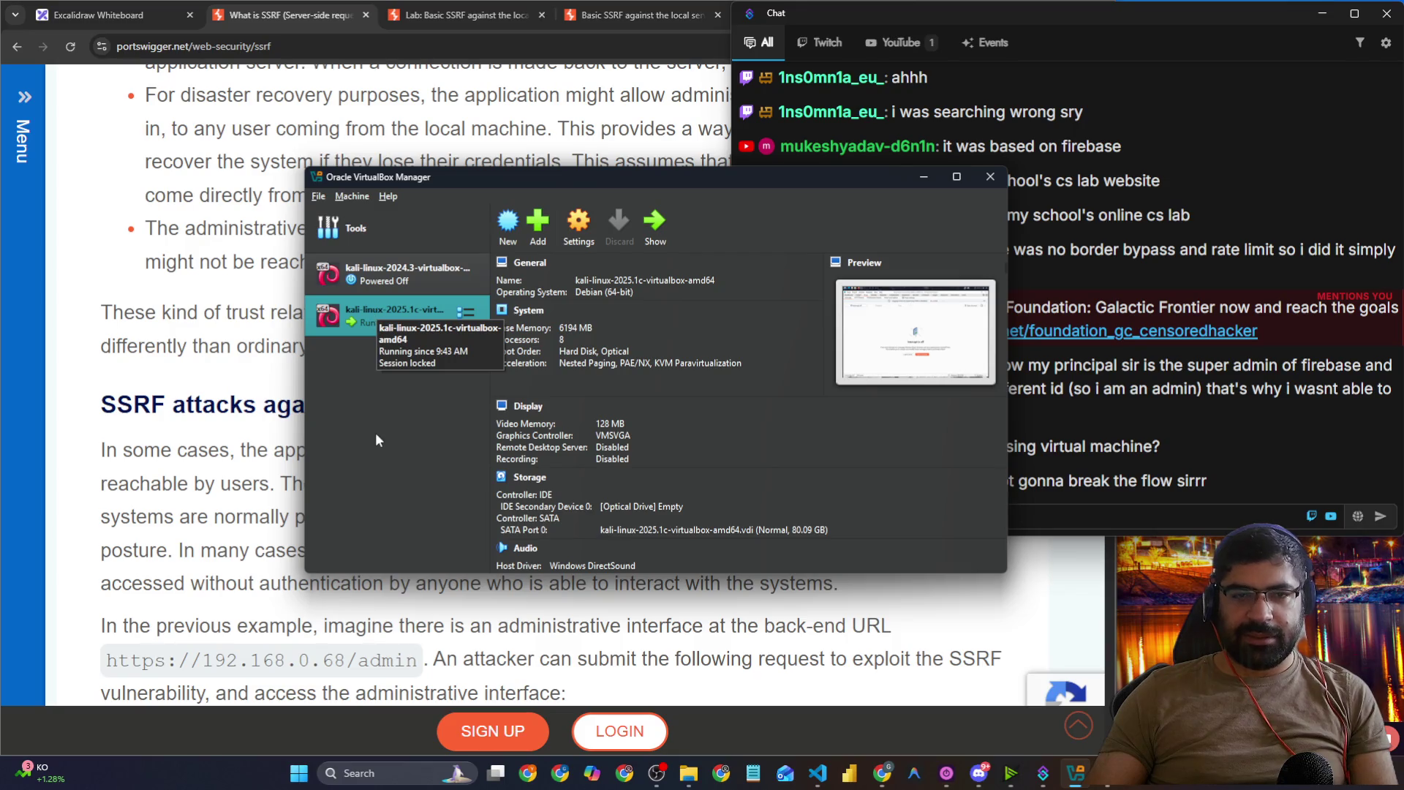
# Step: Bring the full chat window back in front of the browser
pyautogui.click(1179, 489)
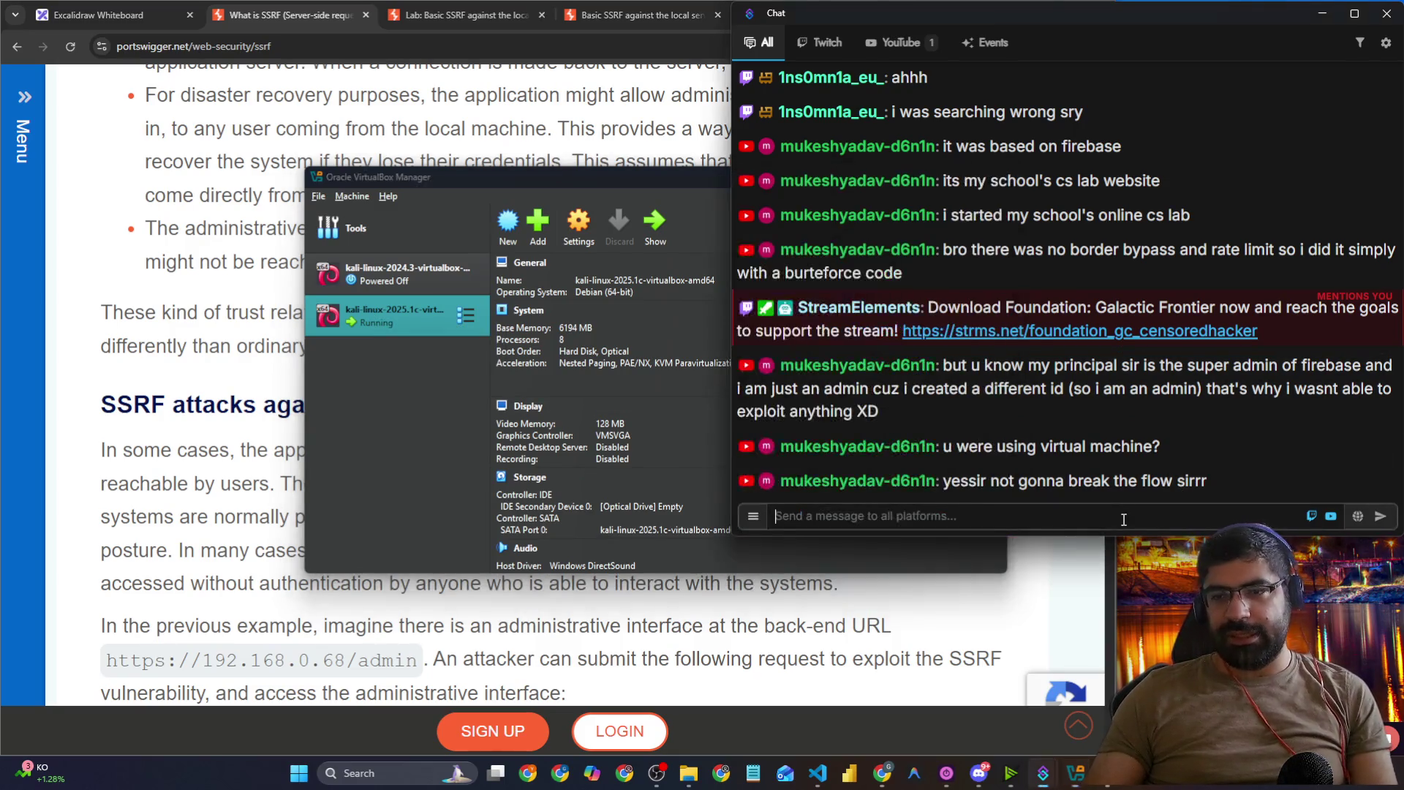
pyautogui.click(951, 611)
pyautogui.click(1177, 523)
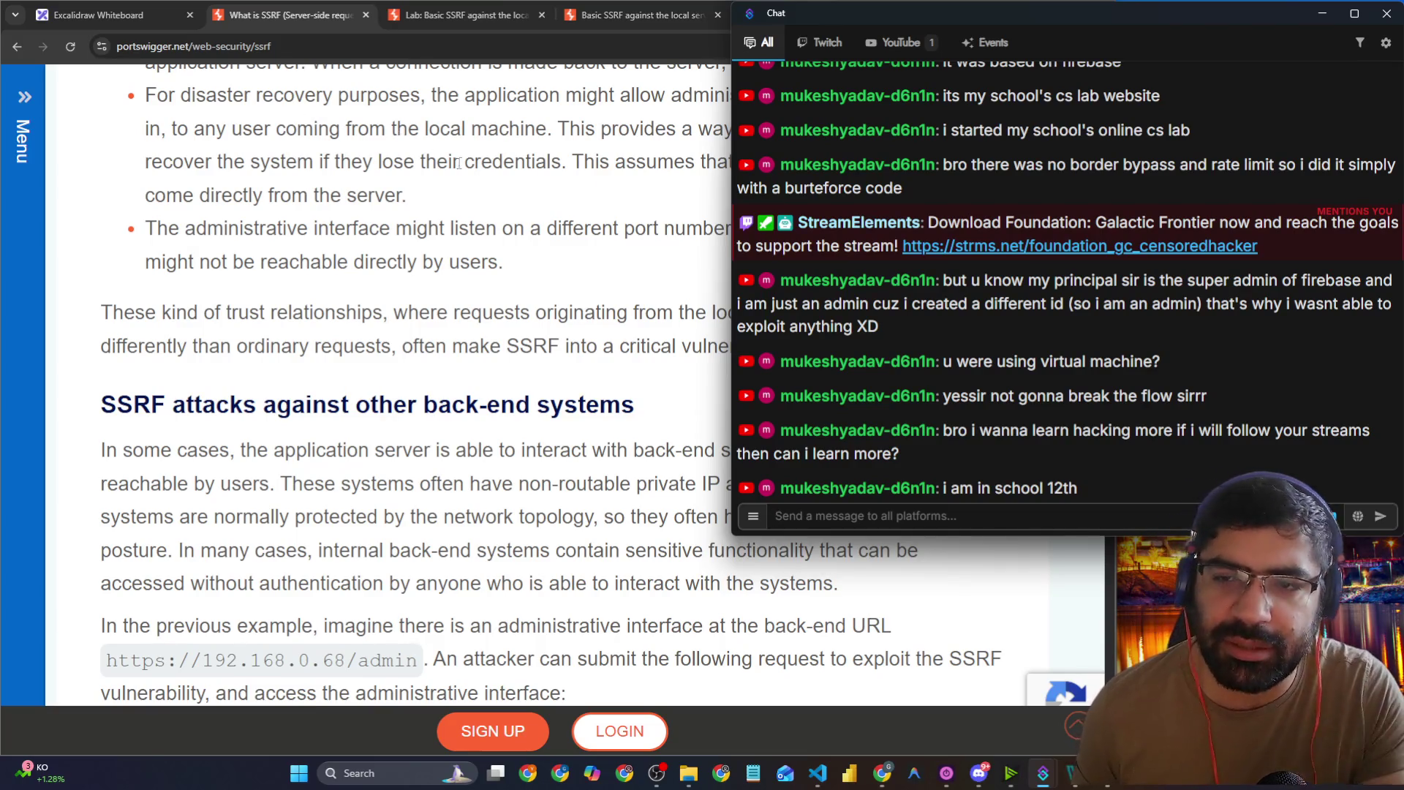
# Step: Copy the earlier Discord invite message and repost it in the chat
pyautogui.click(1000, 504)
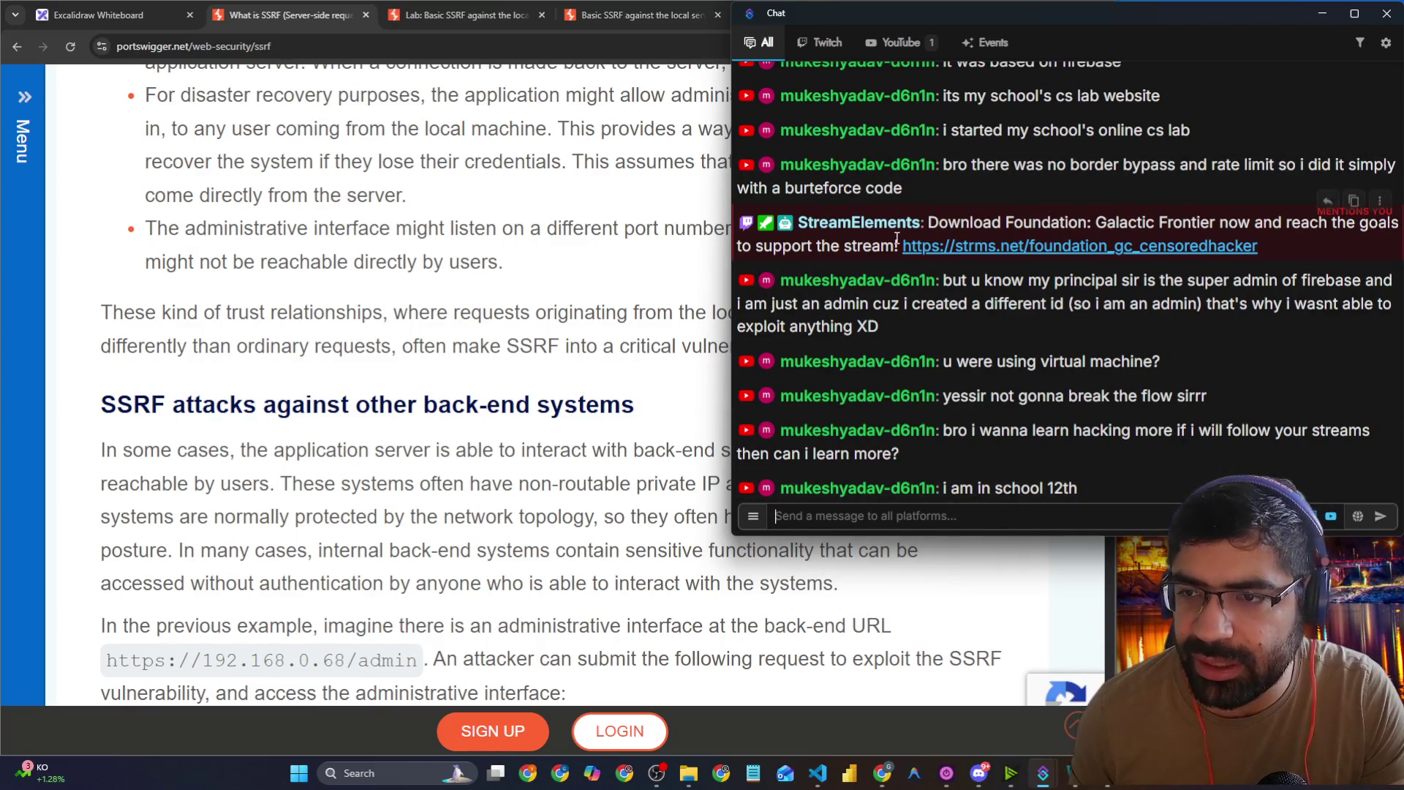
pyautogui.scroll(10, 920, 218)
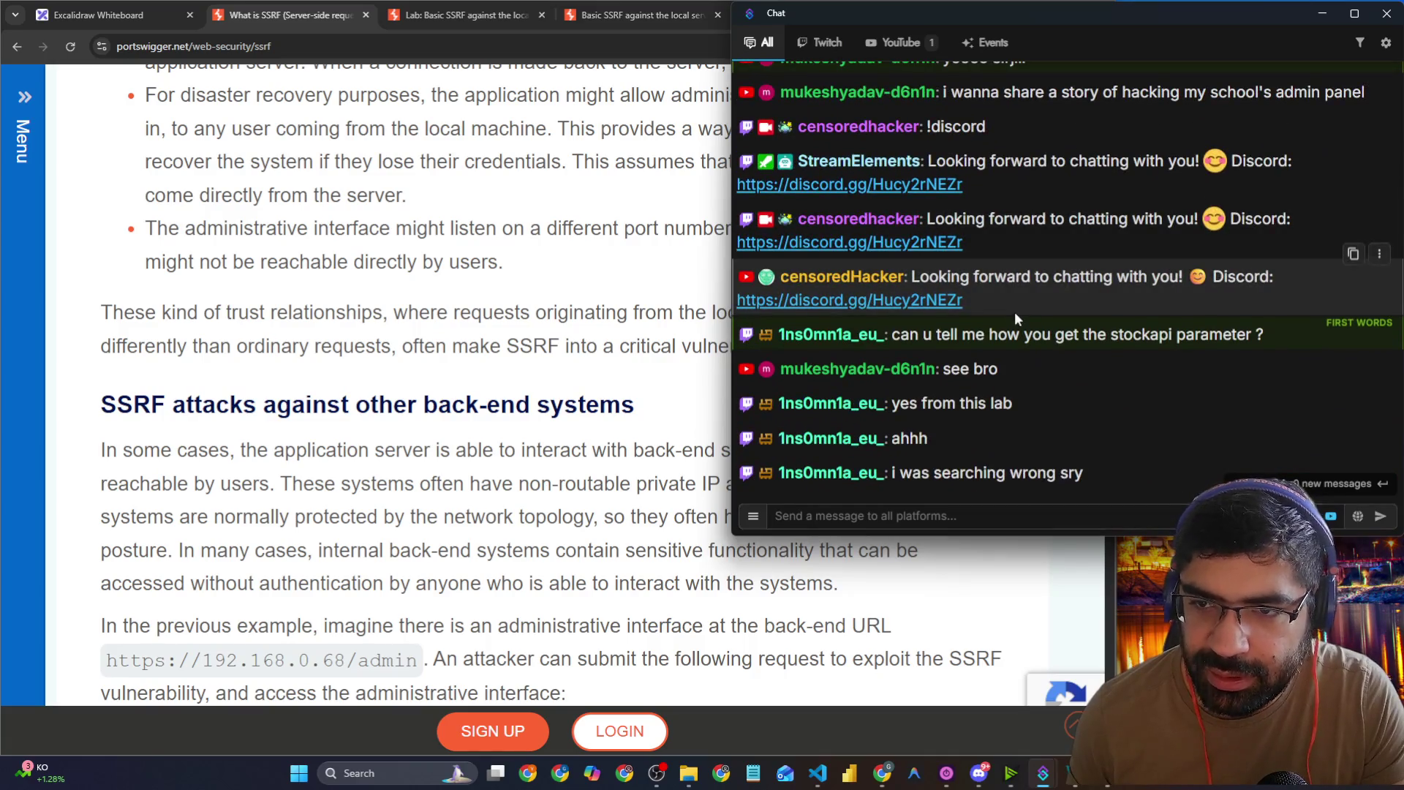
pyautogui.moveTo(1015, 312); pyautogui.dragTo(921, 278)
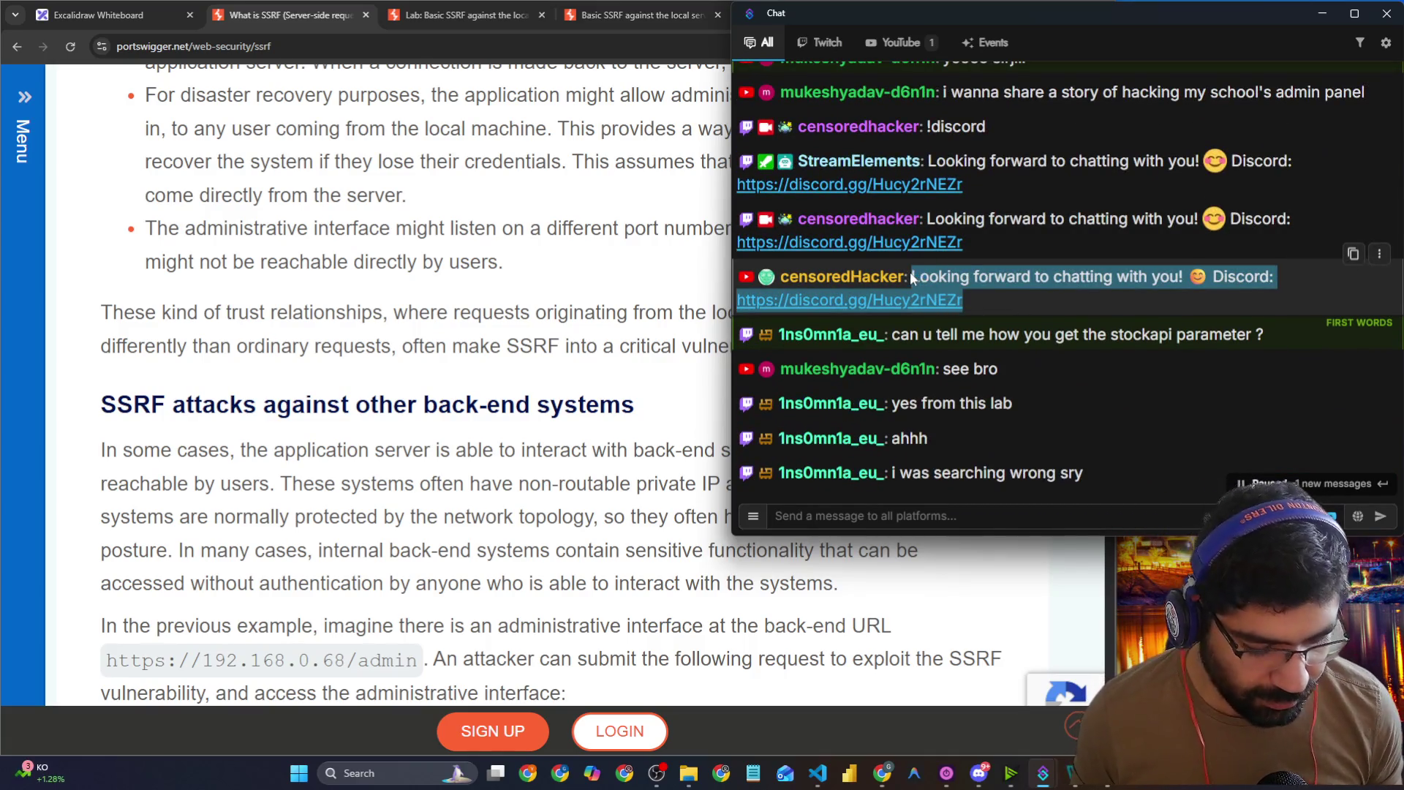
pyautogui.scroll(-10, 961, 435)
pyautogui.click(965, 516)
pyautogui.hotkey('ctrl', 'v')
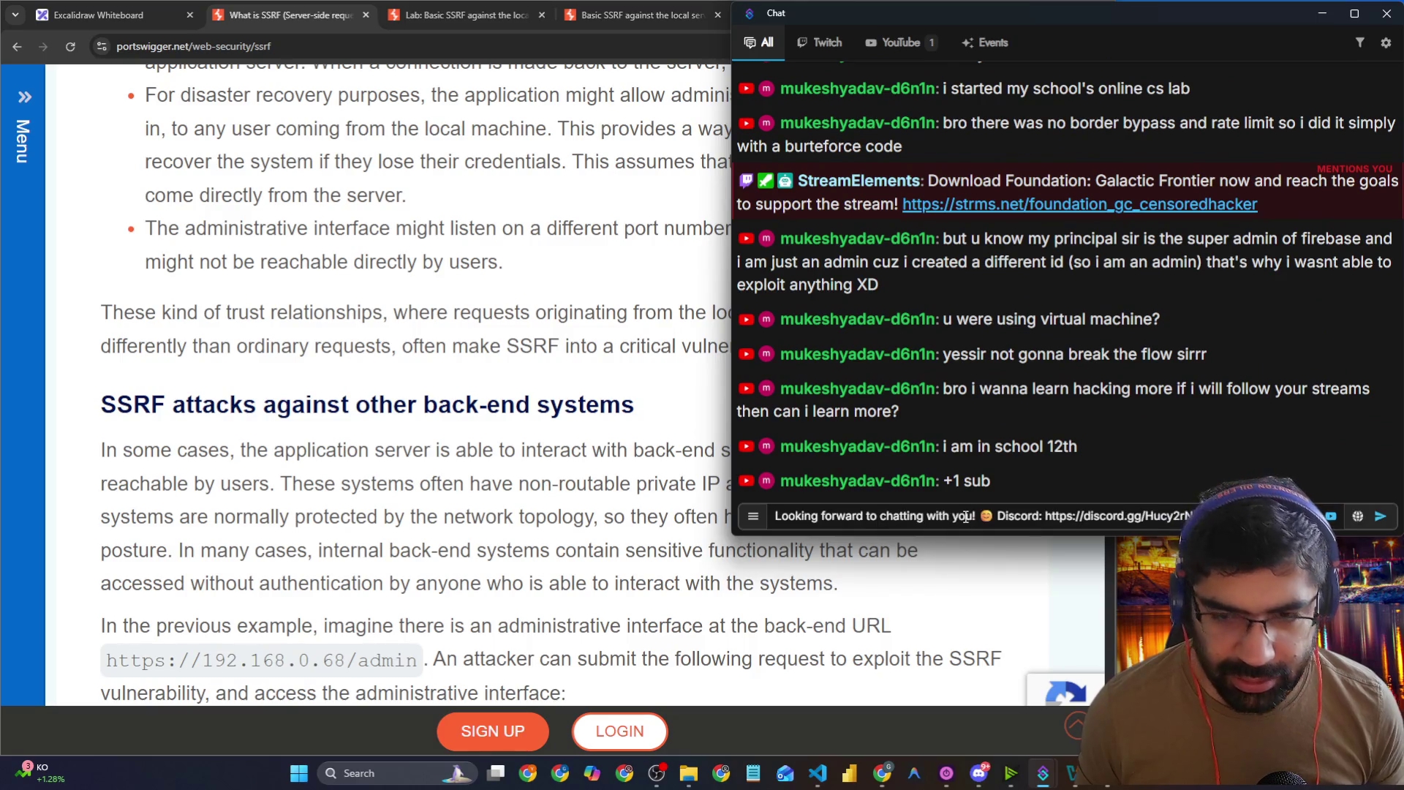
pyautogui.press('Return')
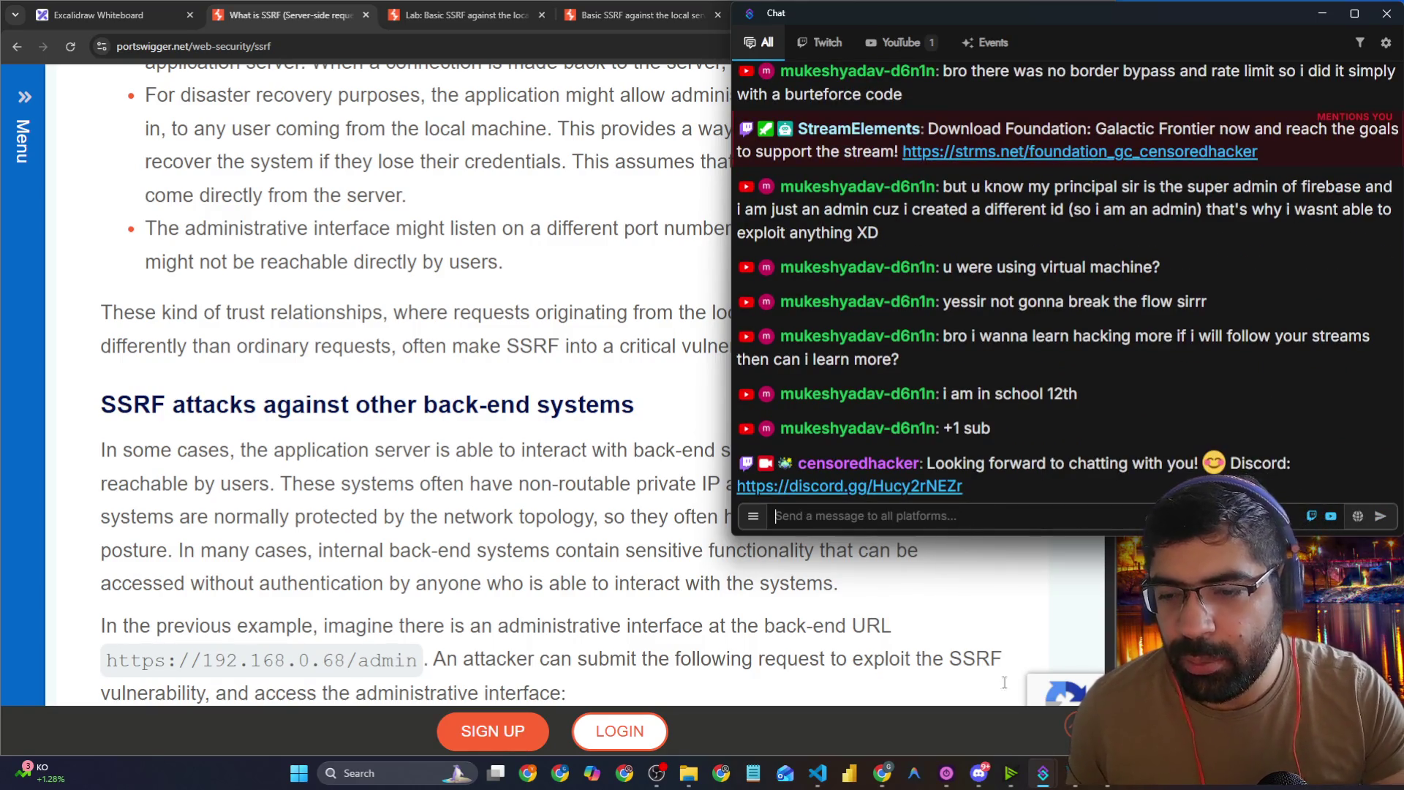
pyautogui.click(979, 773)
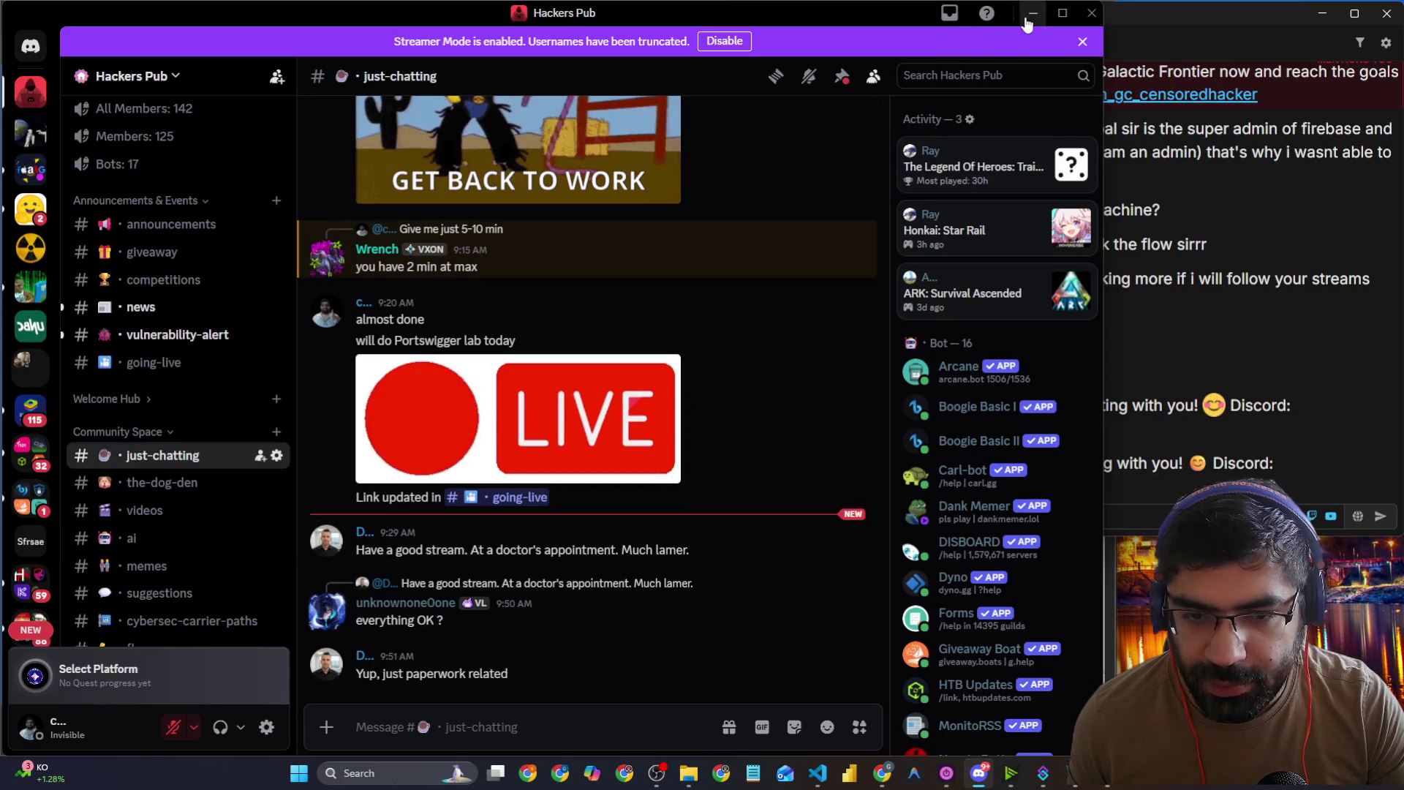
# Step: Browse the videos, cybersec-carrier-paths and announcements channels, then minimize Discord
pyautogui.scroll(8, 586, 263)
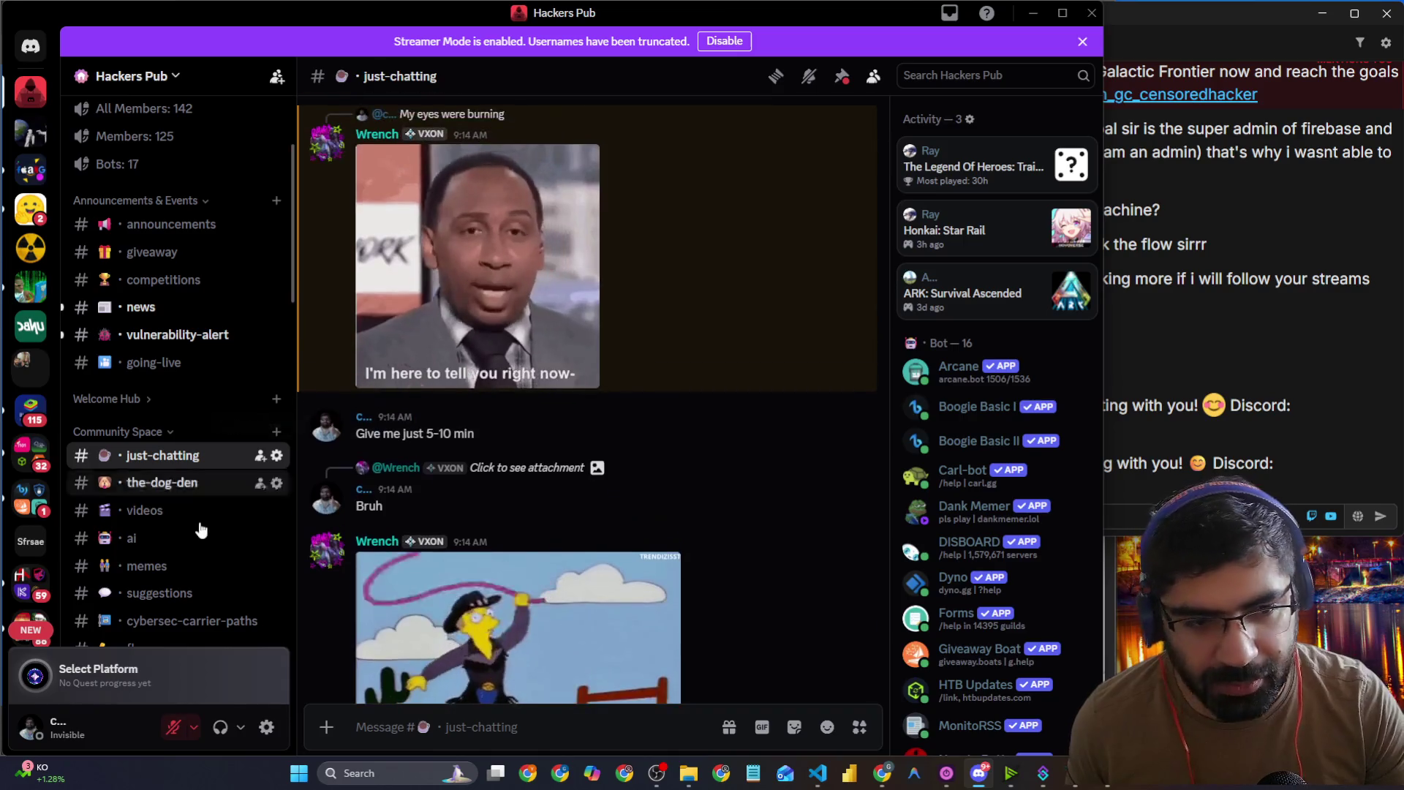
pyautogui.click(176, 510)
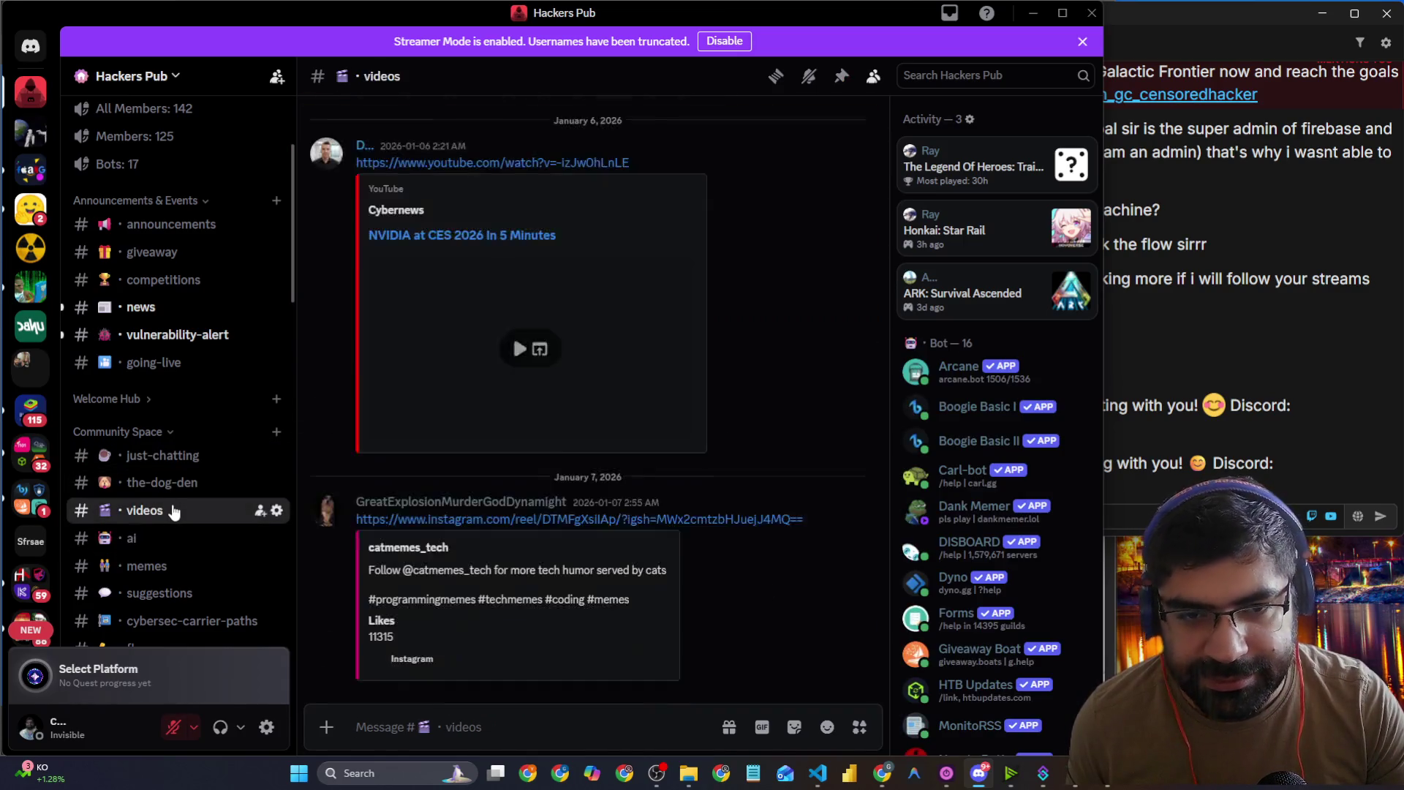
pyautogui.scroll(-3, 167, 592)
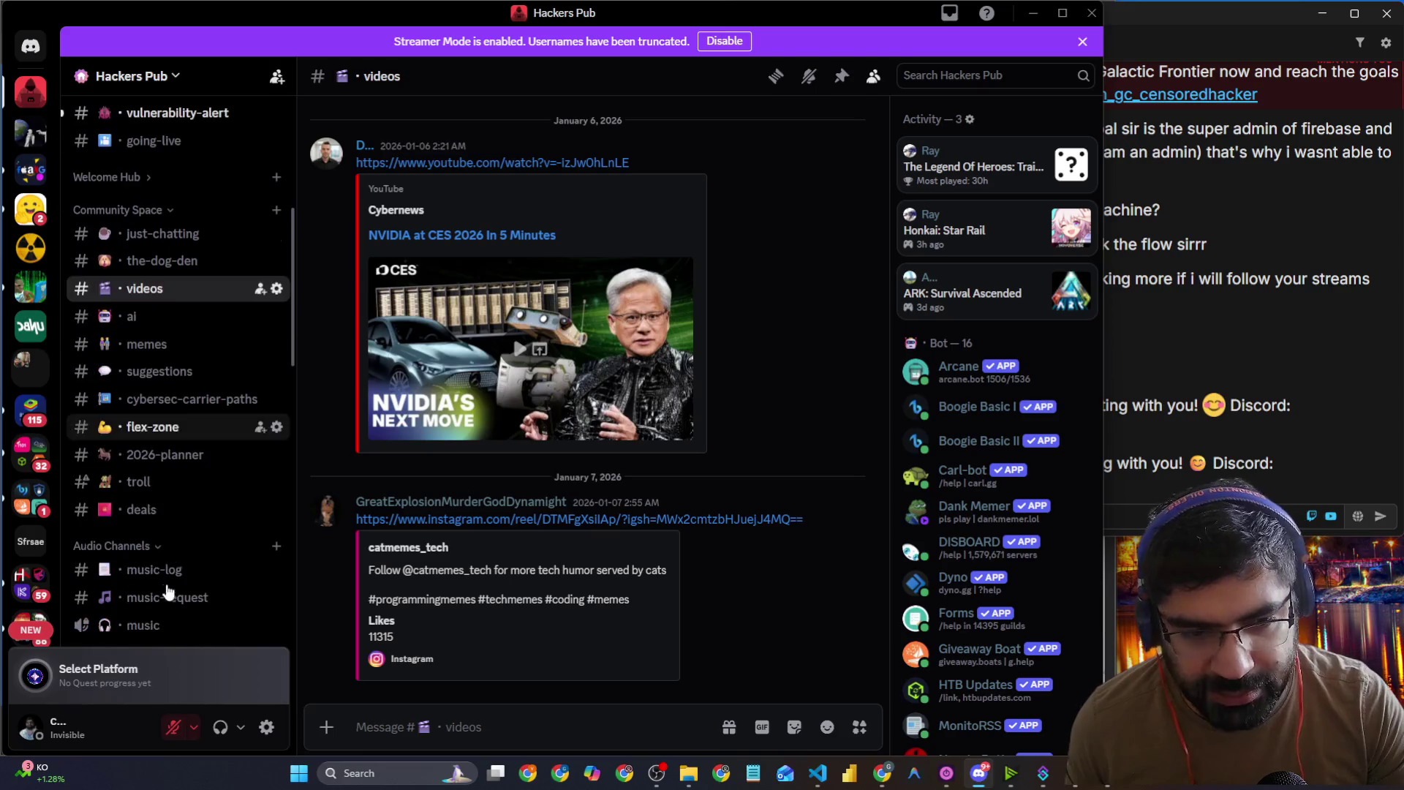
pyautogui.click(189, 400)
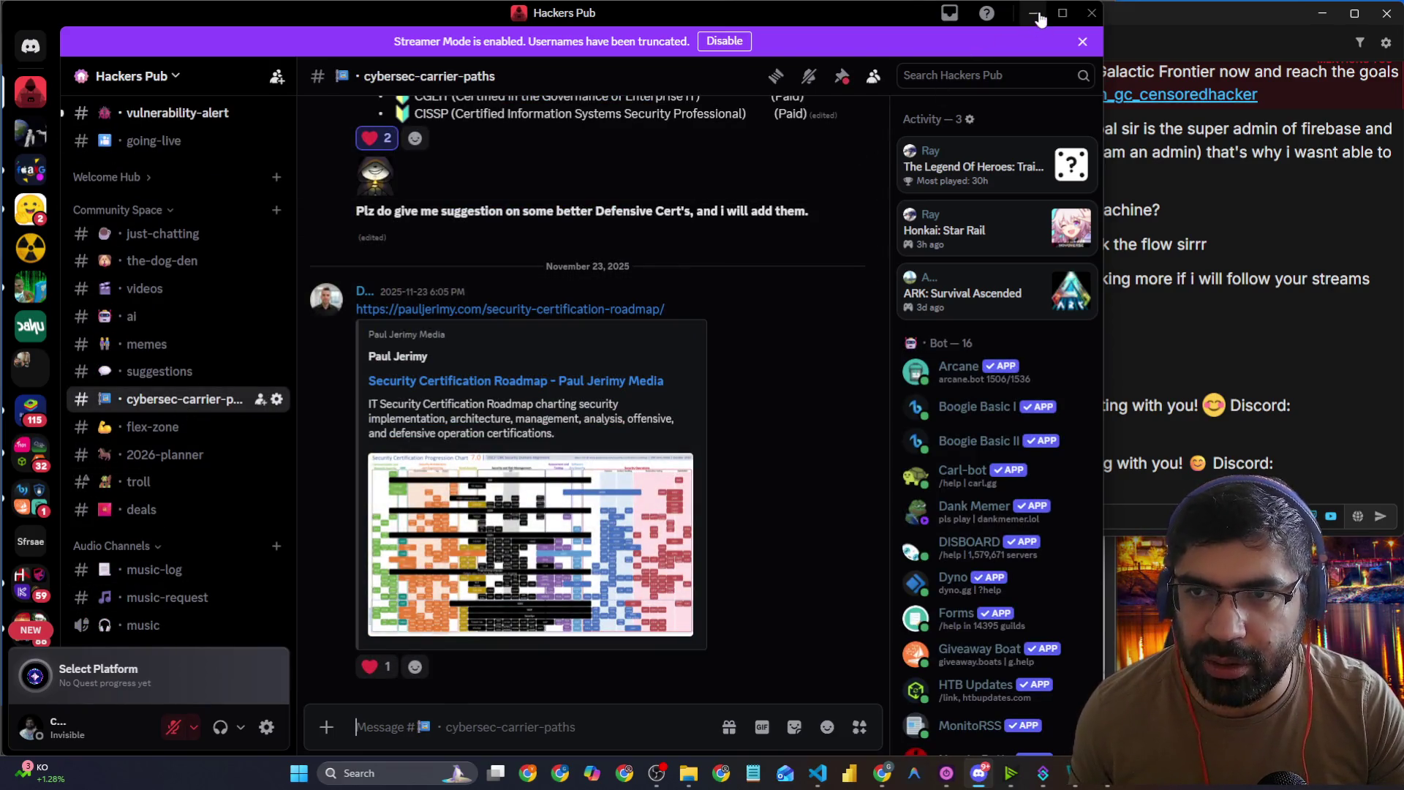
pyautogui.scroll(5, 155, 309)
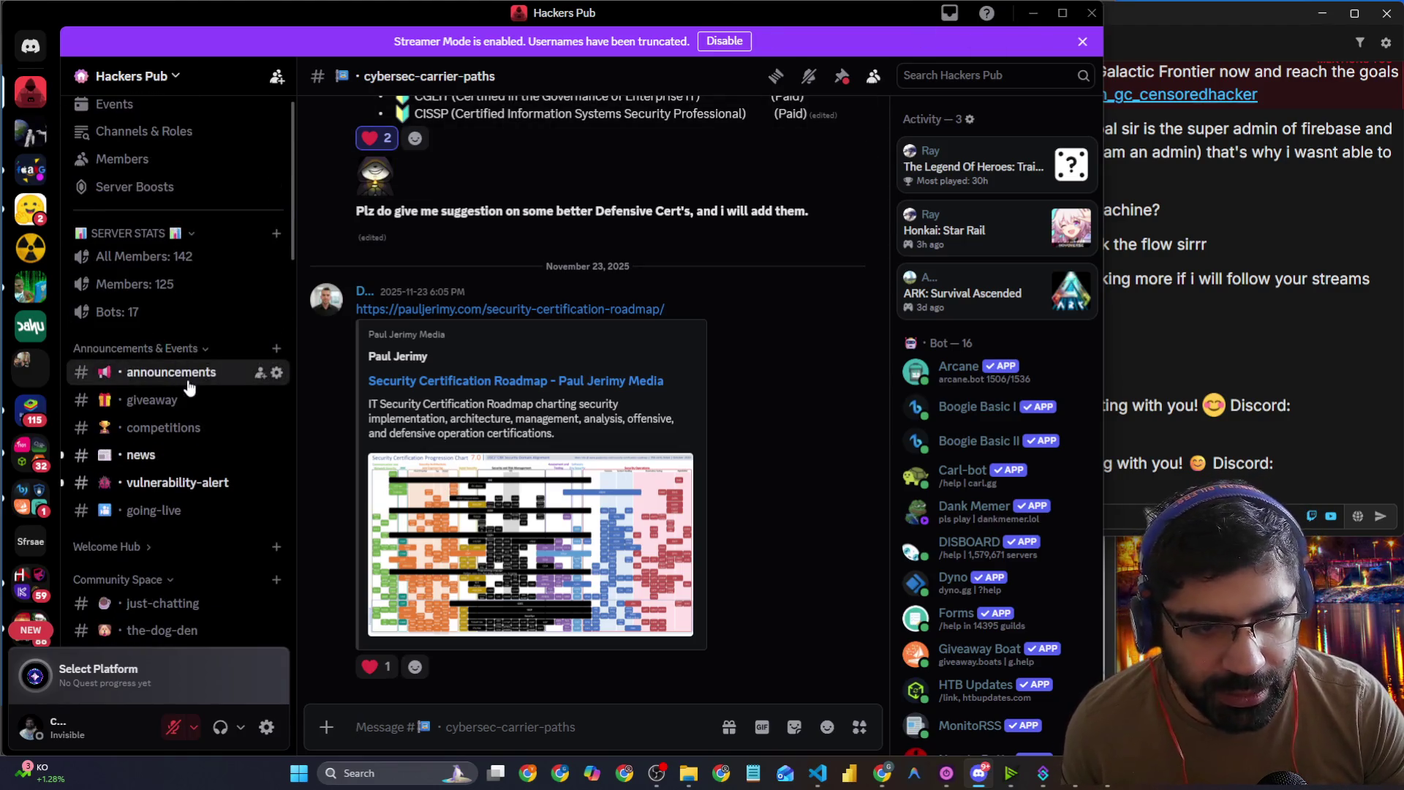
pyautogui.click(187, 382)
pyautogui.scroll(5, 465, 304)
pyautogui.scroll(-10, 467, 306)
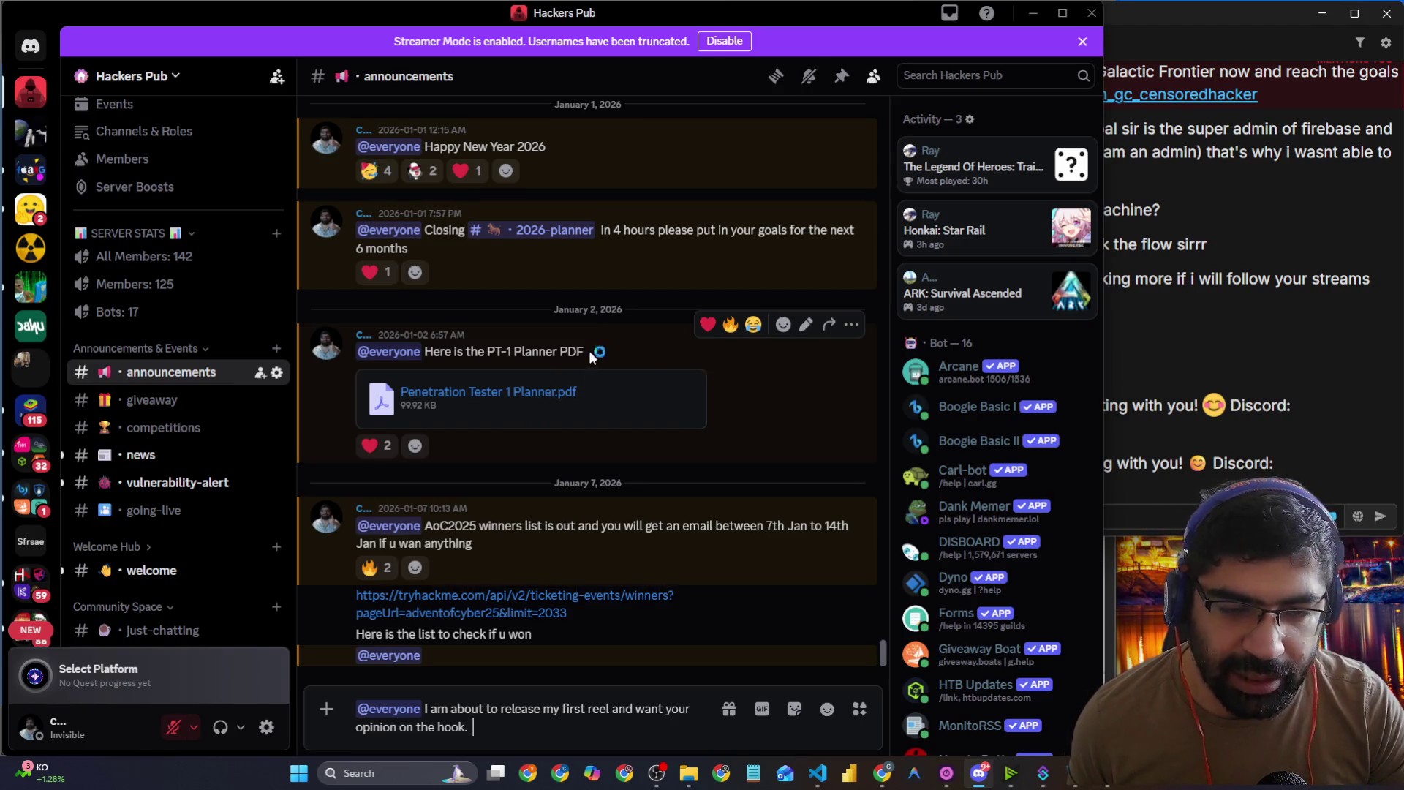
pyautogui.click(1032, 13)
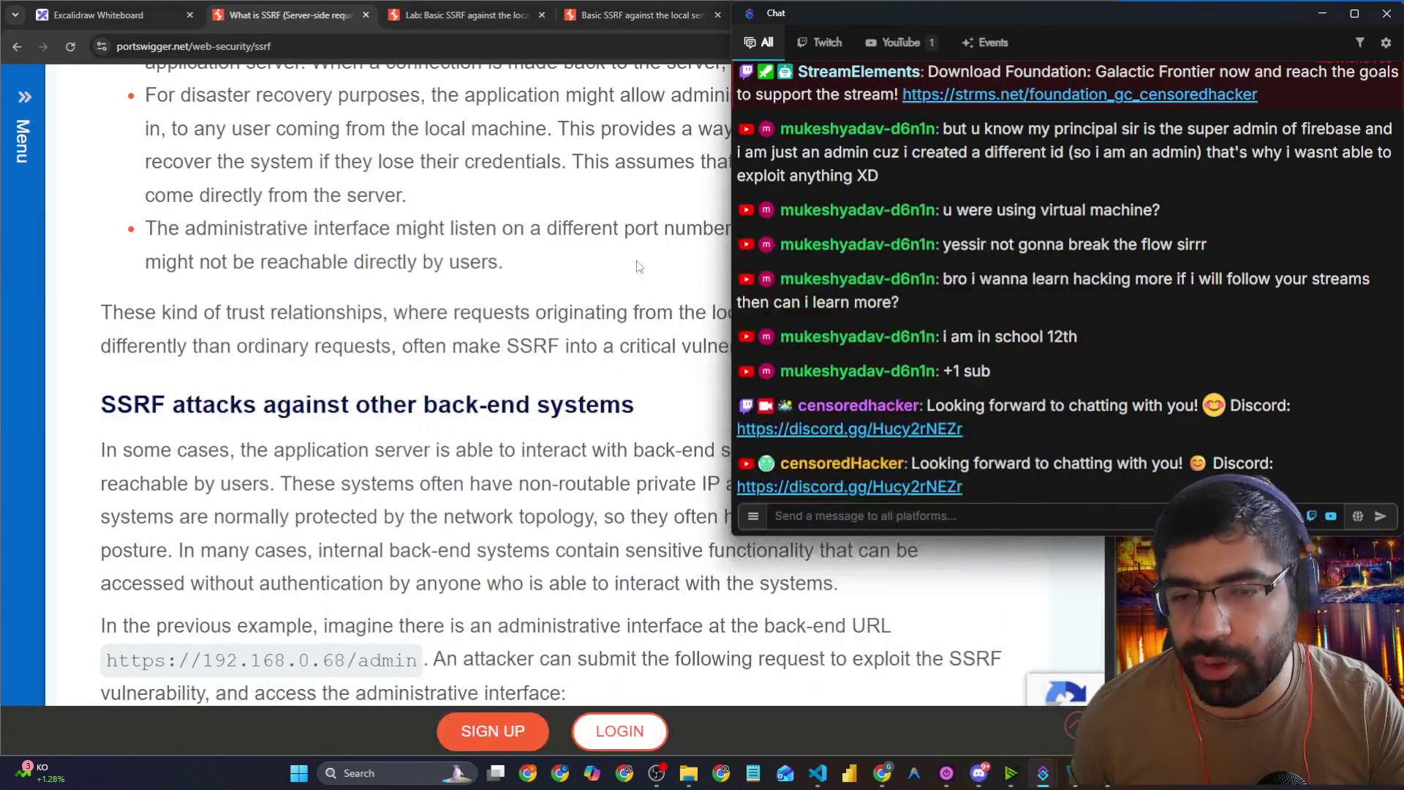
# Step: Shrink the chat window back to its corner and fit the SSRF article browser beside it
pyautogui.click(413, 309)
pyautogui.click(1248, 368)
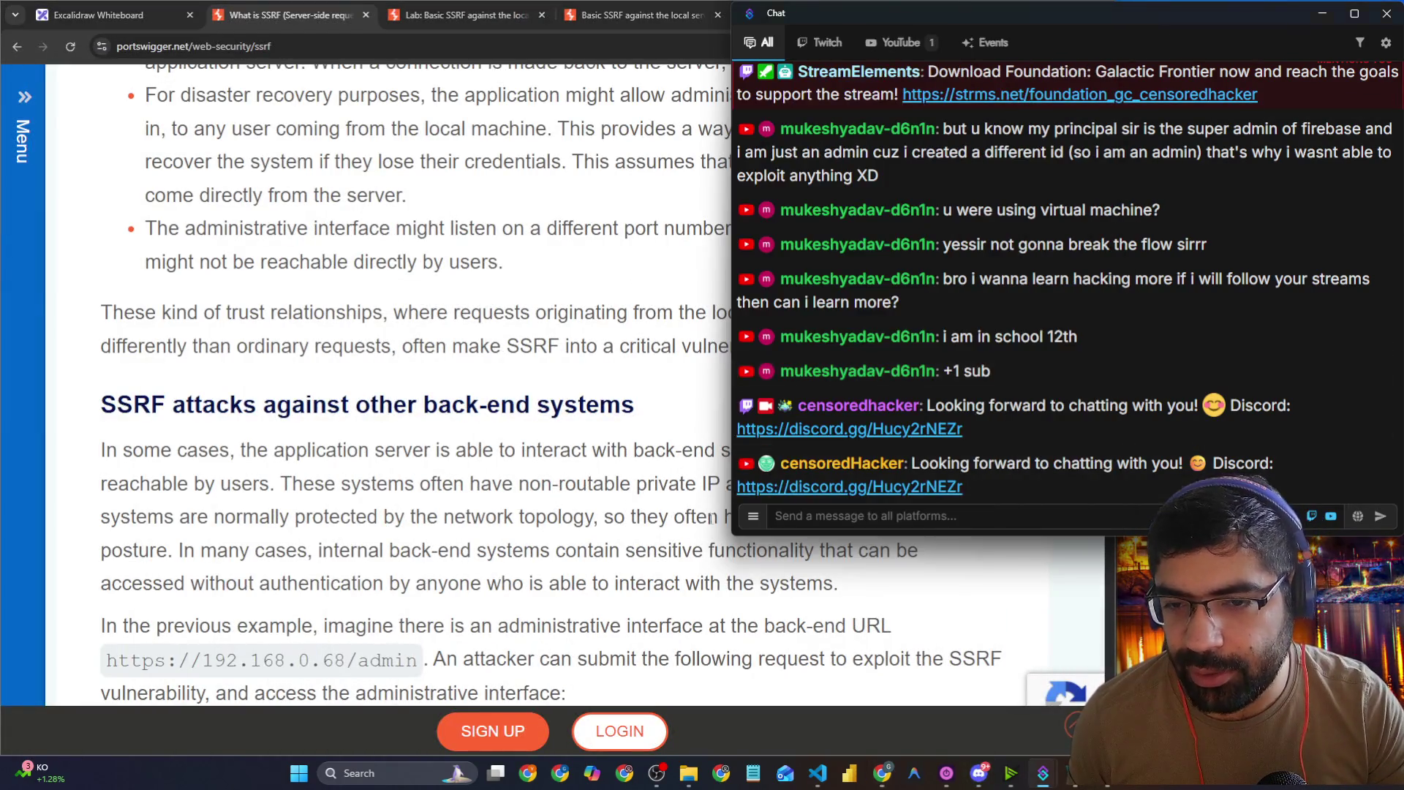
pyautogui.moveTo(730, 534)
pyautogui.mouseDown()
pyautogui.moveTo(821, 545)
pyautogui.moveTo(1103, 457)
pyautogui.mouseUp()
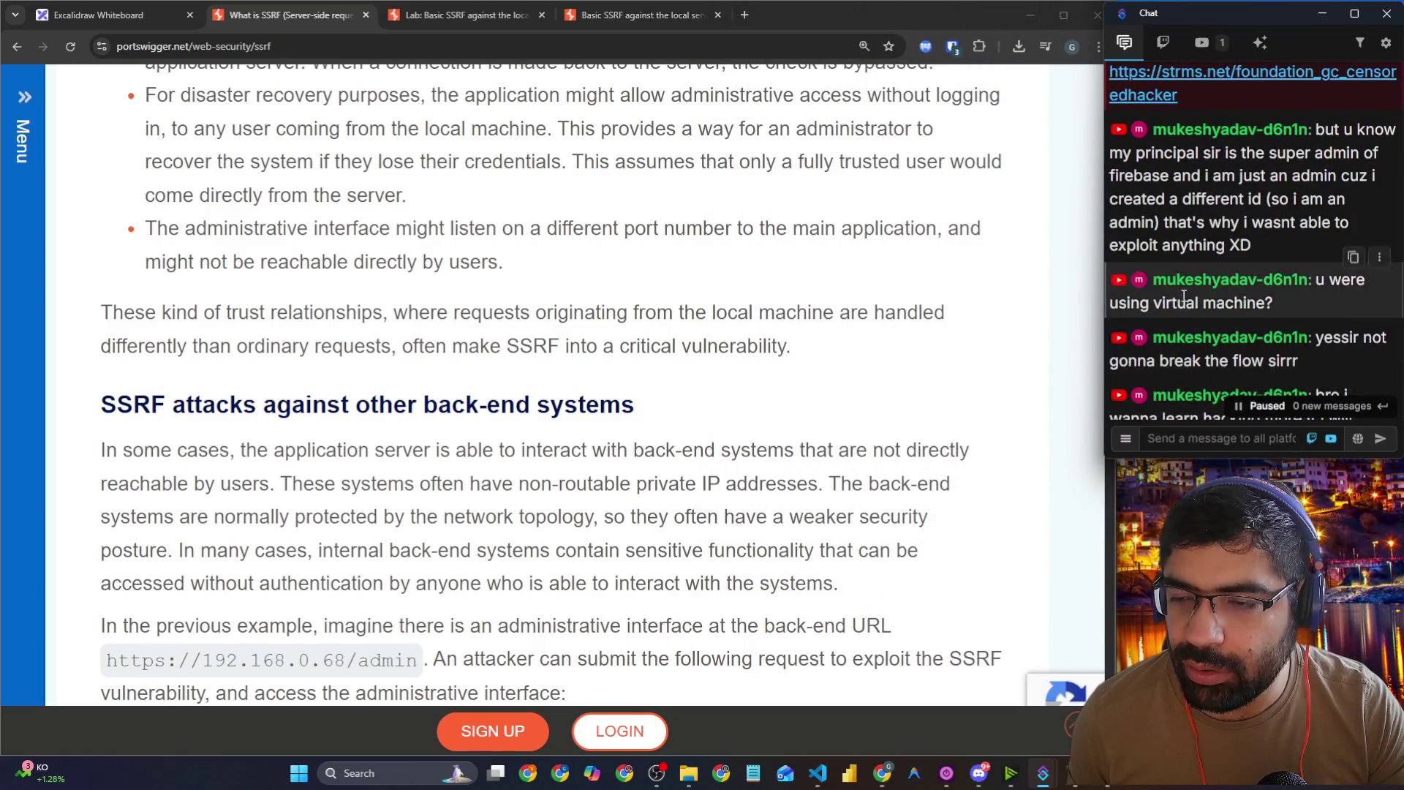
pyautogui.scroll(-5, 1195, 314)
pyautogui.click(1036, 408)
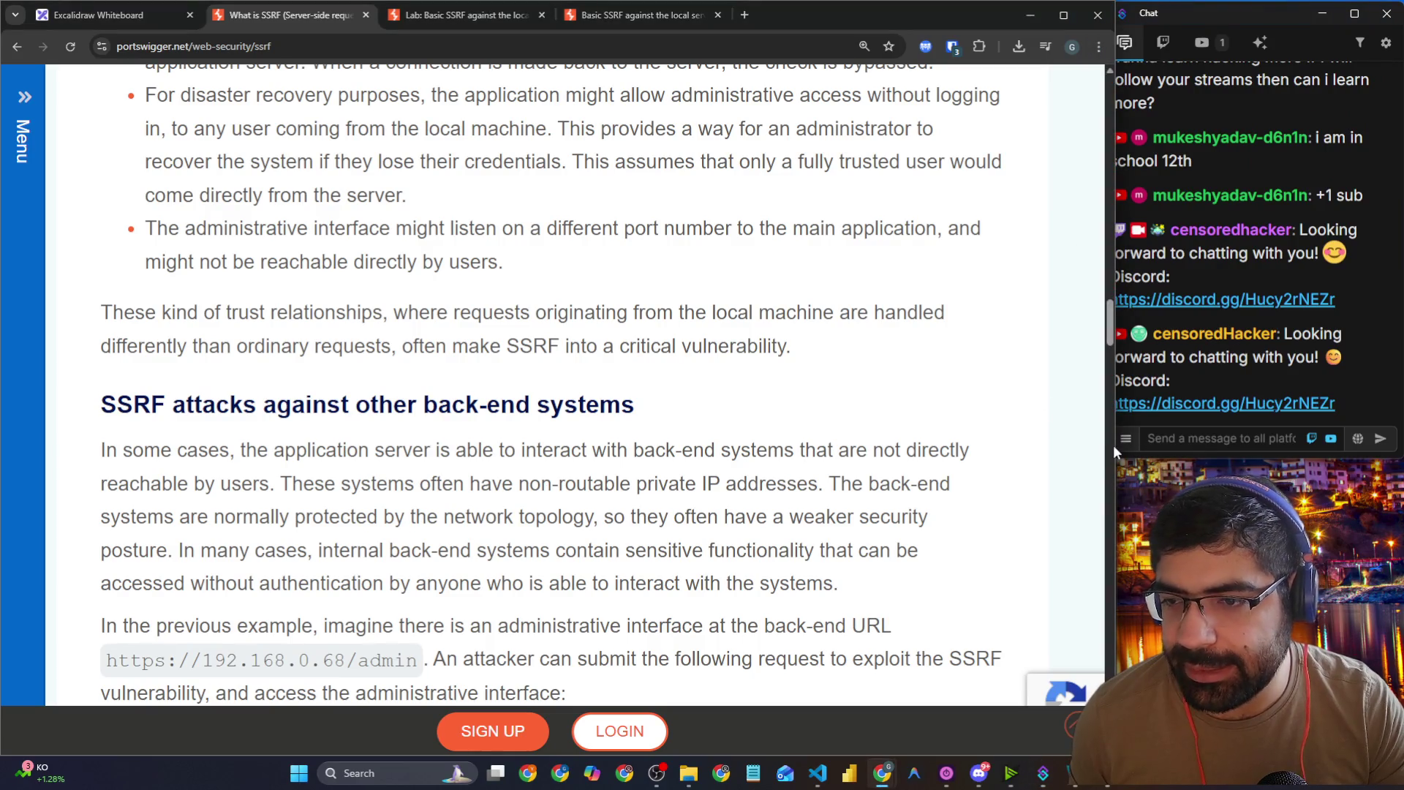
pyautogui.moveTo(1113, 444); pyautogui.dragTo(1105, 446)
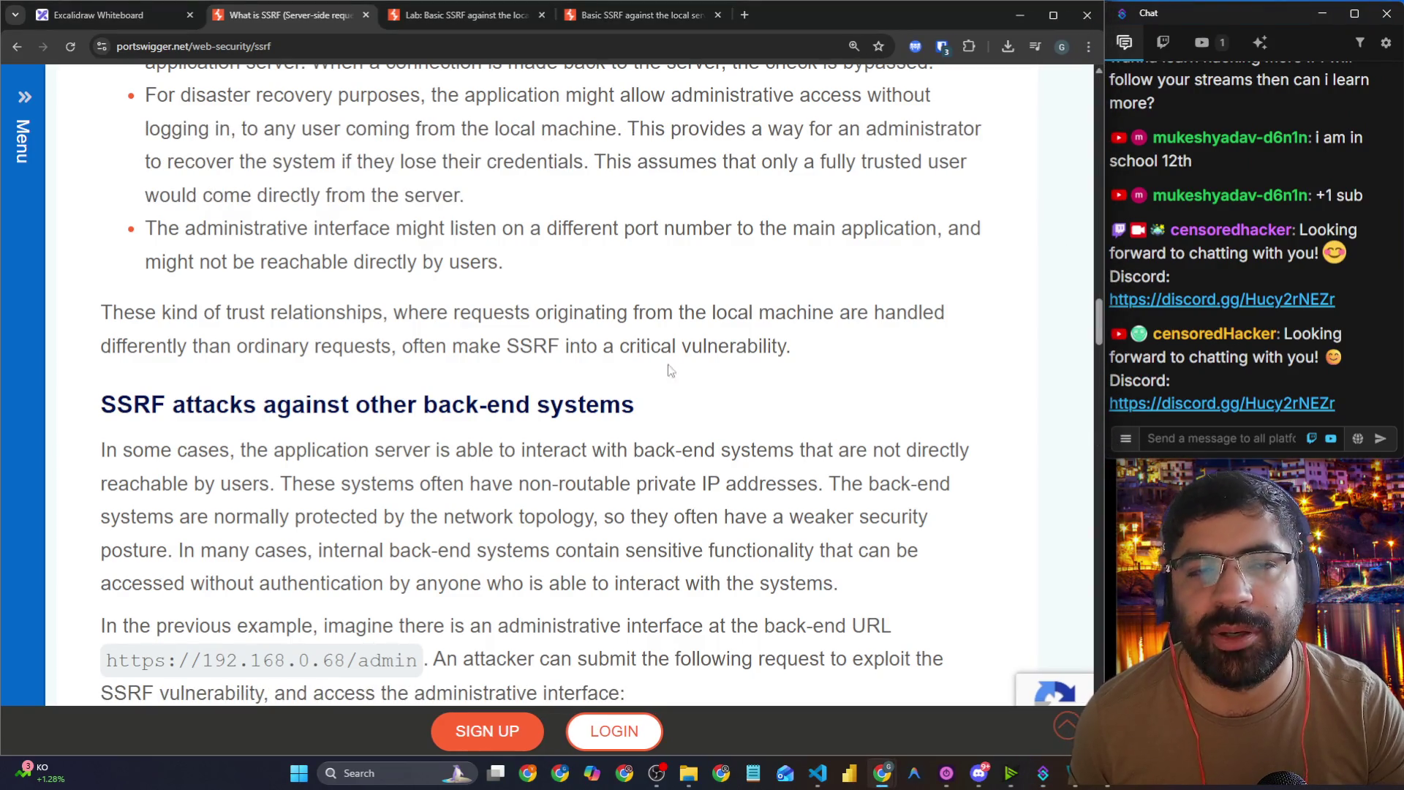
# Step: Read the Basic SSRF lab description and article, then return to the Vintage Neck Defender page
pyautogui.click(461, 14)
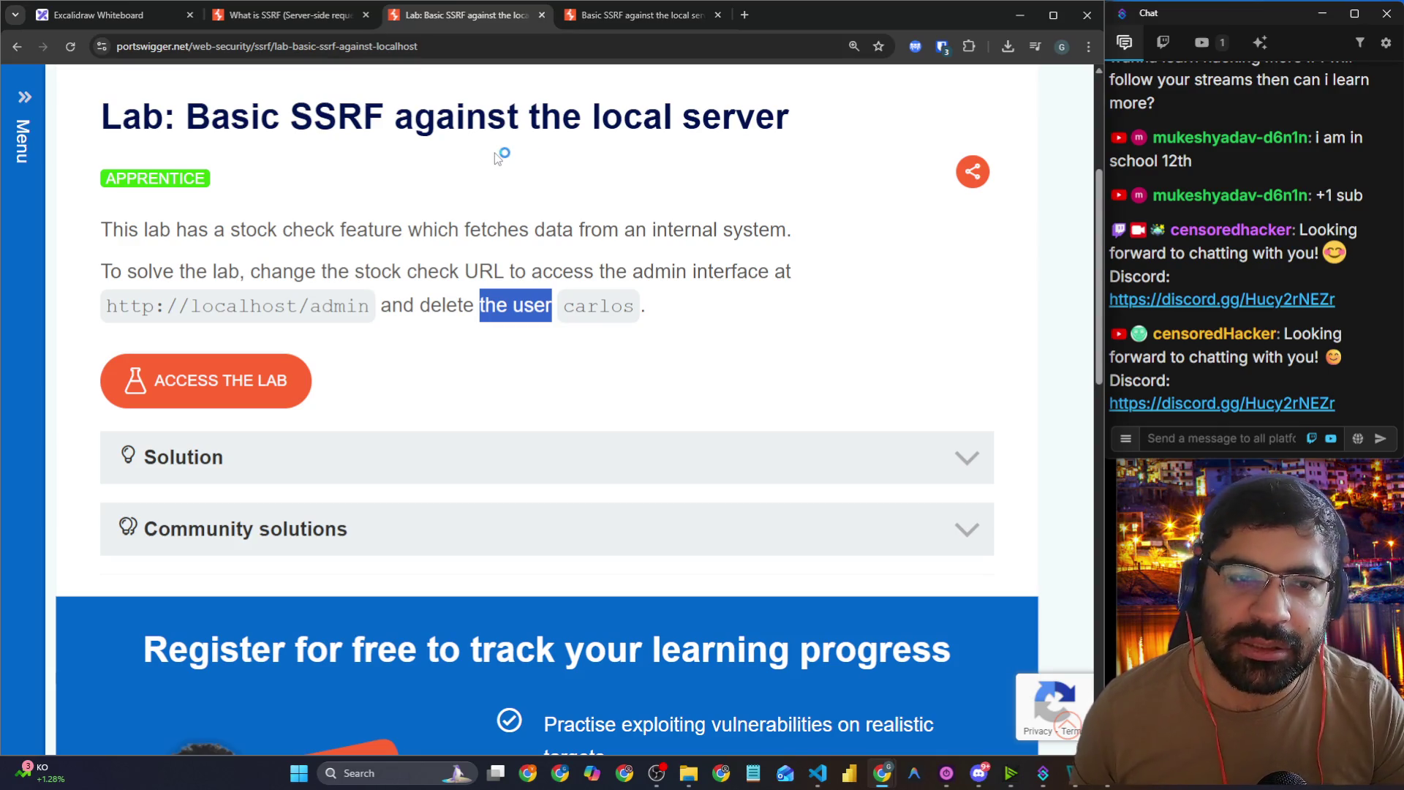
pyautogui.click(281, 22)
pyautogui.scroll(20, 273, 87)
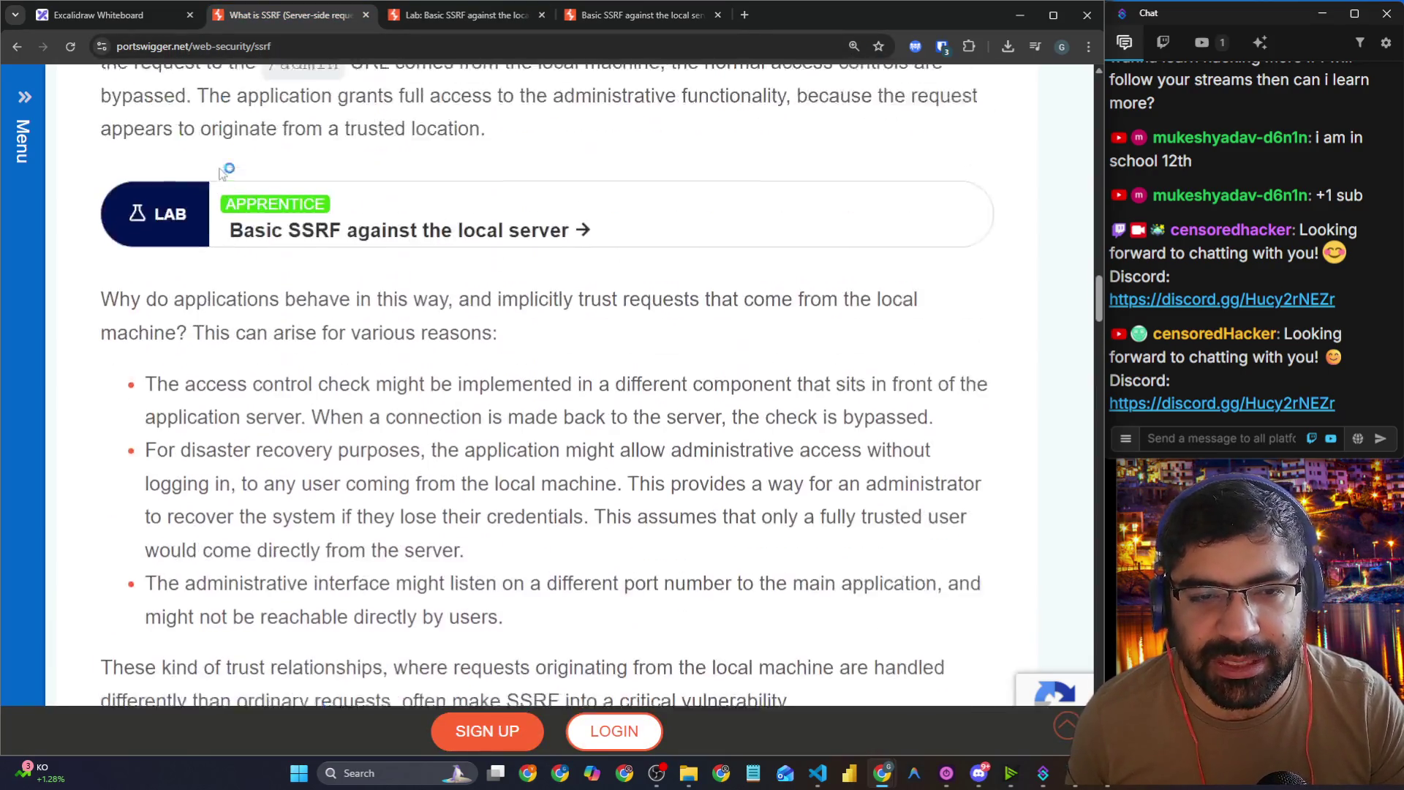
pyautogui.scroll(10, 418, 226)
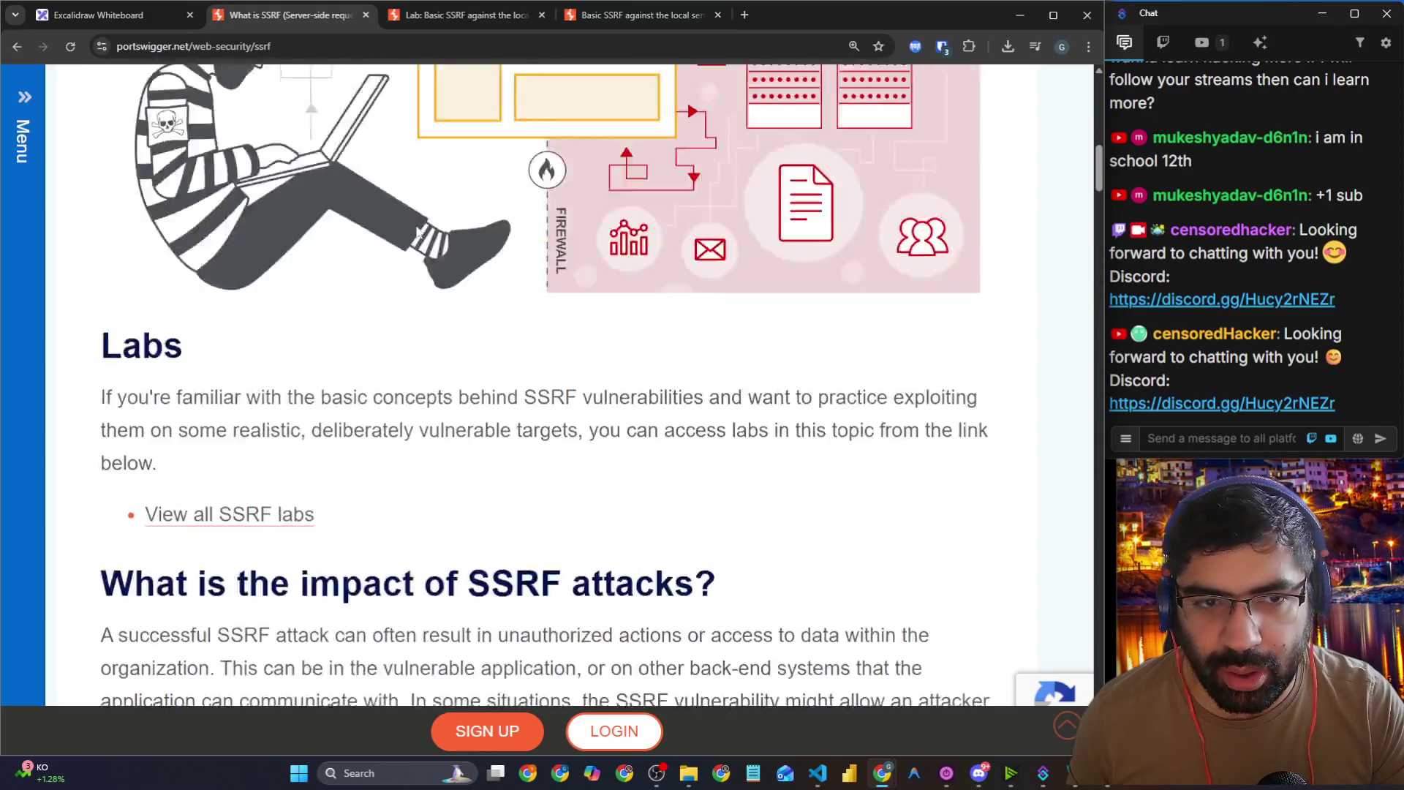
pyautogui.click(1193, 439)
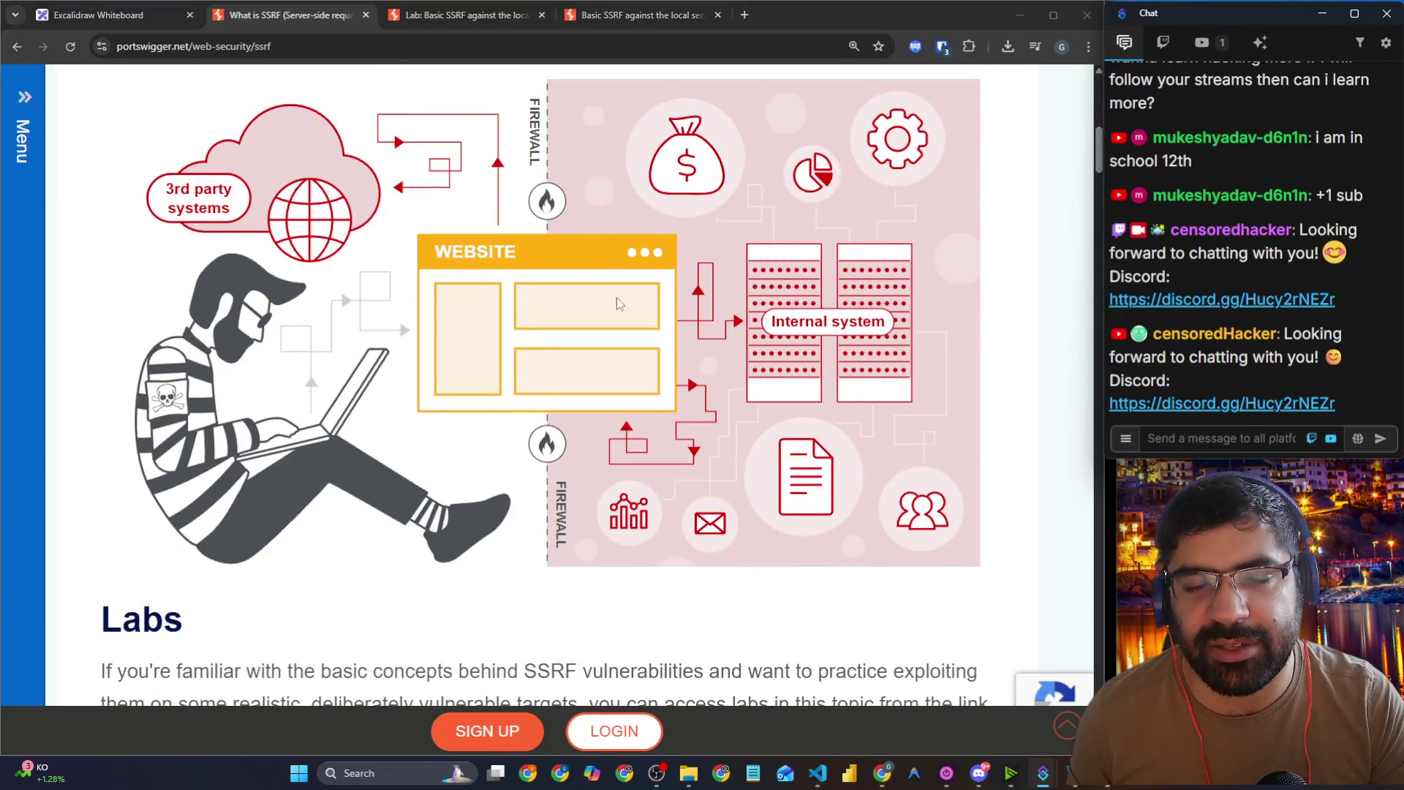
pyautogui.click(612, 16)
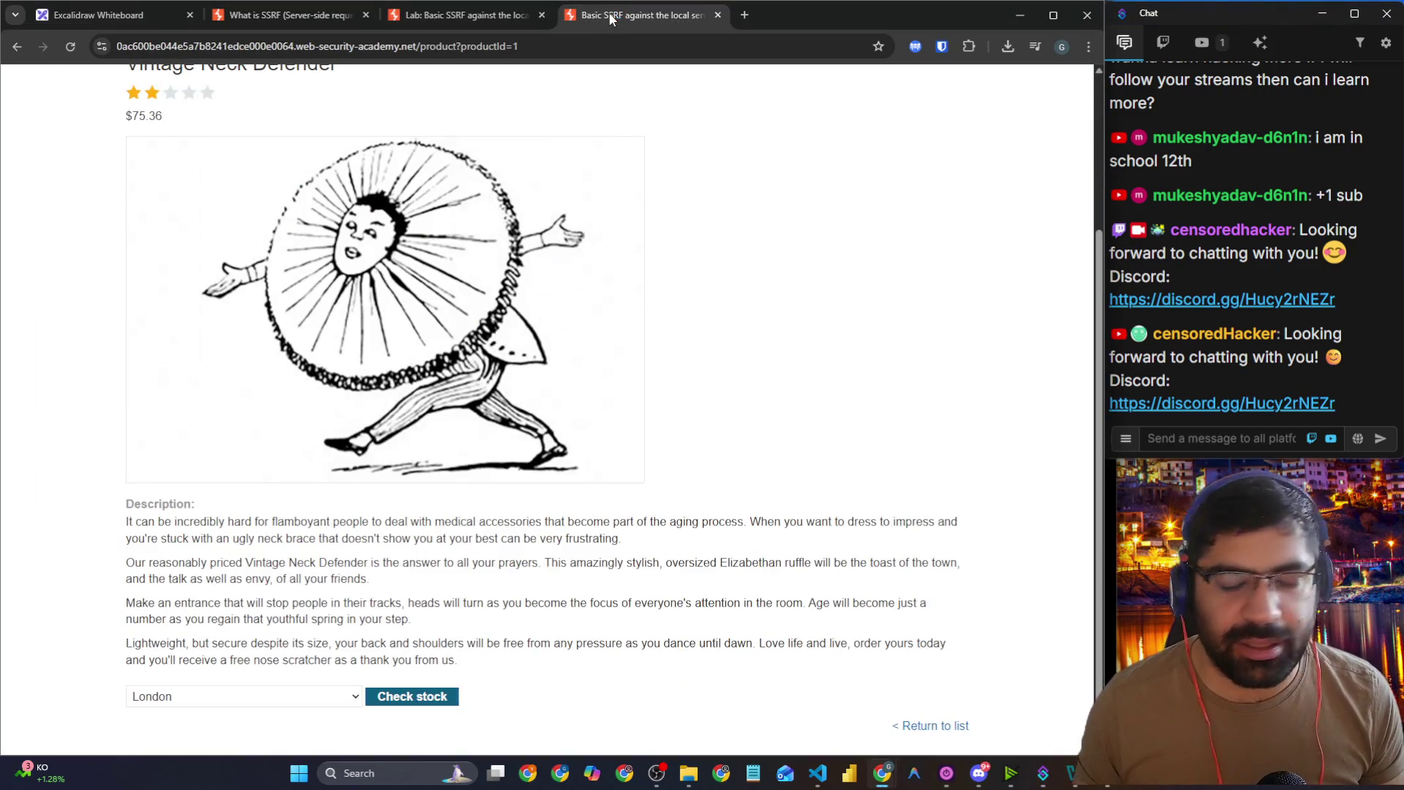
# Step: Post 'tryhackem' in chat, then open tryhackme.com/paths and share its link in chat
pyautogui.click(1253, 448)
pyautogui.write('tryhackem')
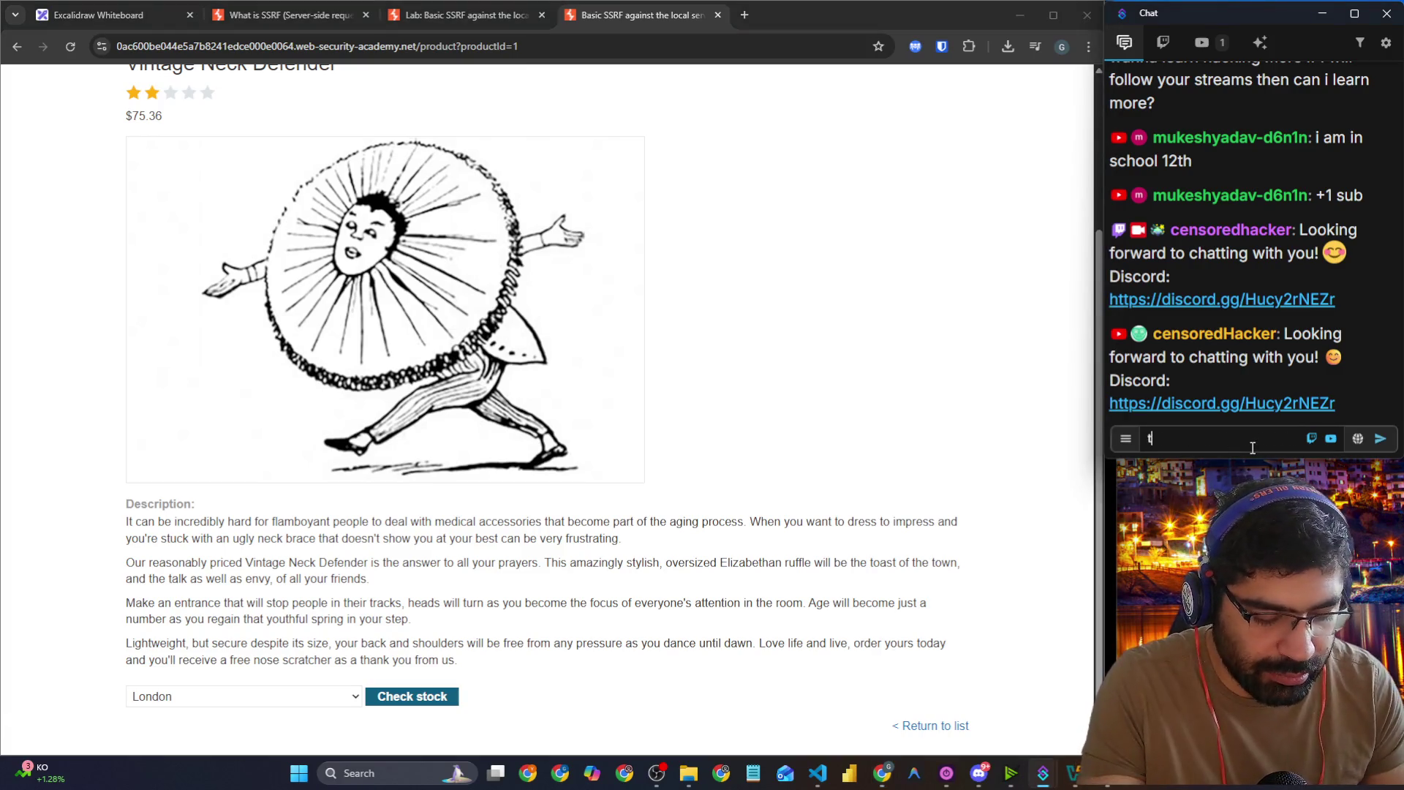
pyautogui.press('Return')
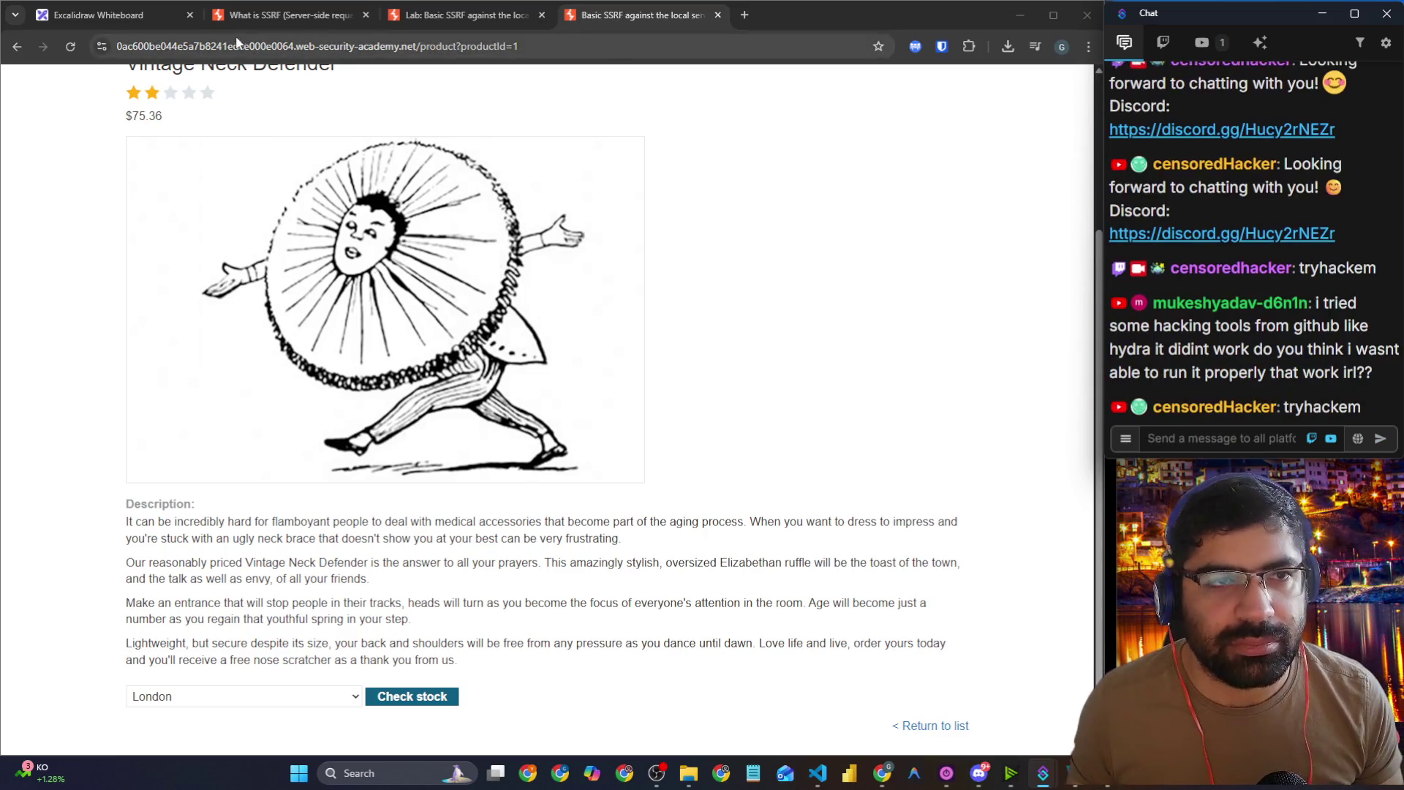
pyautogui.click(746, 16)
pyautogui.write('tryhackme')
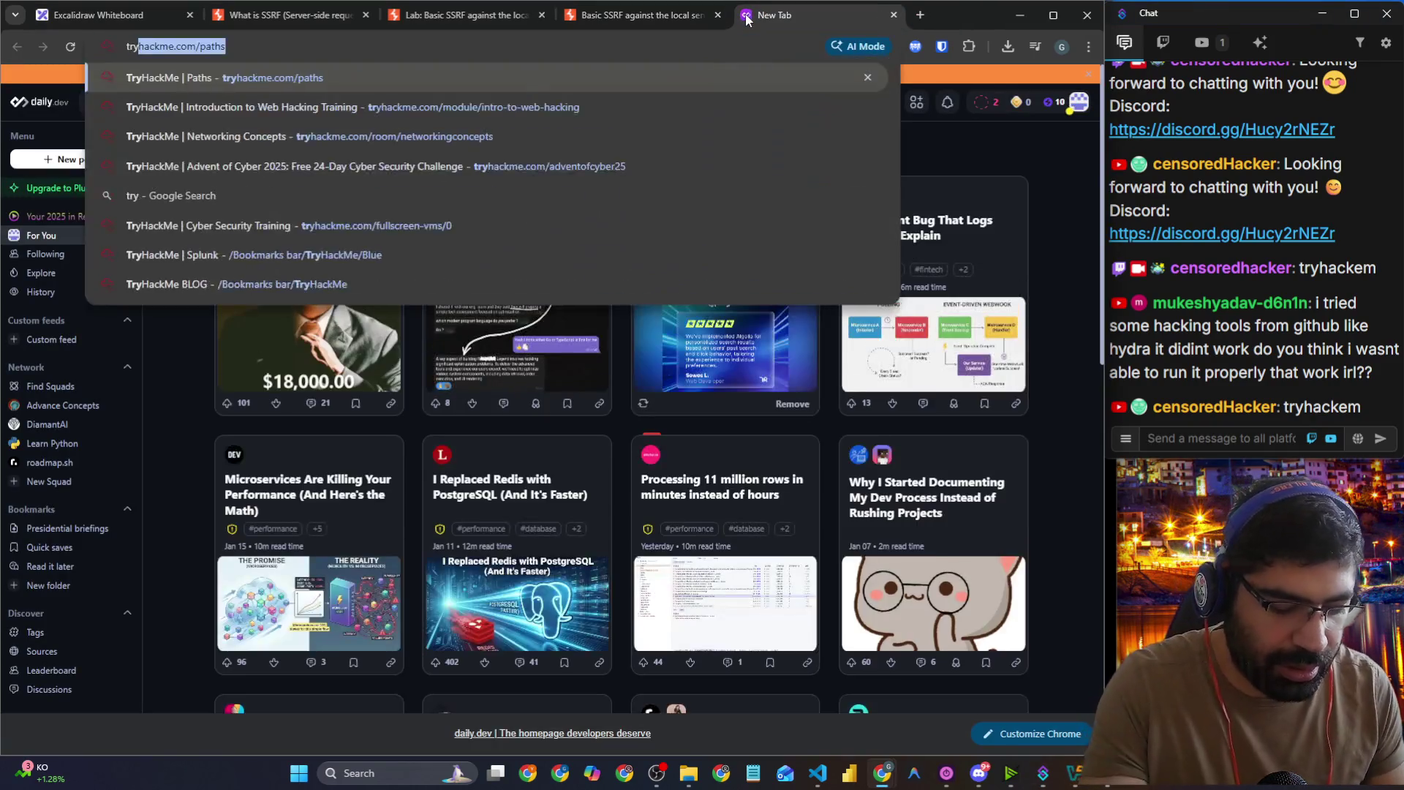
pyautogui.press('Return')
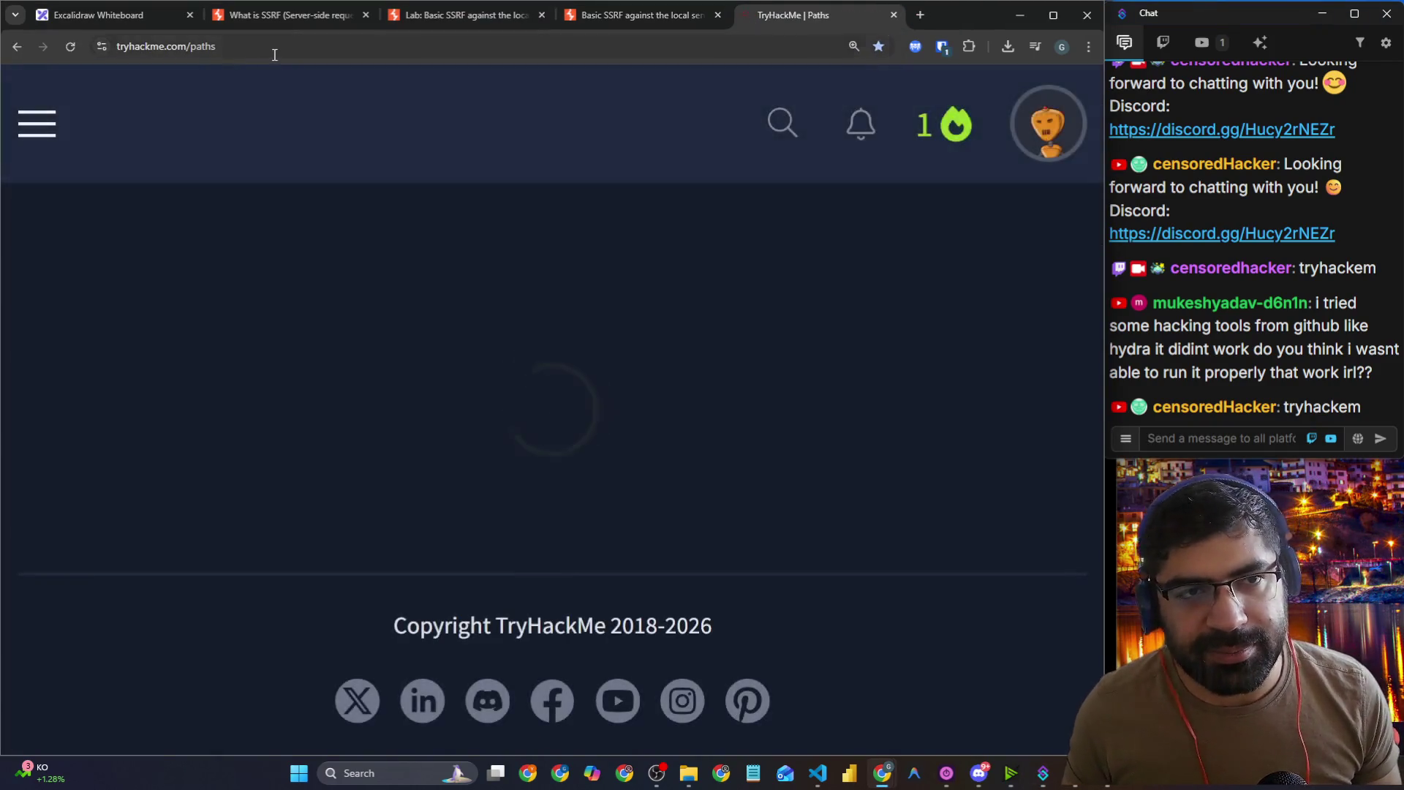
pyautogui.click(257, 46)
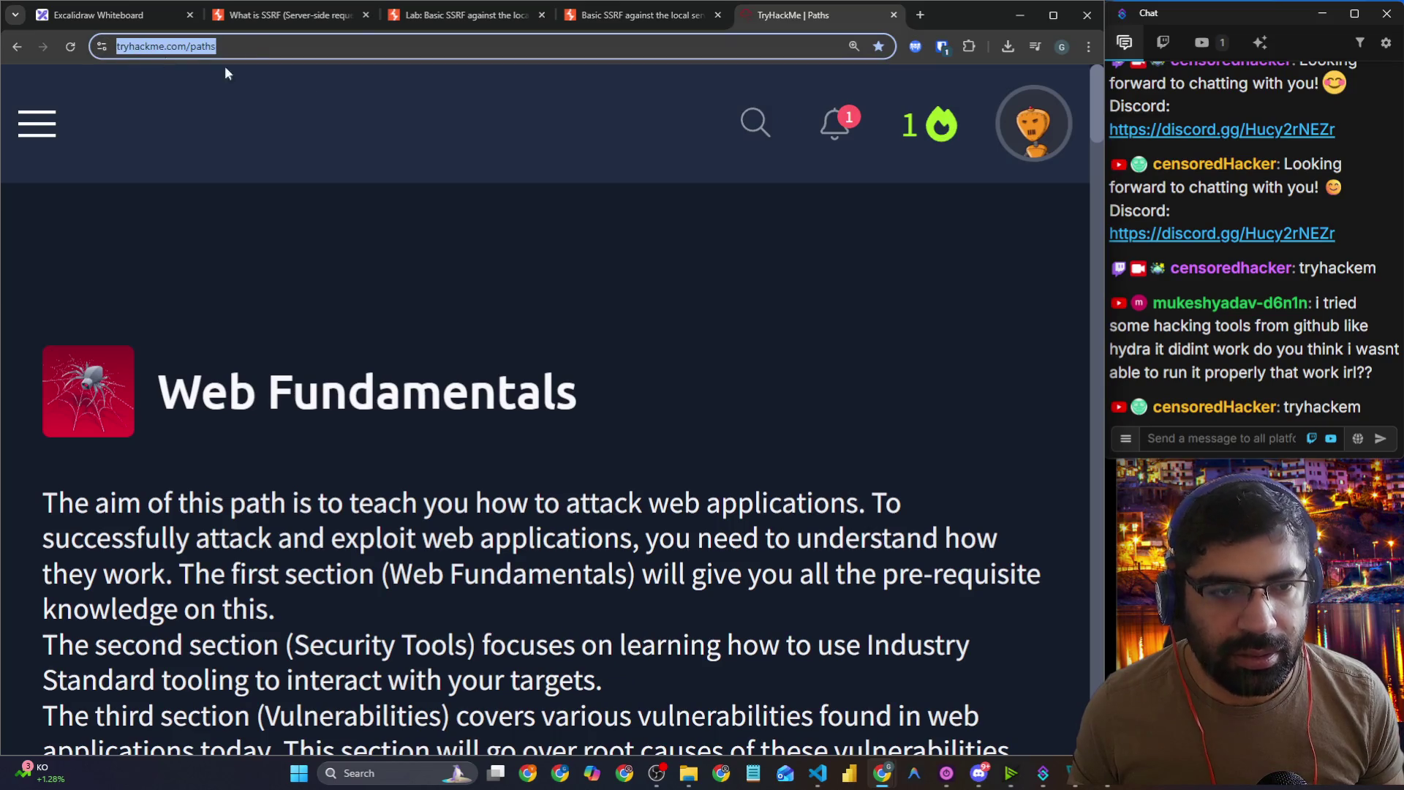
pyautogui.click(1224, 437)
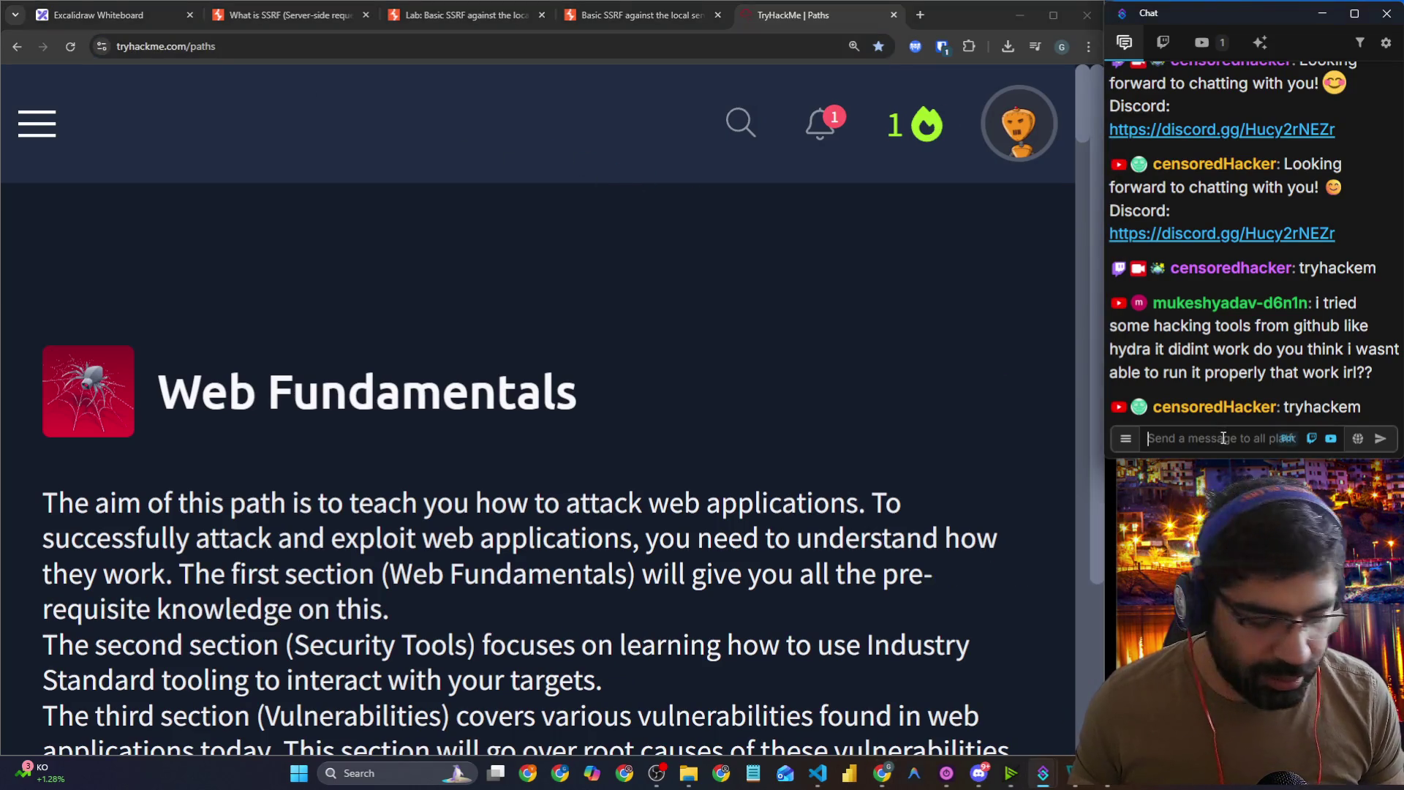
pyautogui.write('https://tryhackme.com/paths')
pyautogui.press('Return')
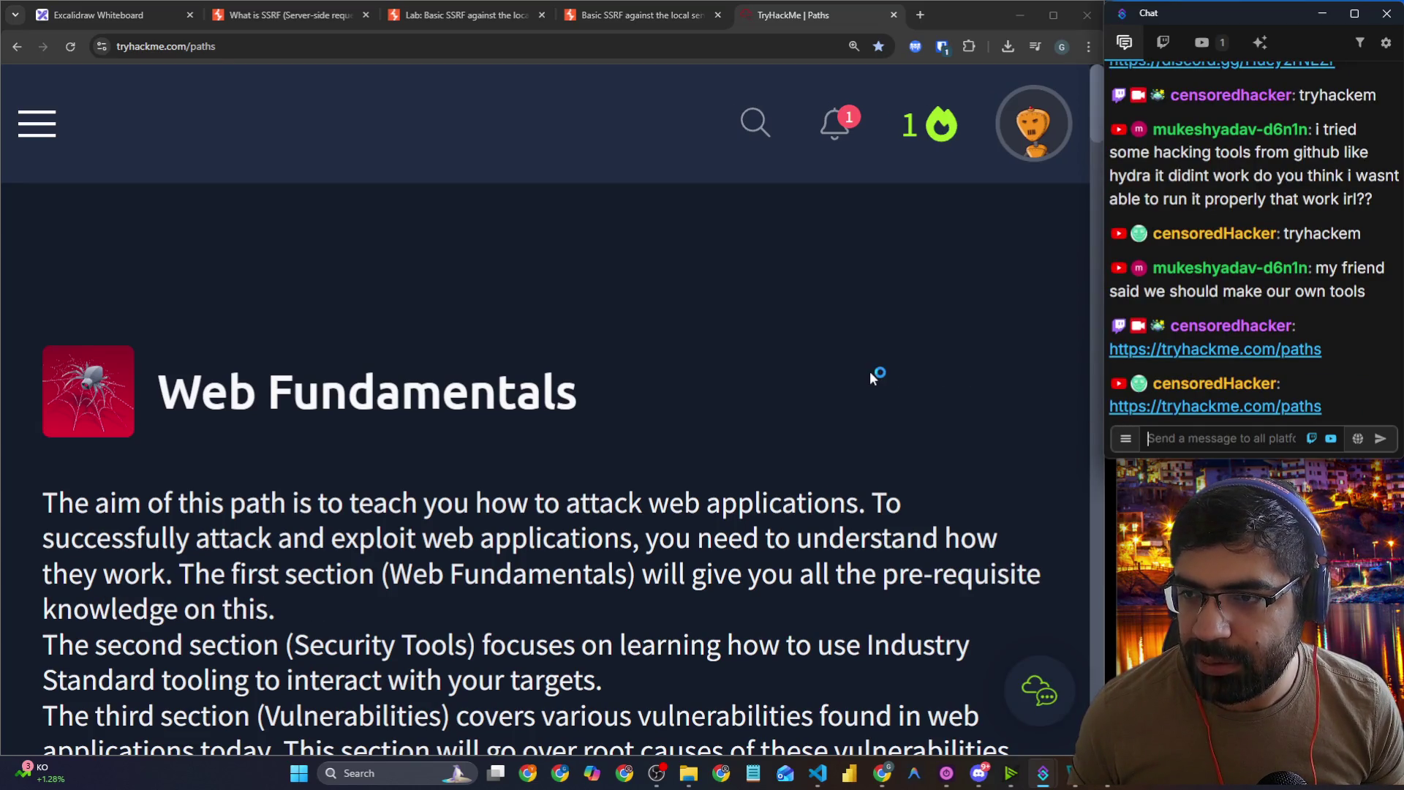
# Step: Wake the Kali Linux virtual machine screen, then minimize its window
pyautogui.click(1050, 540)
pyautogui.hotkey('alt', 'Tab')
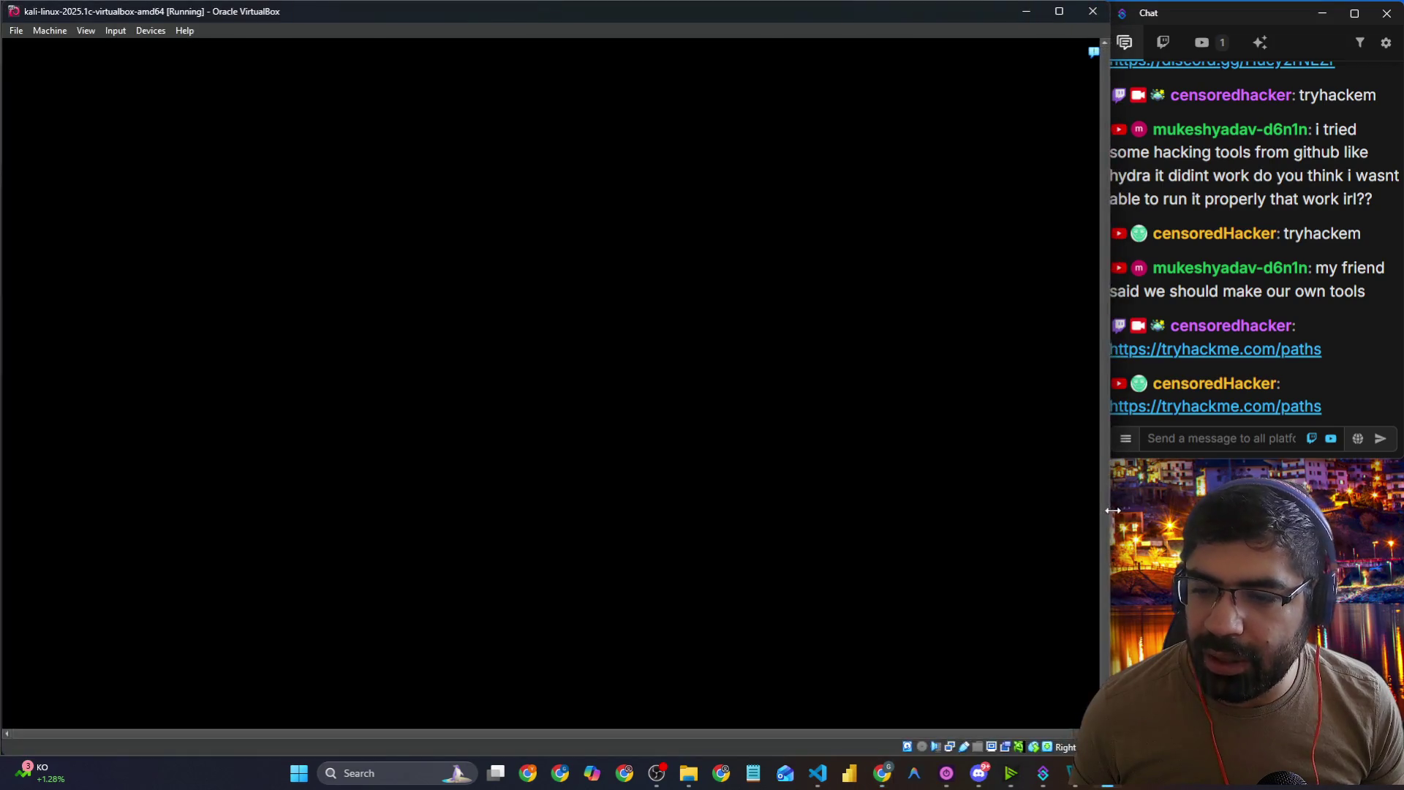
pyautogui.click(809, 448)
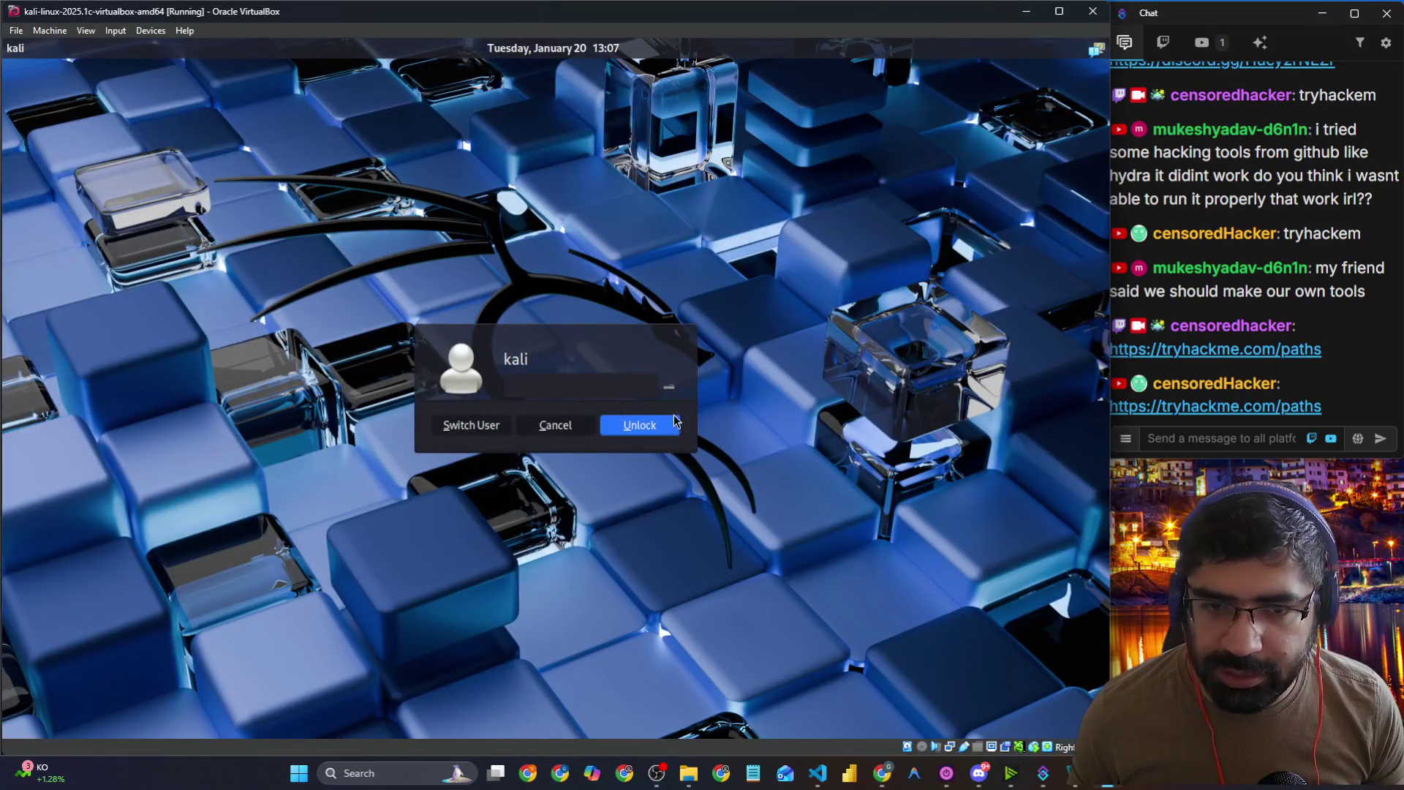
pyautogui.click(1028, 11)
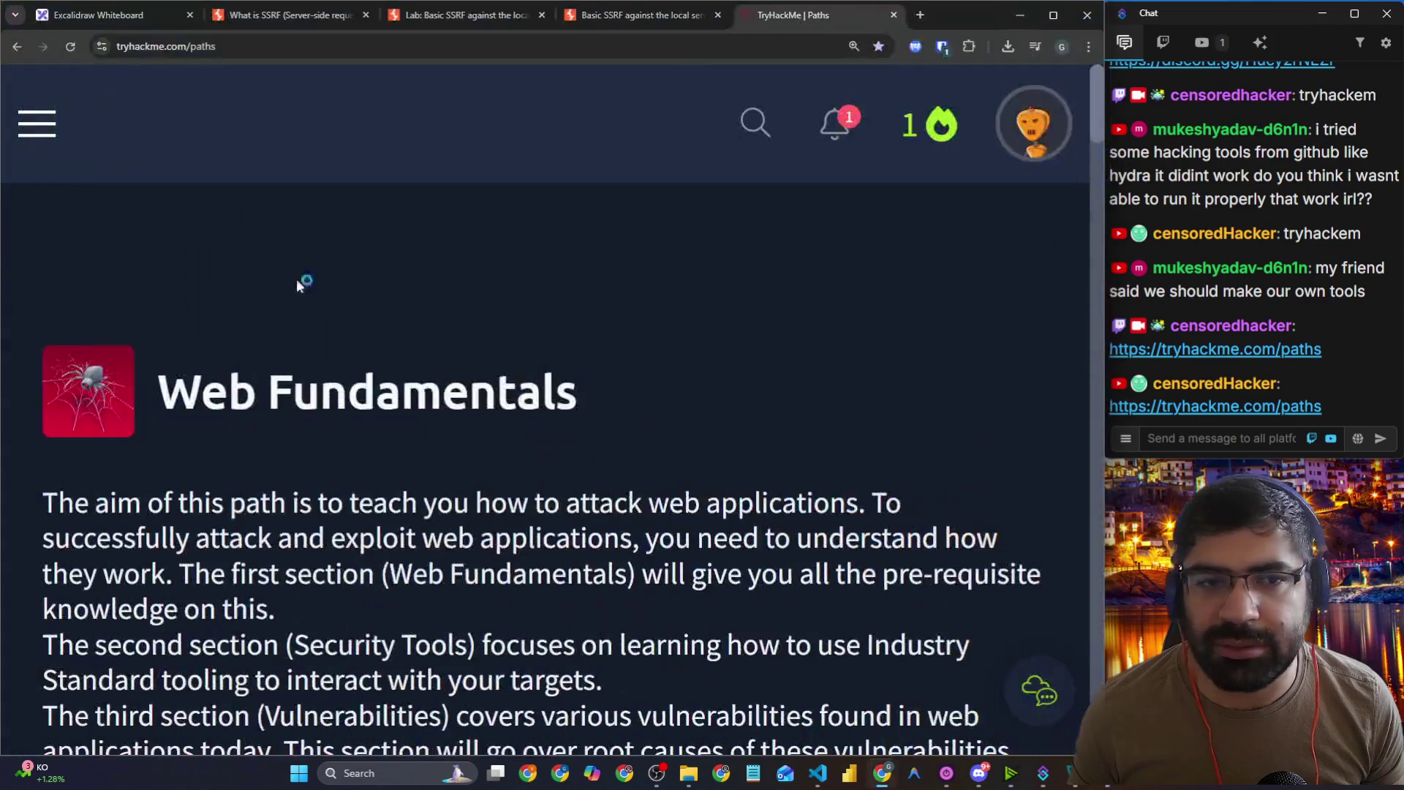
# Step: Open the TryHackMe dashboard showing Web Fundamentals at 61%, then return to Excalidraw
pyautogui.click(38, 125)
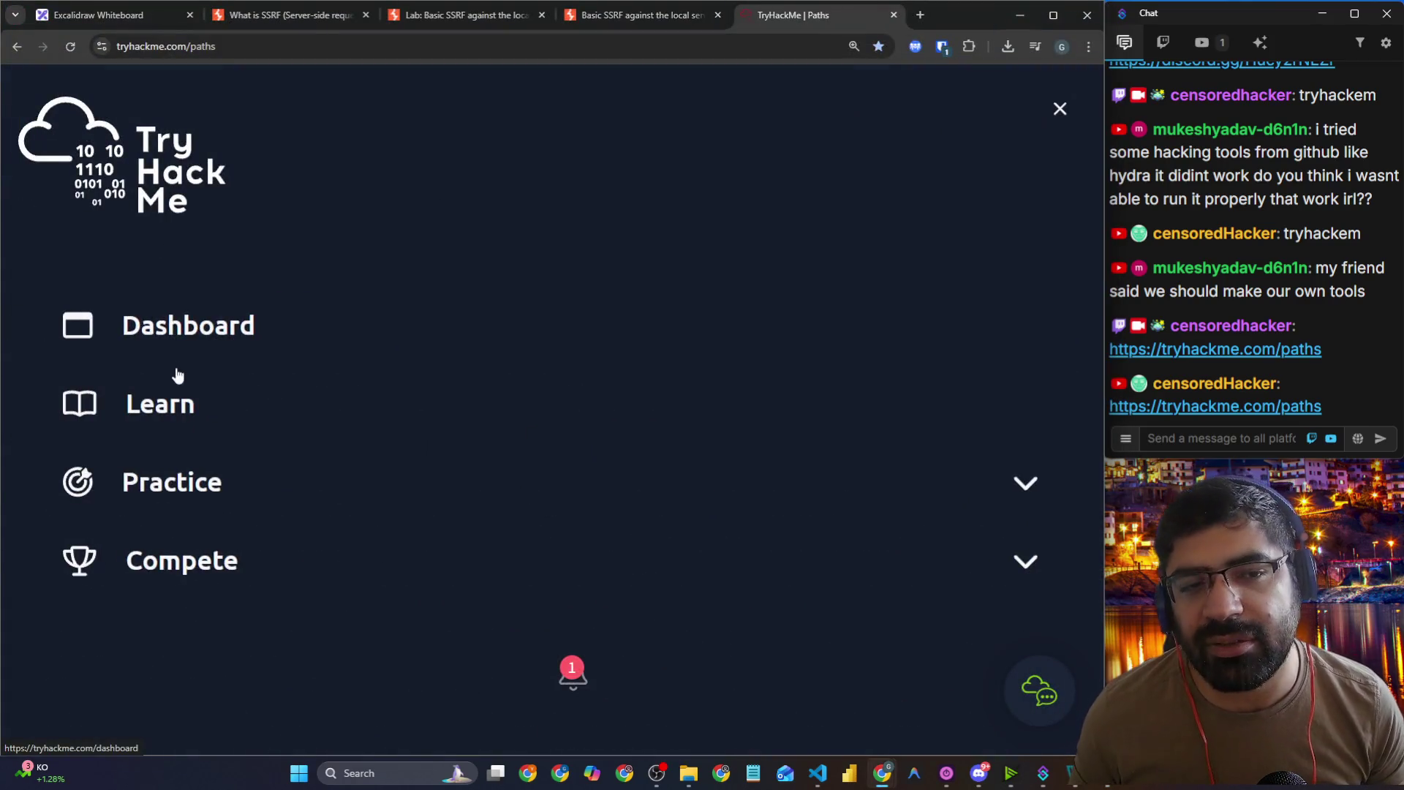
pyautogui.click(176, 344)
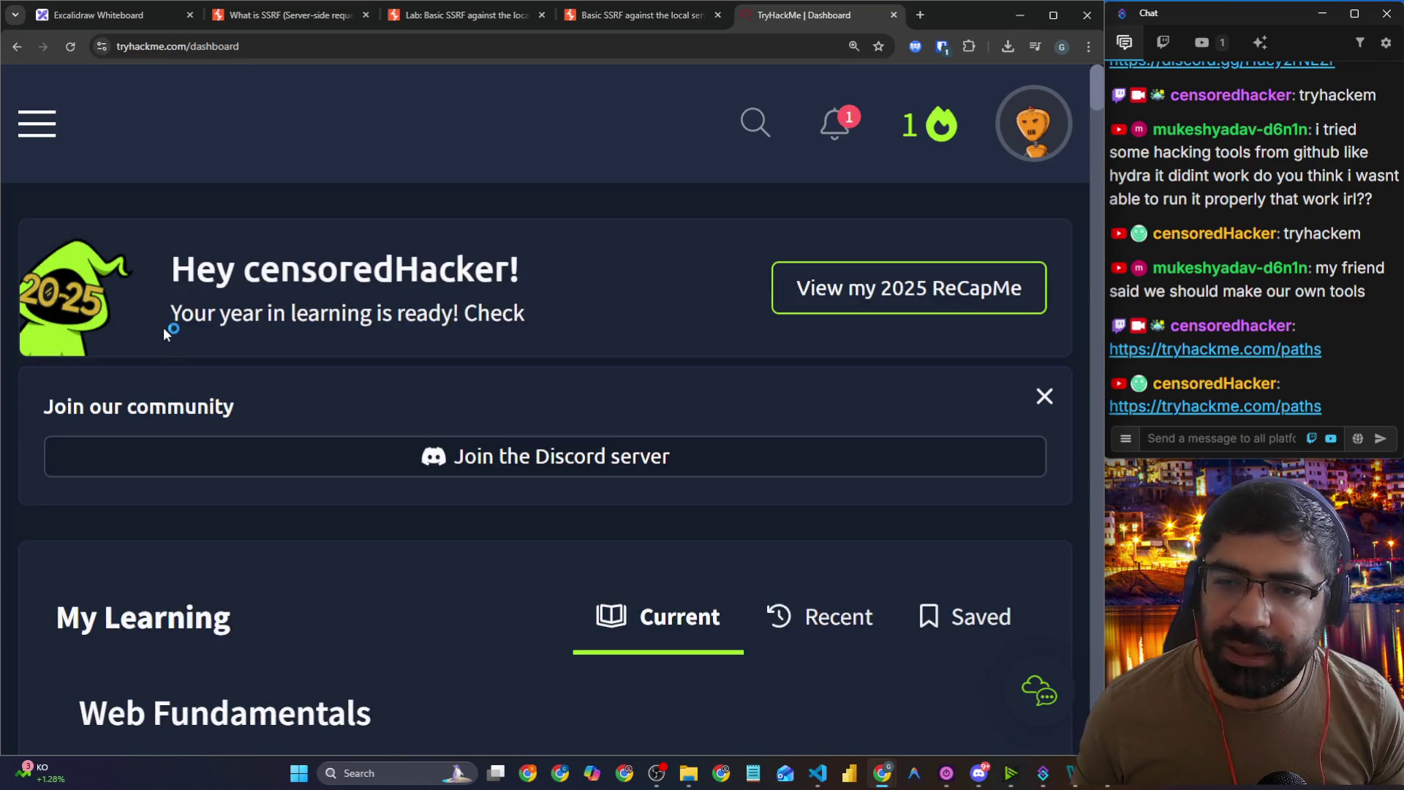
pyautogui.scroll(-3, 265, 418)
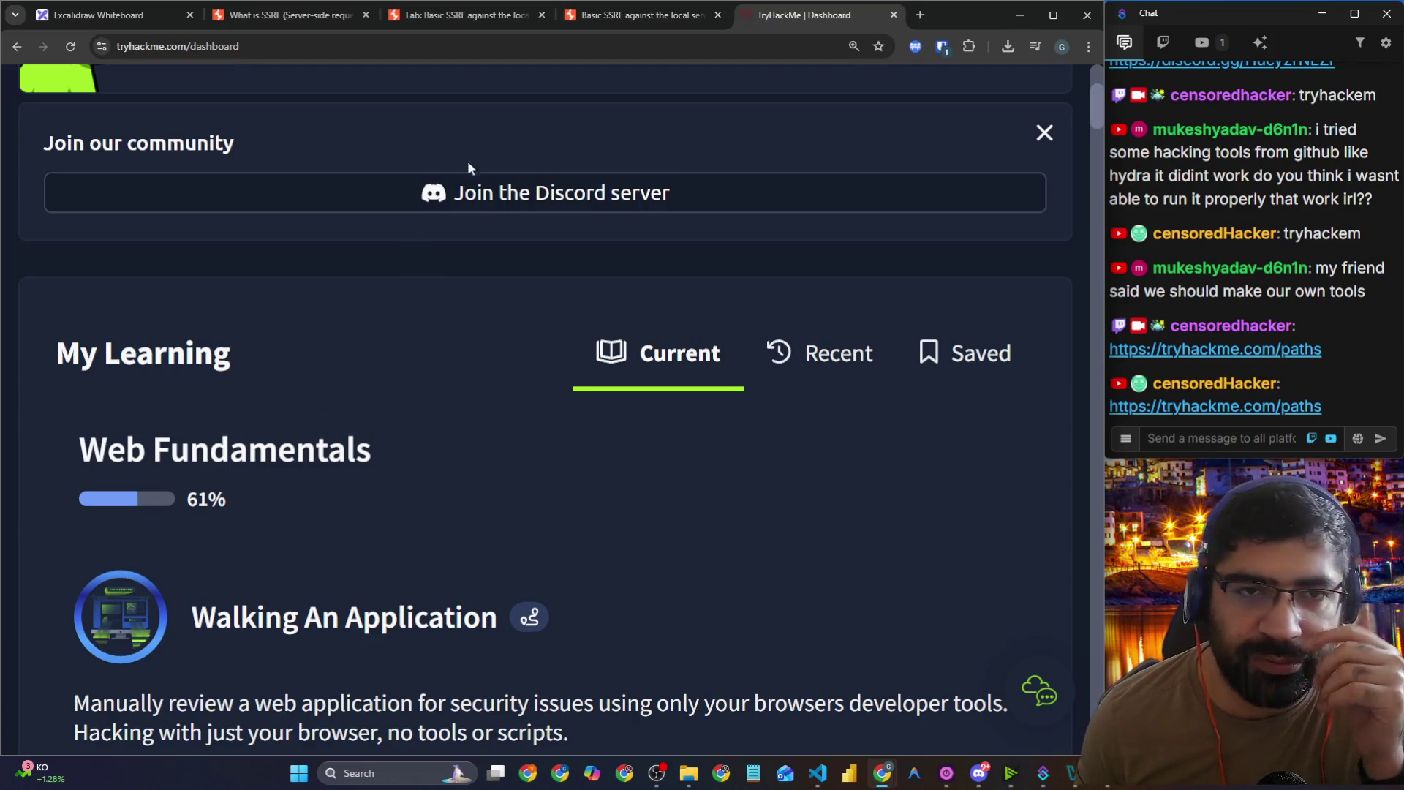
pyautogui.click(177, 18)
pyautogui.scroll(-10, 439, 401)
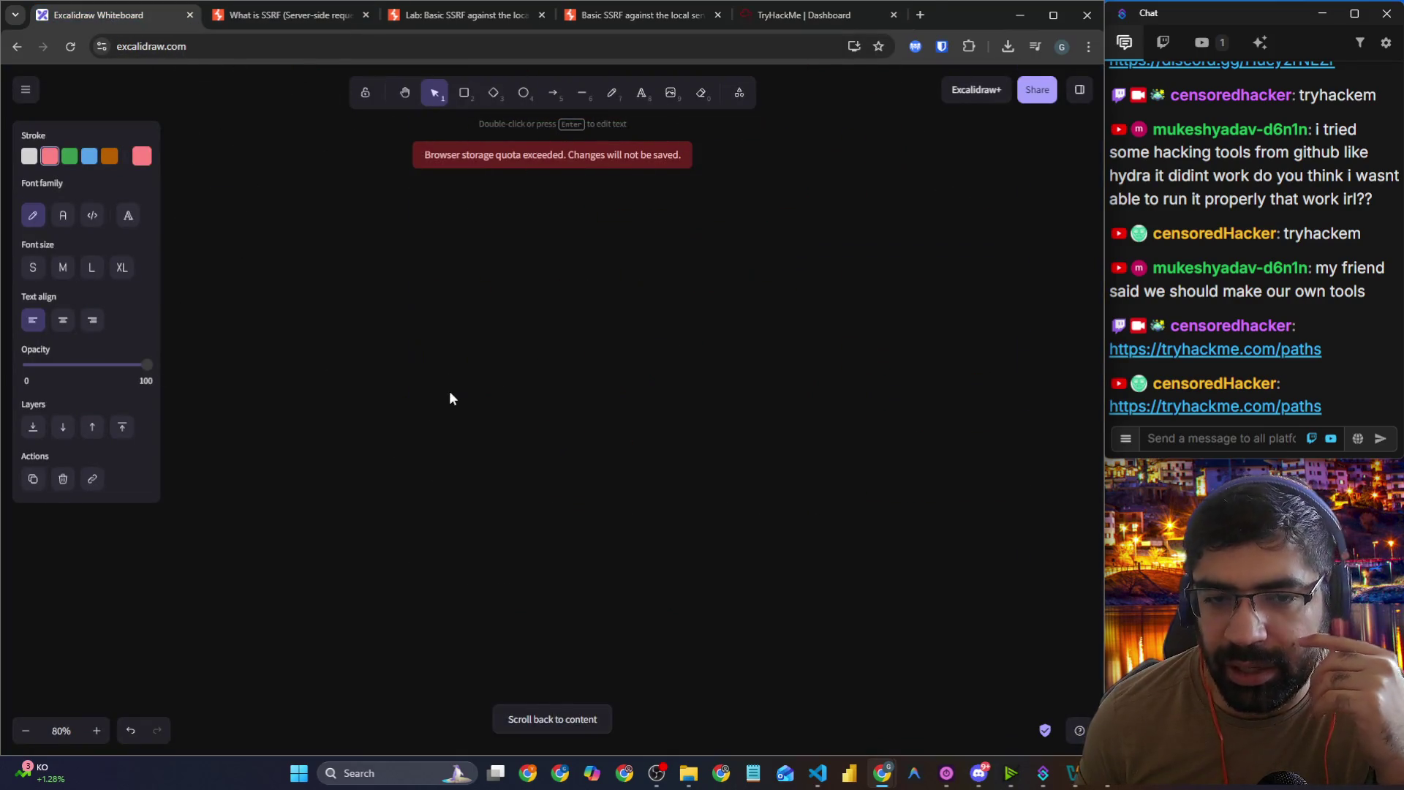
# Step: With the Draw tool, sketch pink arrow-and-tick marks and a box around f-1
pyautogui.click(612, 98)
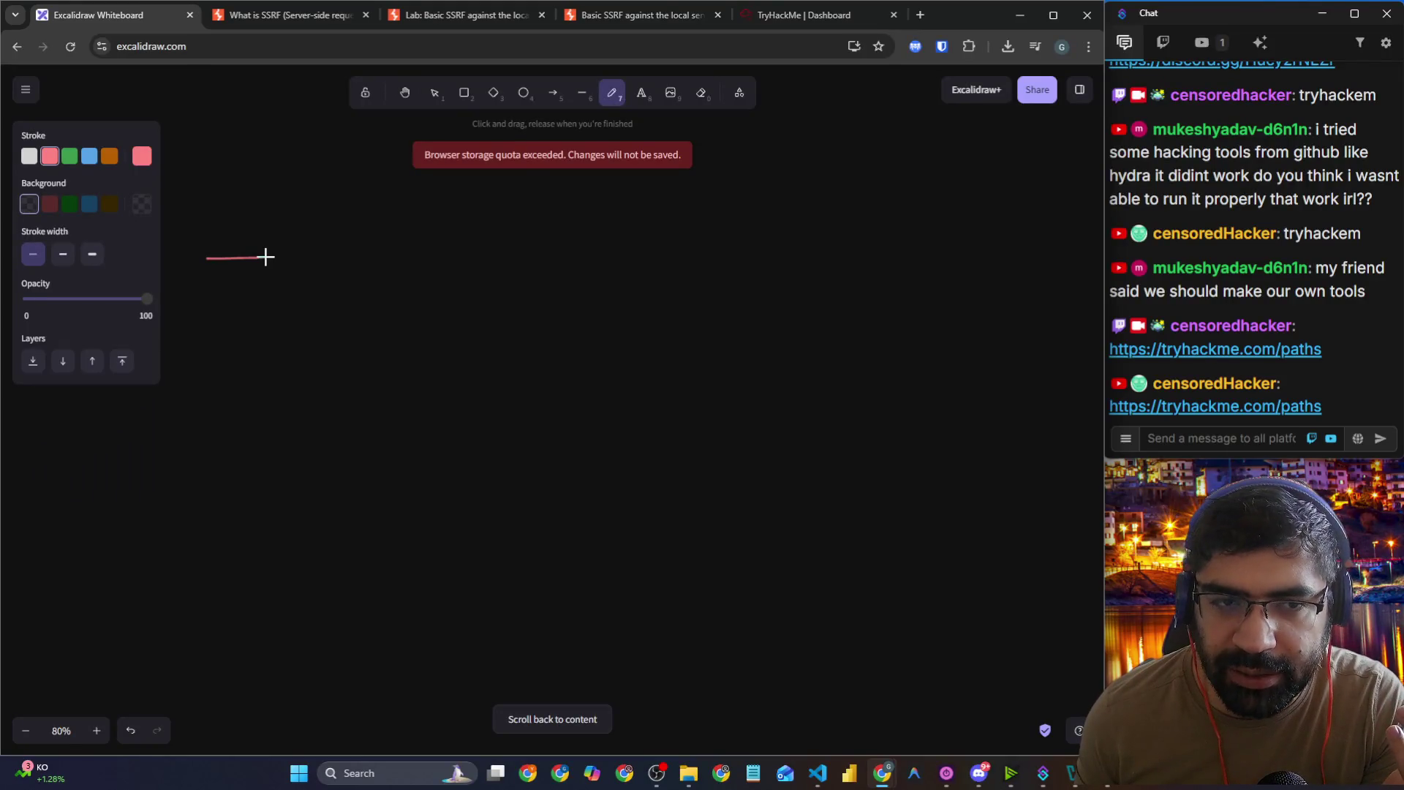
pyautogui.moveTo(265, 257); pyautogui.dragTo(249, 280)
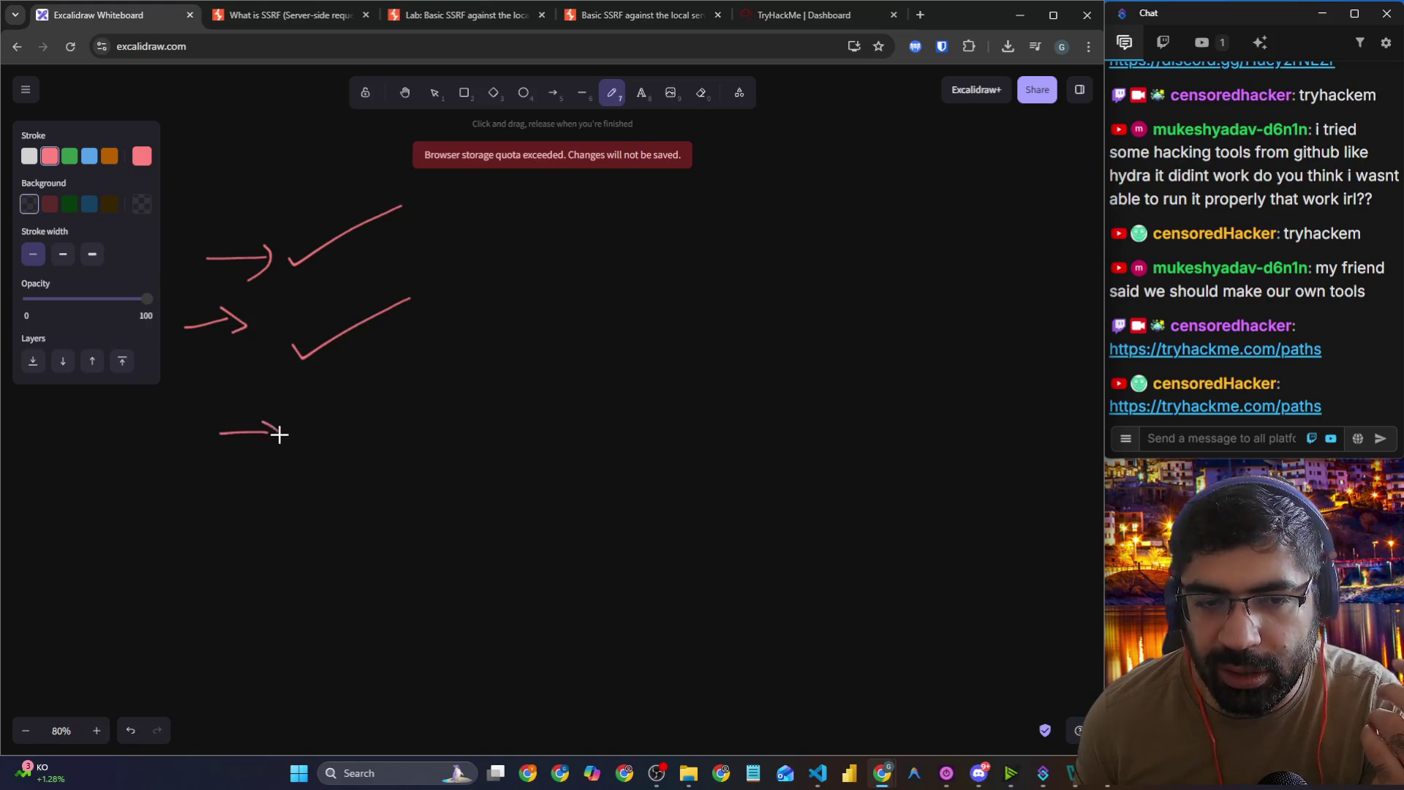
pyautogui.moveTo(580, 449); pyautogui.dragTo(536, 508)
pyautogui.moveTo(664, 469); pyautogui.dragTo(684, 517)
pyautogui.moveTo(536, 554)
pyautogui.mouseDown()
pyautogui.moveTo(721, 549)
pyautogui.moveTo(493, 411)
pyautogui.moveTo(495, 544)
pyautogui.mouseUp()
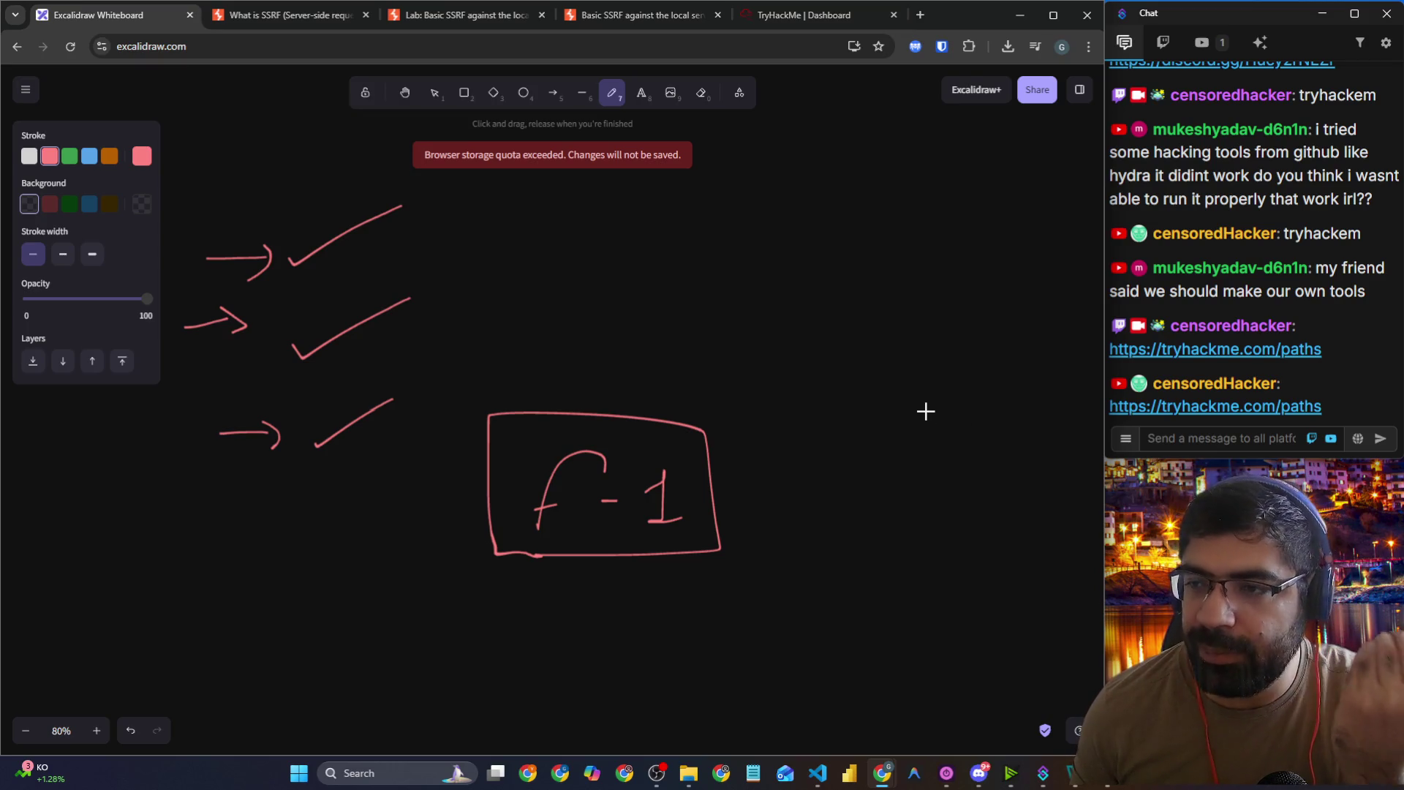
# Step: Handwrite 'SSRF' and an underlined 'File Inclusion' label on the whiteboard
pyautogui.moveTo(666, 203)
pyautogui.mouseDown()
pyautogui.moveTo(671, 275)
pyautogui.moveTo(606, 278)
pyautogui.mouseUp()
pyautogui.moveTo(695, 196); pyautogui.dragTo(665, 257)
pyautogui.moveTo(717, 209)
pyautogui.mouseDown()
pyautogui.moveTo(717, 241)
pyautogui.moveTo(783, 266)
pyautogui.mouseUp()
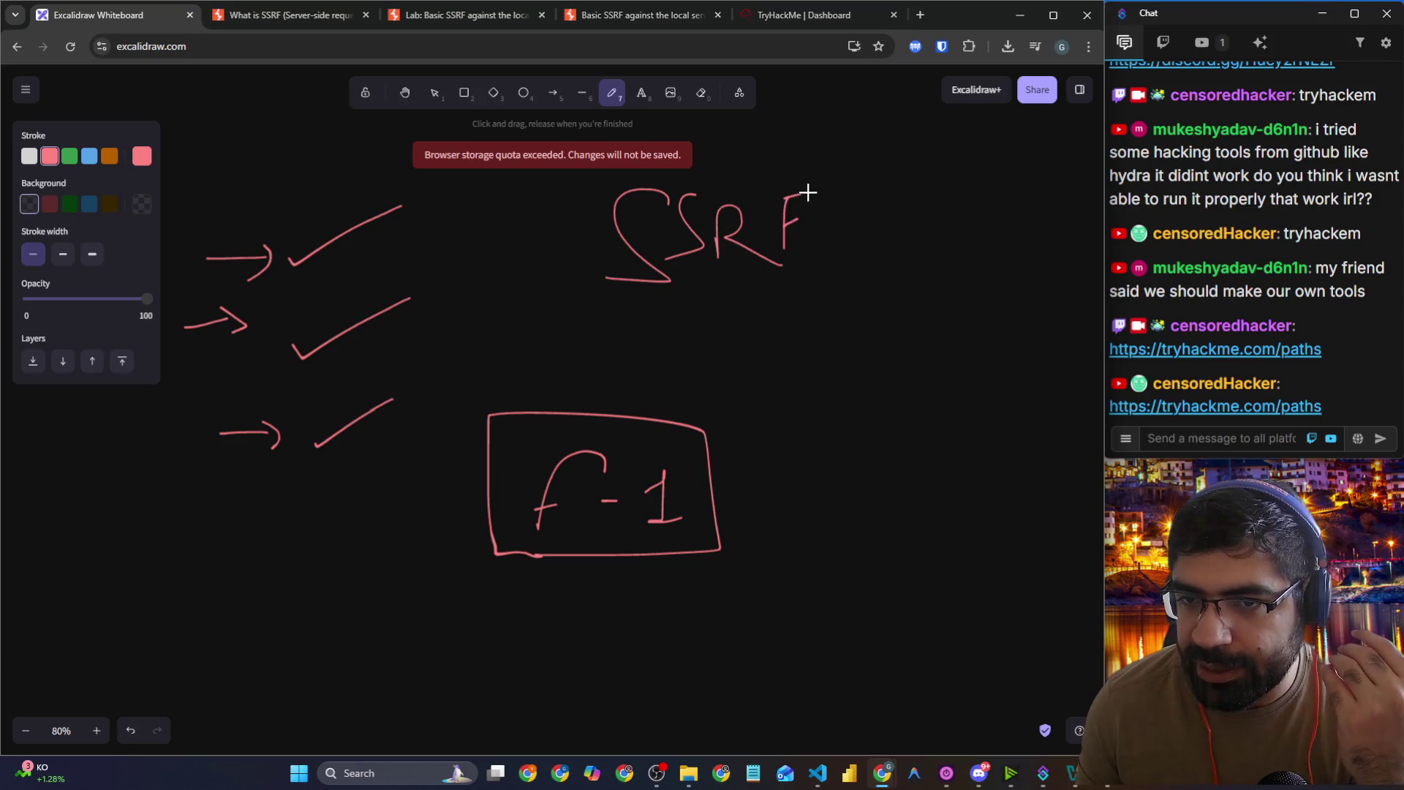
pyautogui.moveTo(815, 343); pyautogui.dragTo(793, 405)
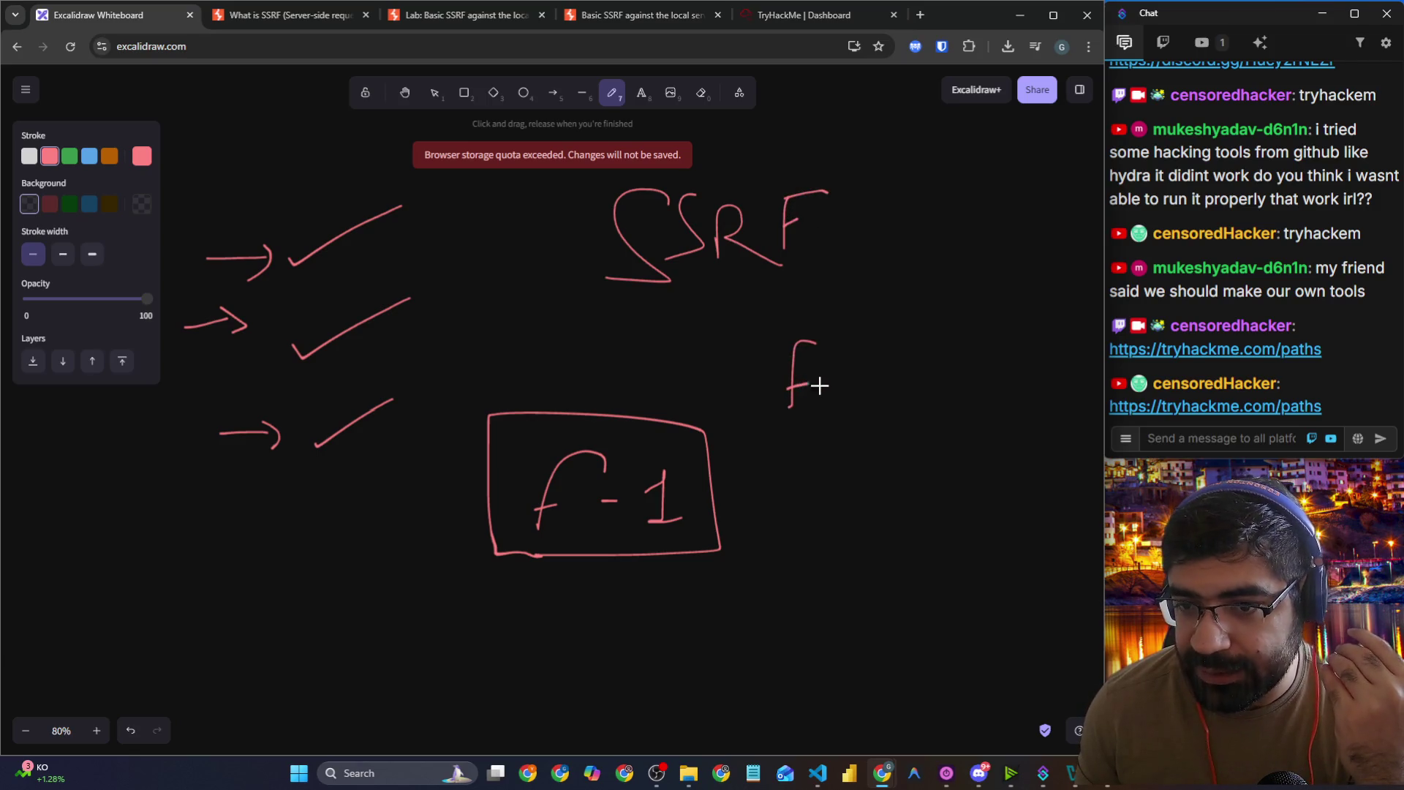
pyautogui.moveTo(841, 346)
pyautogui.mouseDown()
pyautogui.moveTo(851, 404)
pyautogui.moveTo(905, 406)
pyautogui.mouseUp()
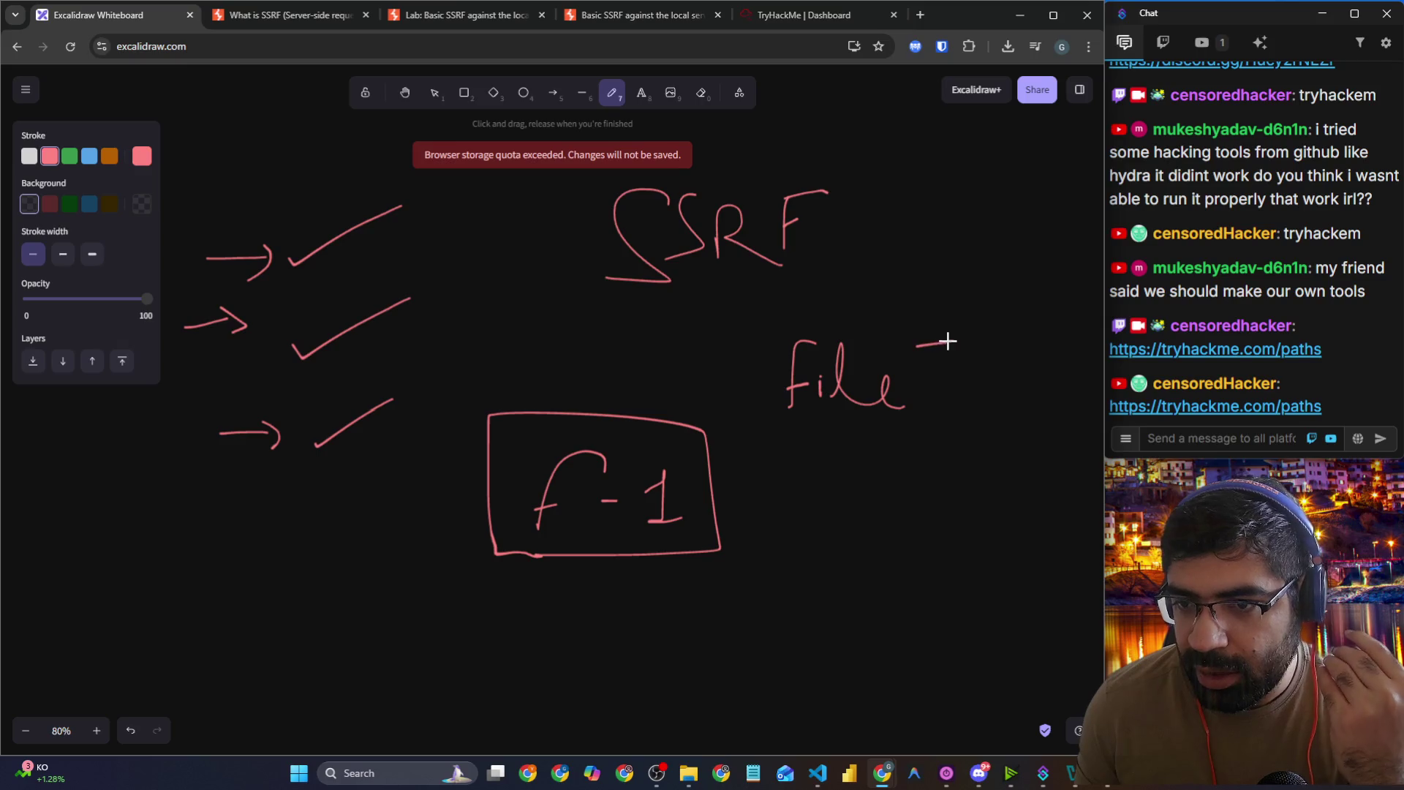
pyautogui.moveTo(999, 354); pyautogui.dragTo(1053, 355)
pyautogui.moveTo(786, 446); pyautogui.dragTo(1103, 439)
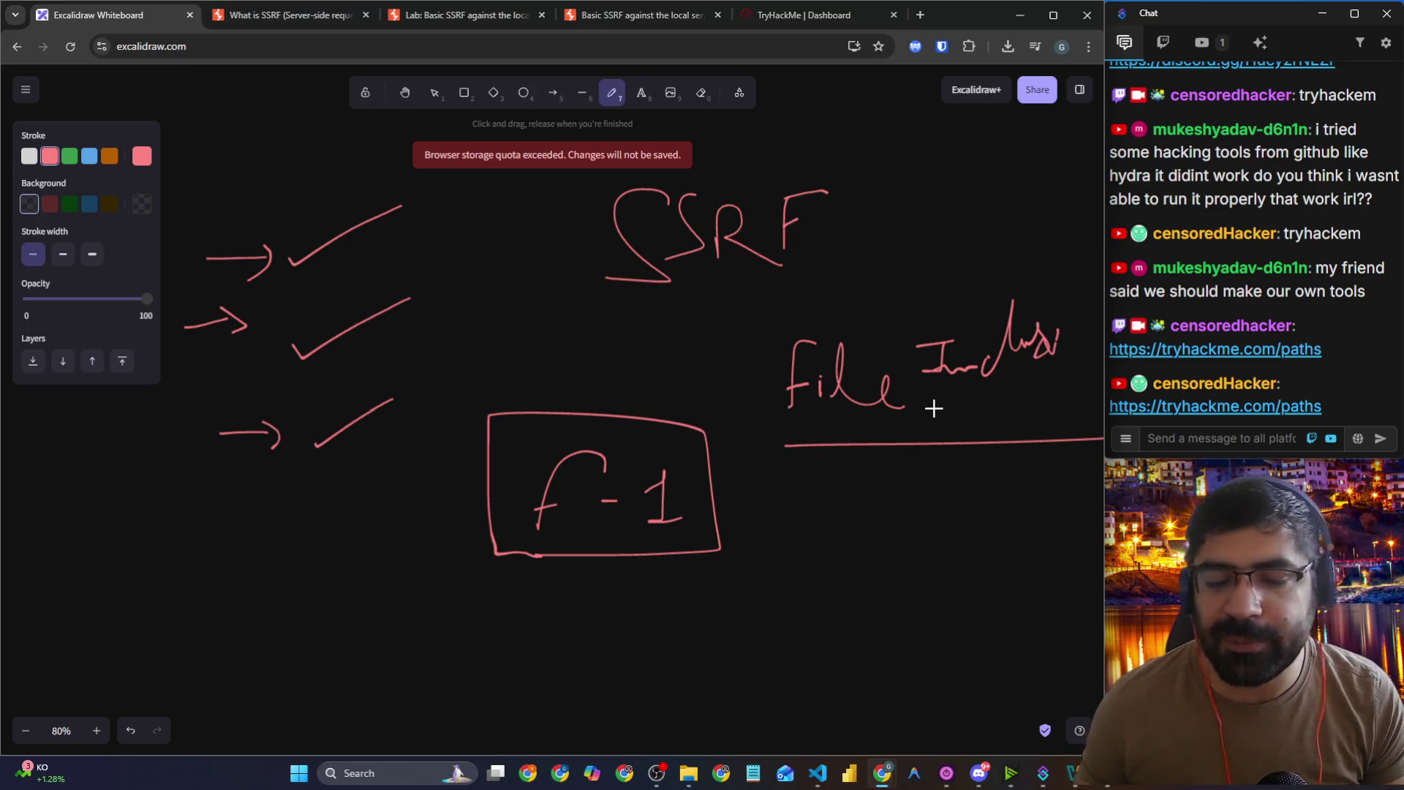
pyautogui.click(979, 773)
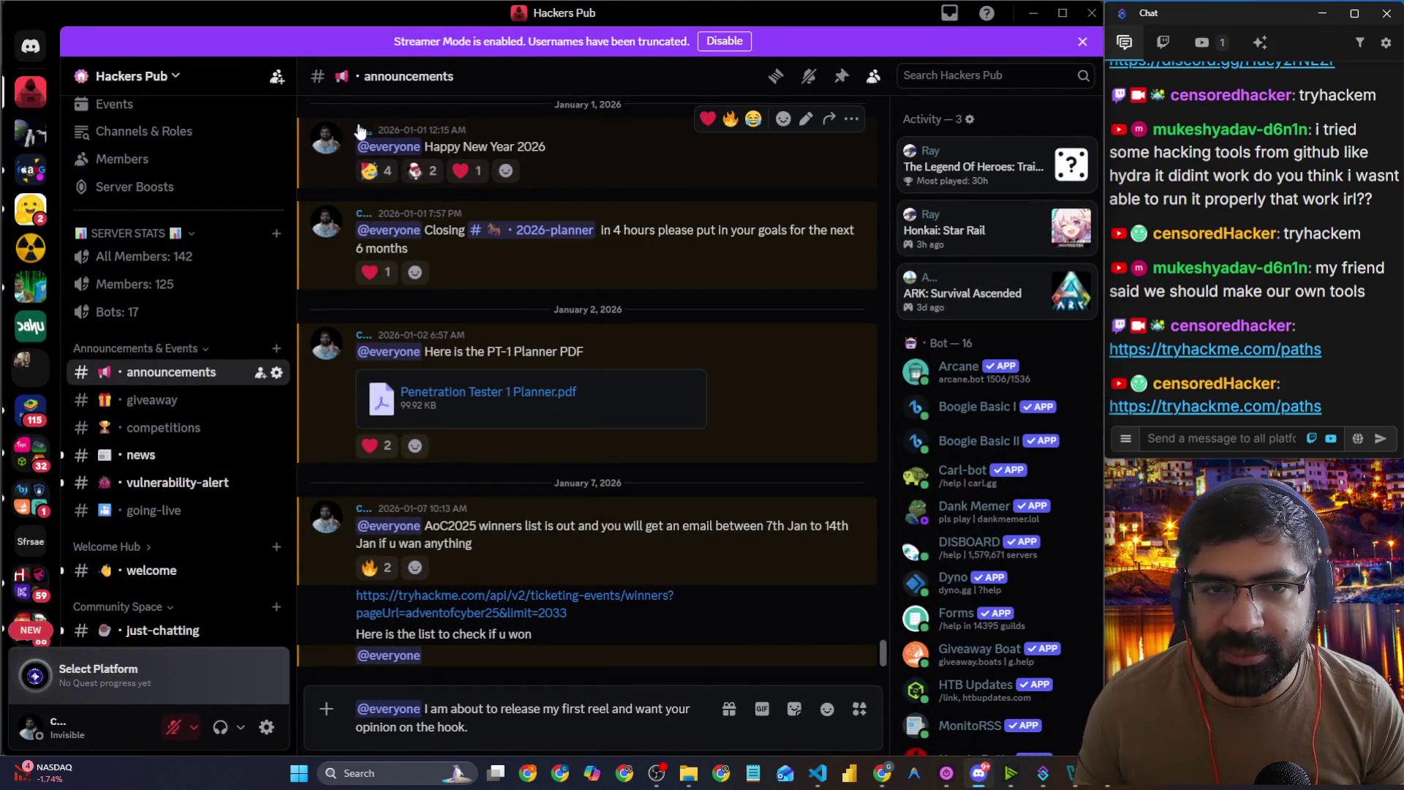
# Step: View and close the announcement author's profile card, then switch back to Excalidraw
pyautogui.click(326, 141)
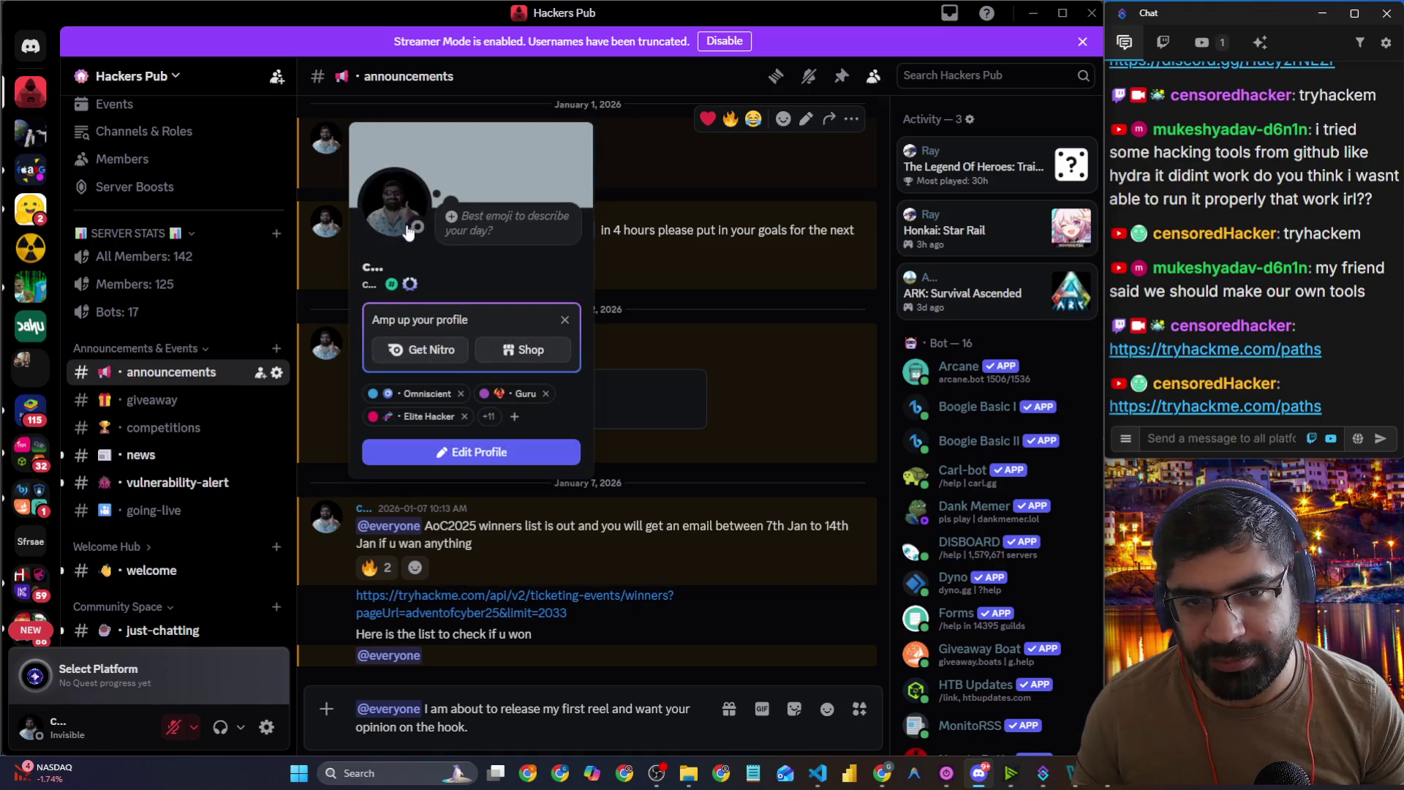
pyautogui.click(599, 727)
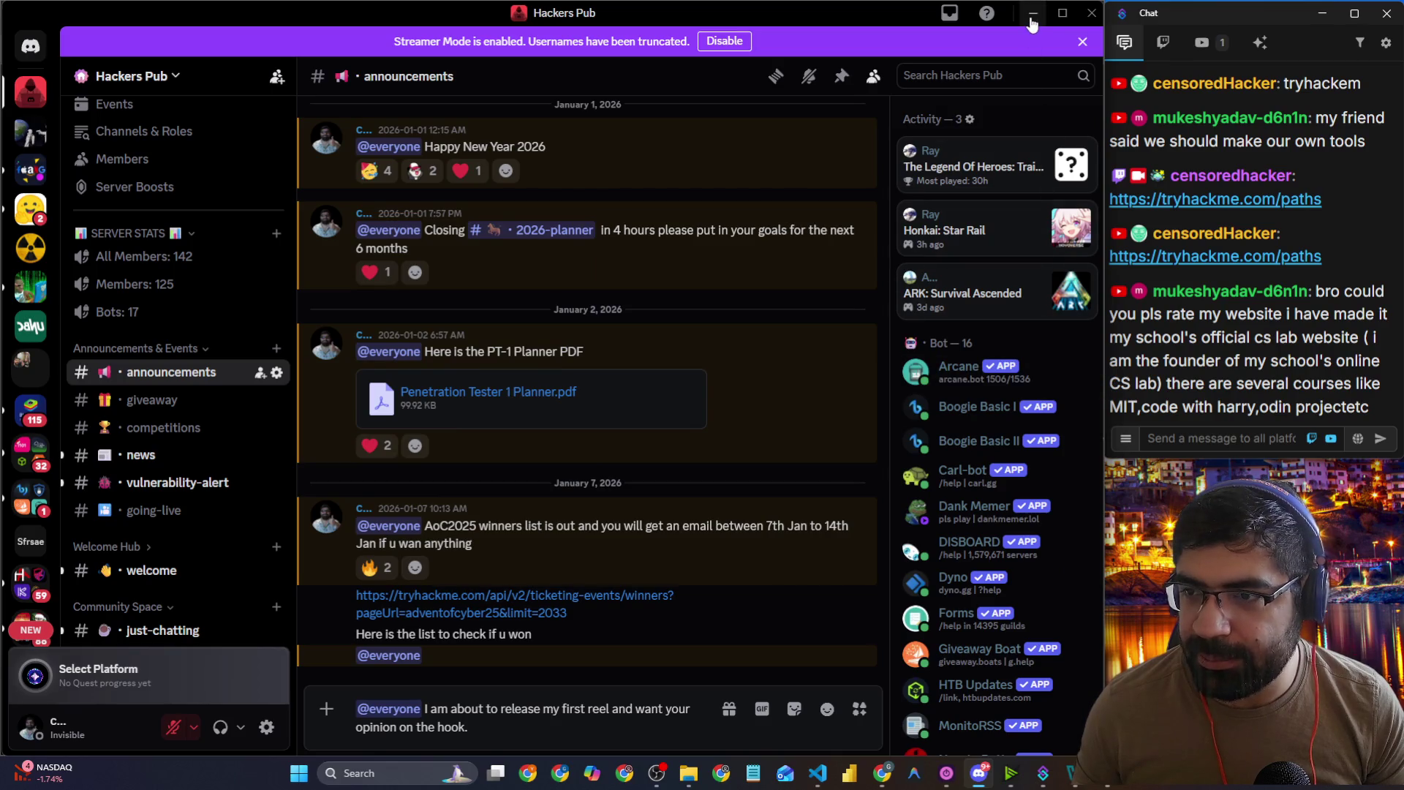
pyautogui.hotkey('alt', 'Tab')
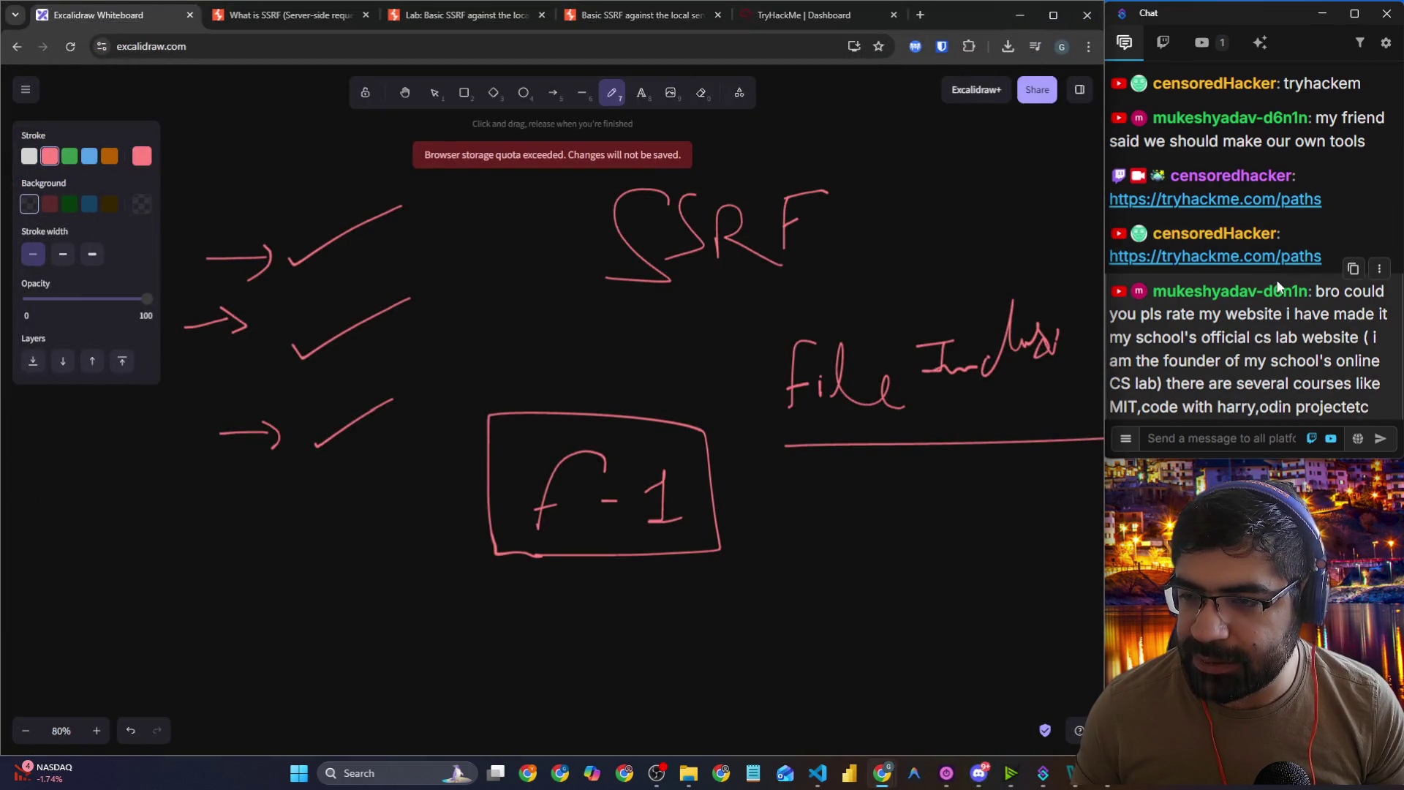
# Step: Select 'gyanniketan vercel app' in a viewer's chat message, then bring Discord back up
pyautogui.moveTo(1166, 361); pyautogui.dragTo(1358, 360)
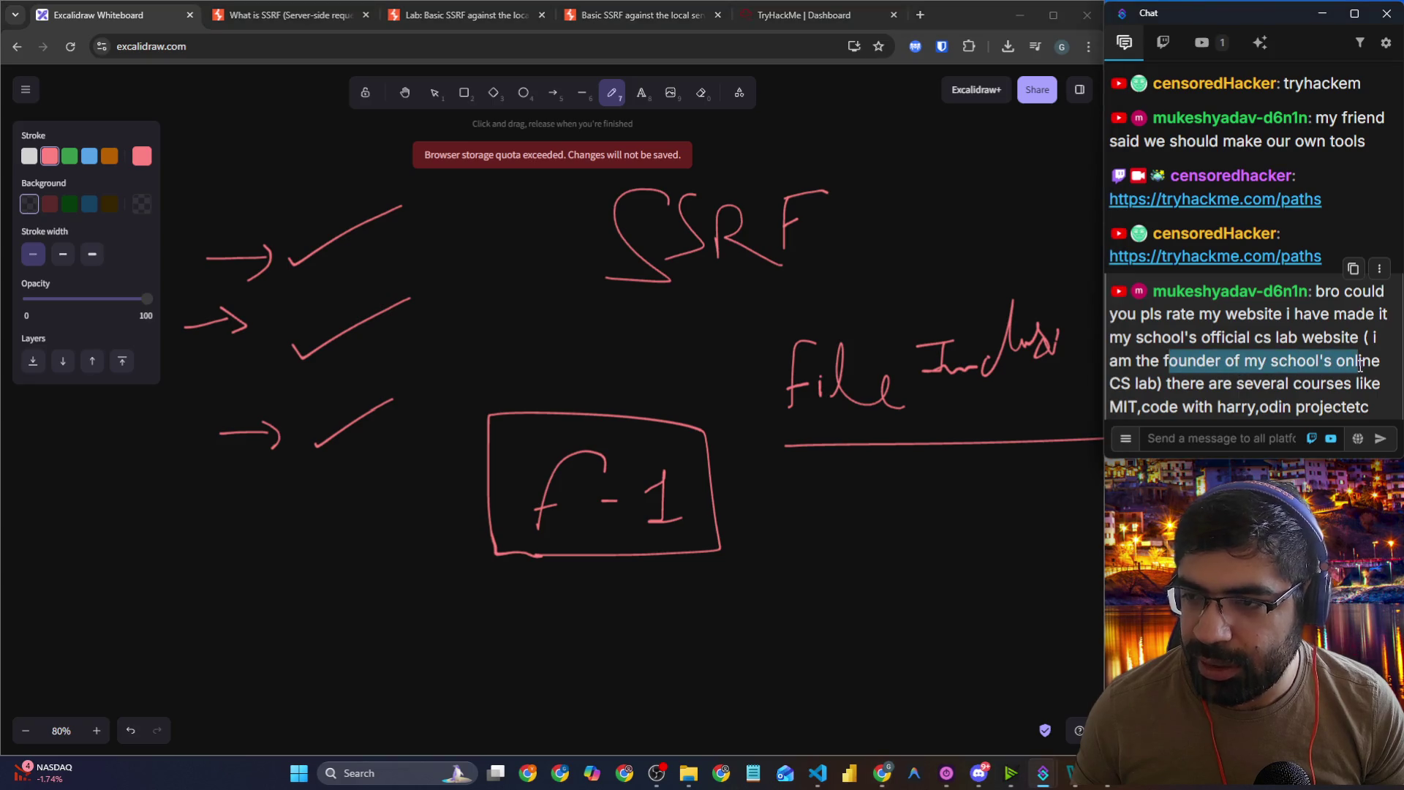
pyautogui.moveTo(1243, 383); pyautogui.dragTo(1380, 383)
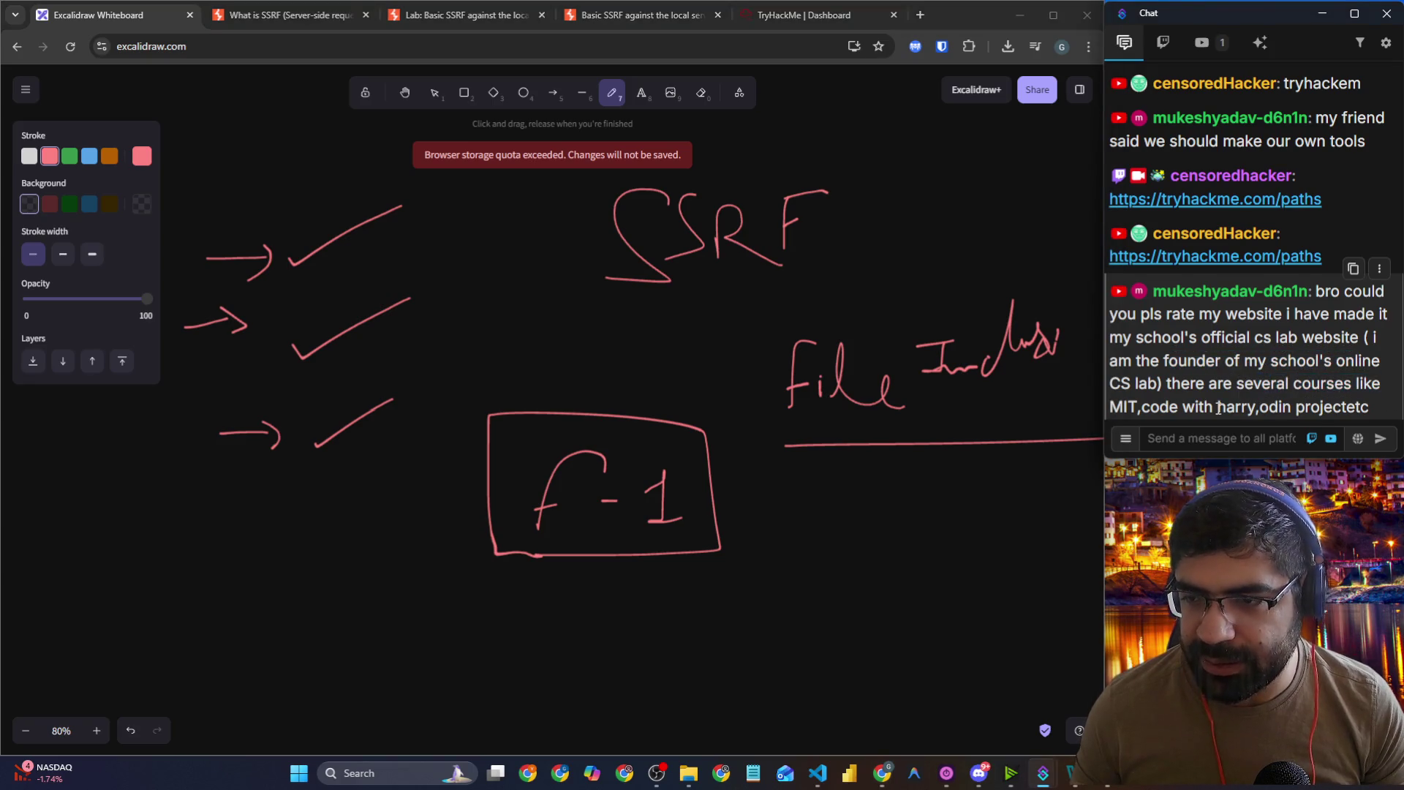
pyautogui.moveTo(1218, 407); pyautogui.dragTo(1331, 411)
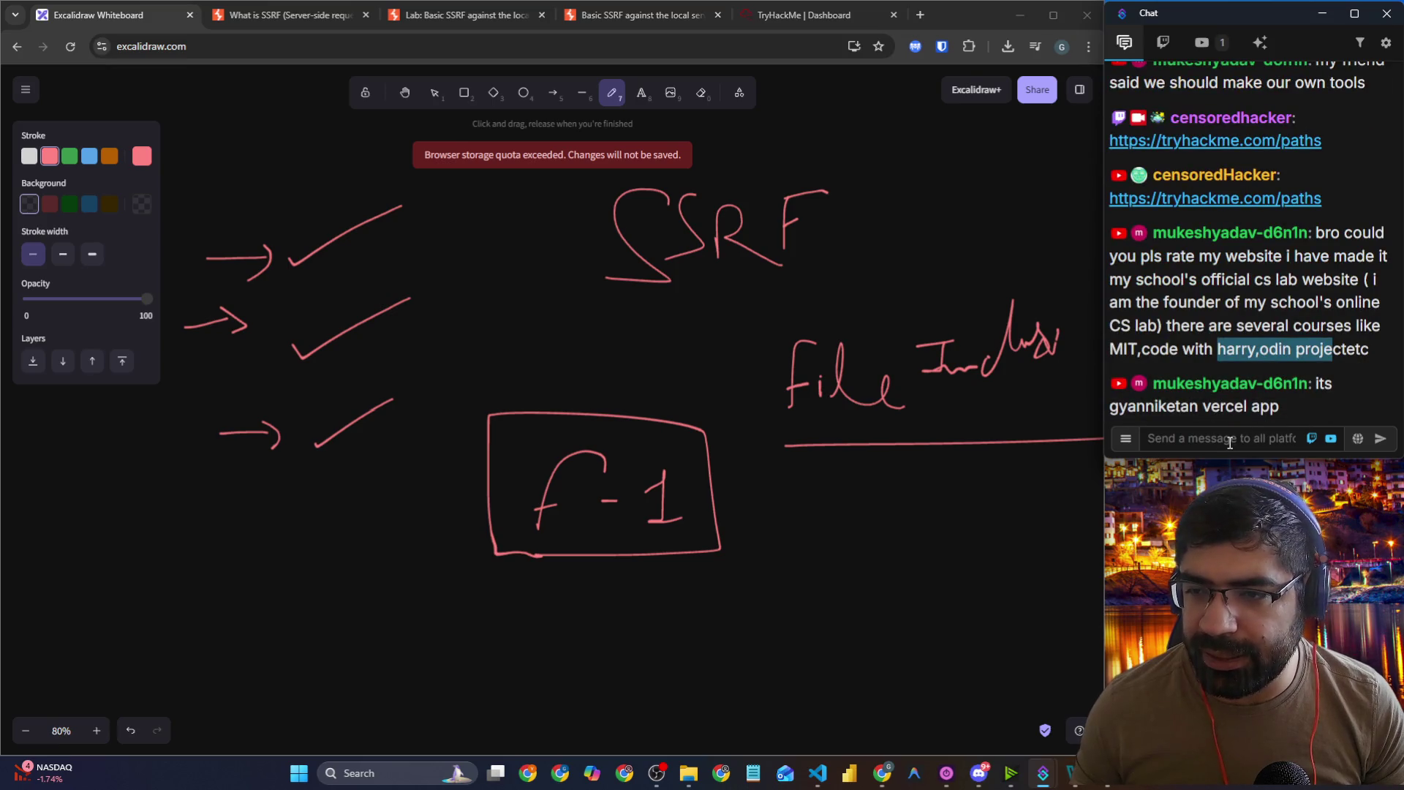
pyautogui.doubleClick(1124, 412)
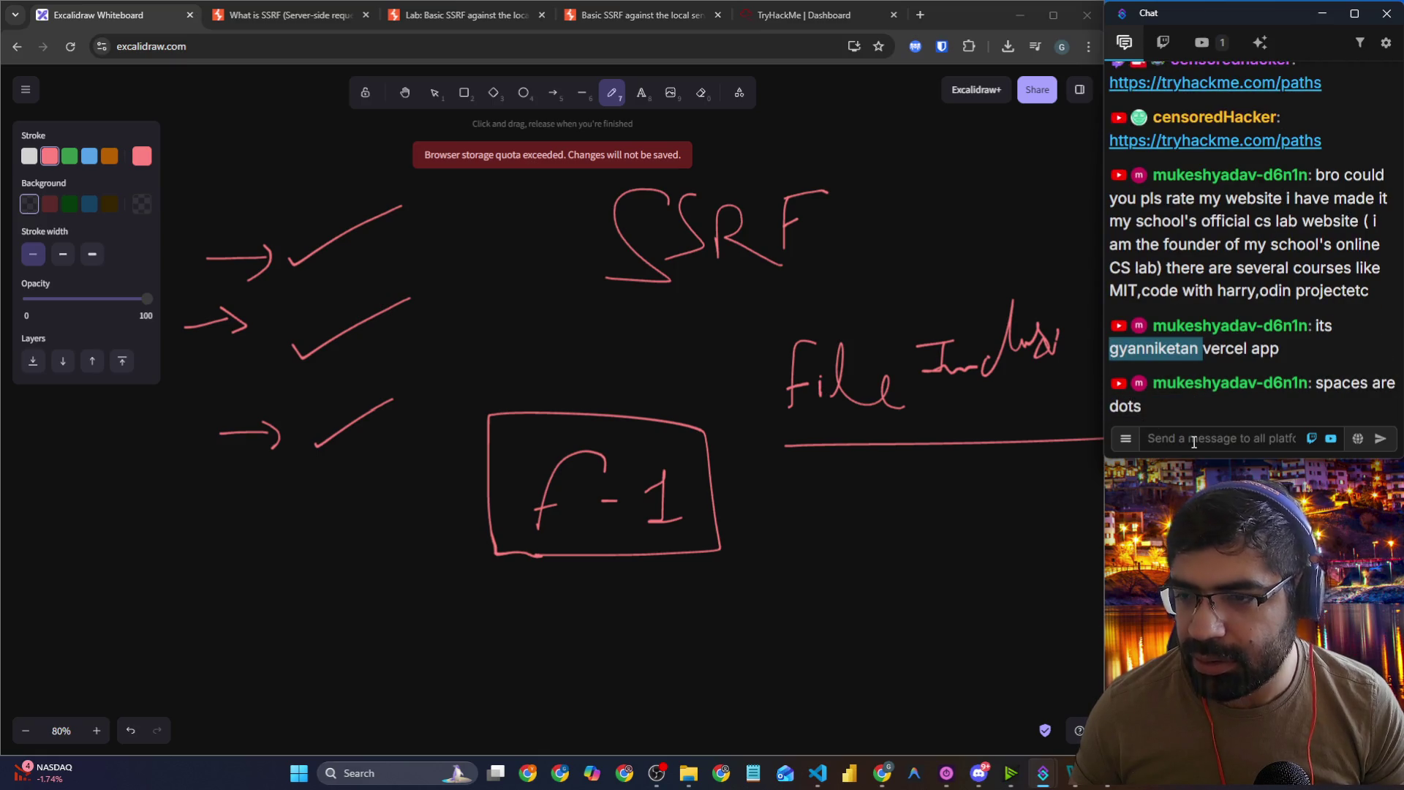
pyautogui.moveTo(1282, 350); pyautogui.dragTo(1110, 356)
pyautogui.hotkey('ctrl', 'c')
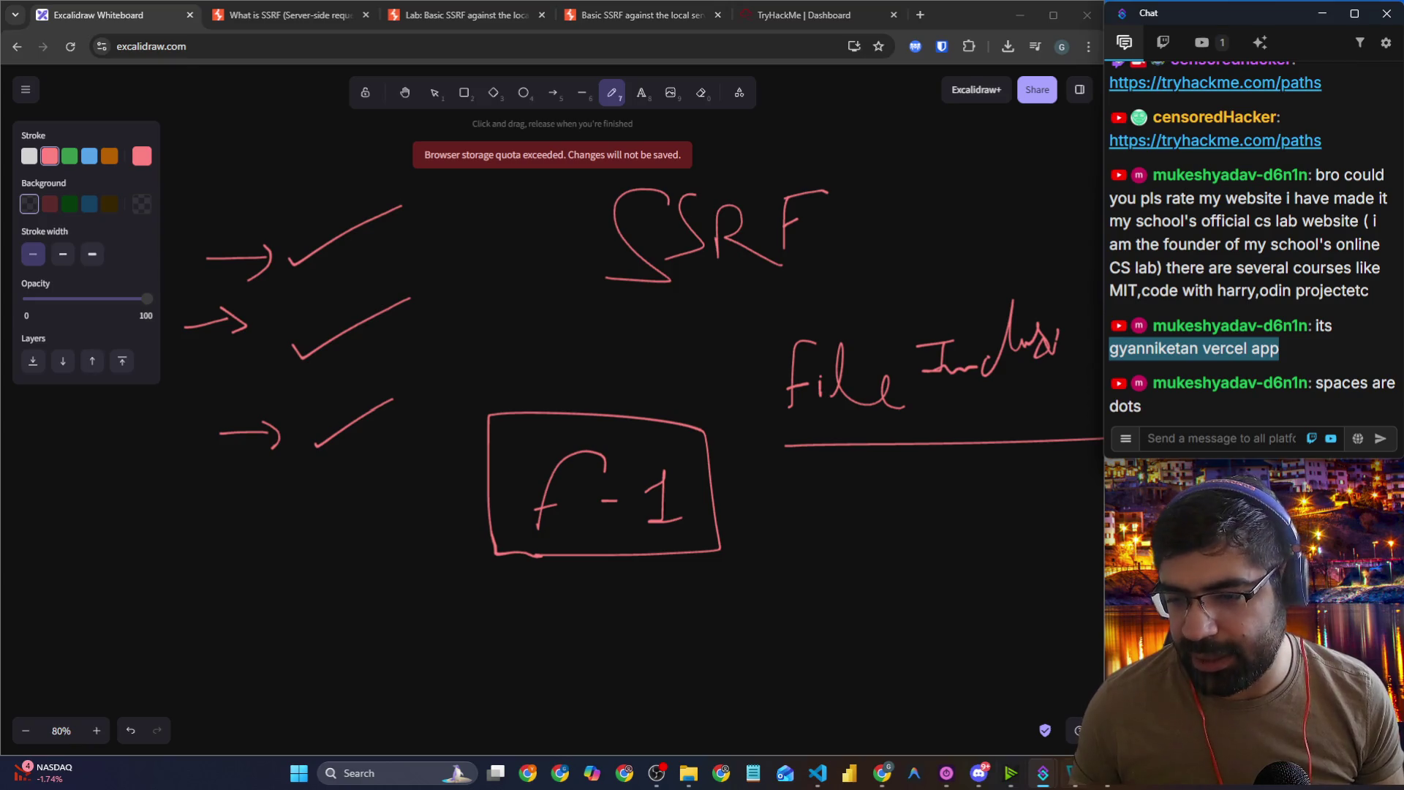
pyautogui.click(980, 774)
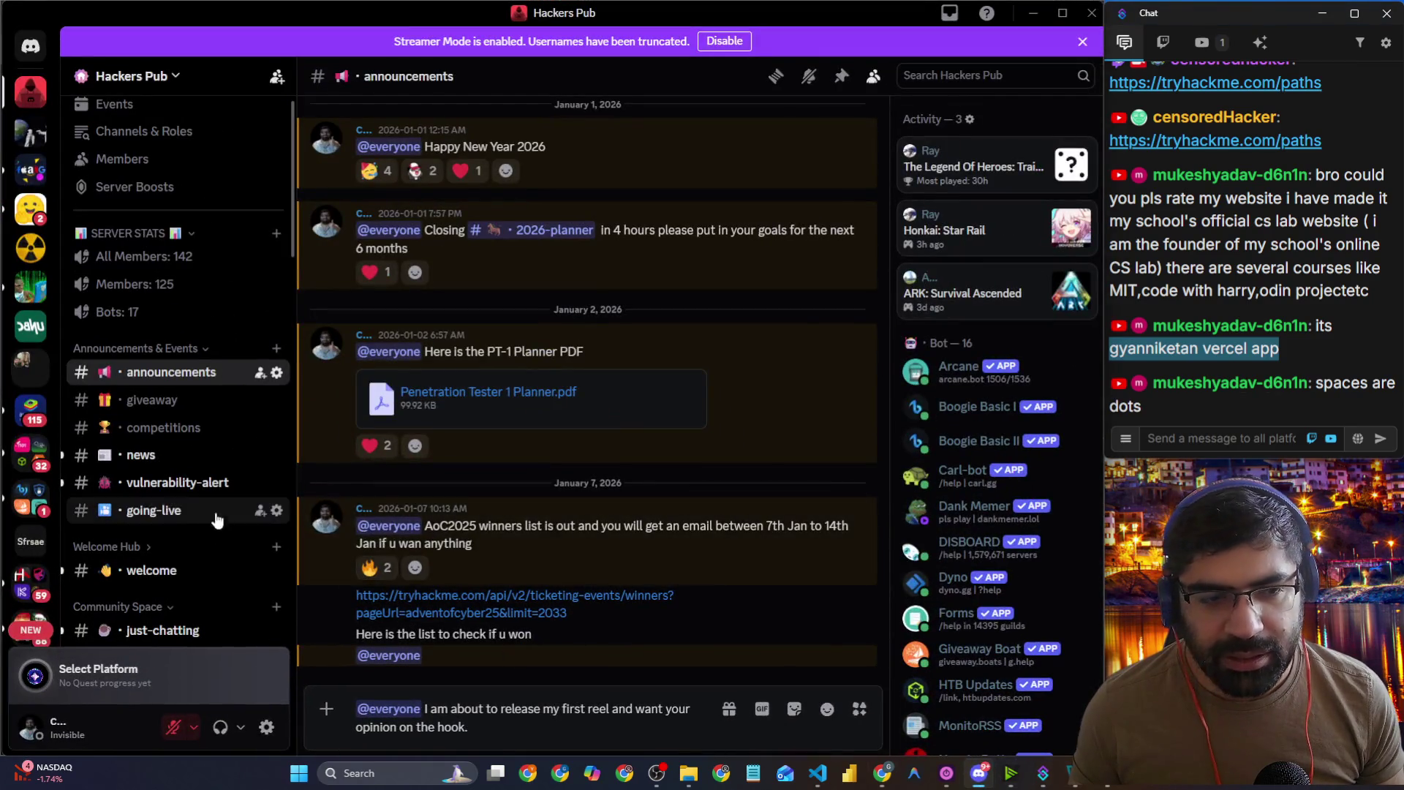
# Step: Read the Hackers Pub #just-chatting channel, then minimize Discord
pyautogui.scroll(-5, 196, 548)
pyautogui.click(162, 335)
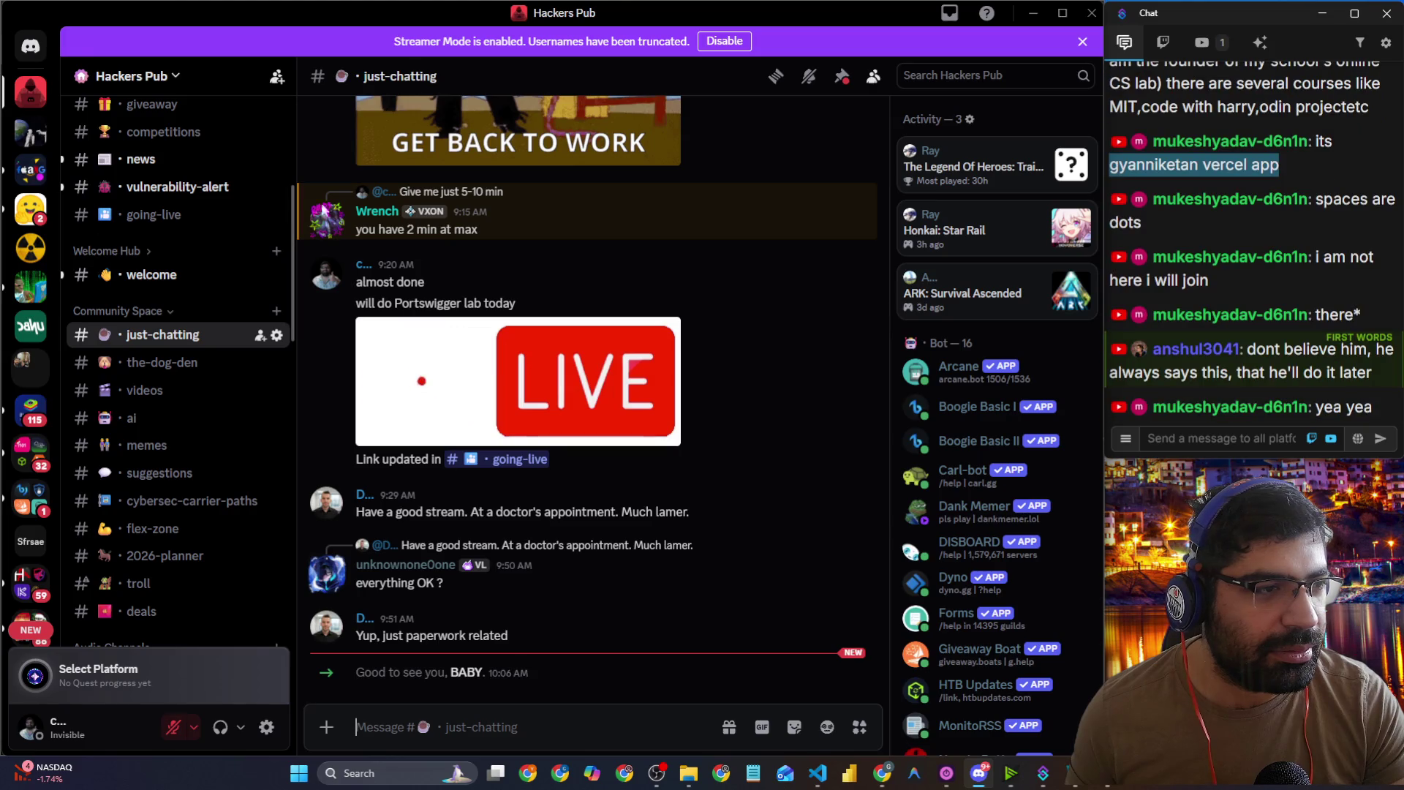
pyautogui.click(1034, 14)
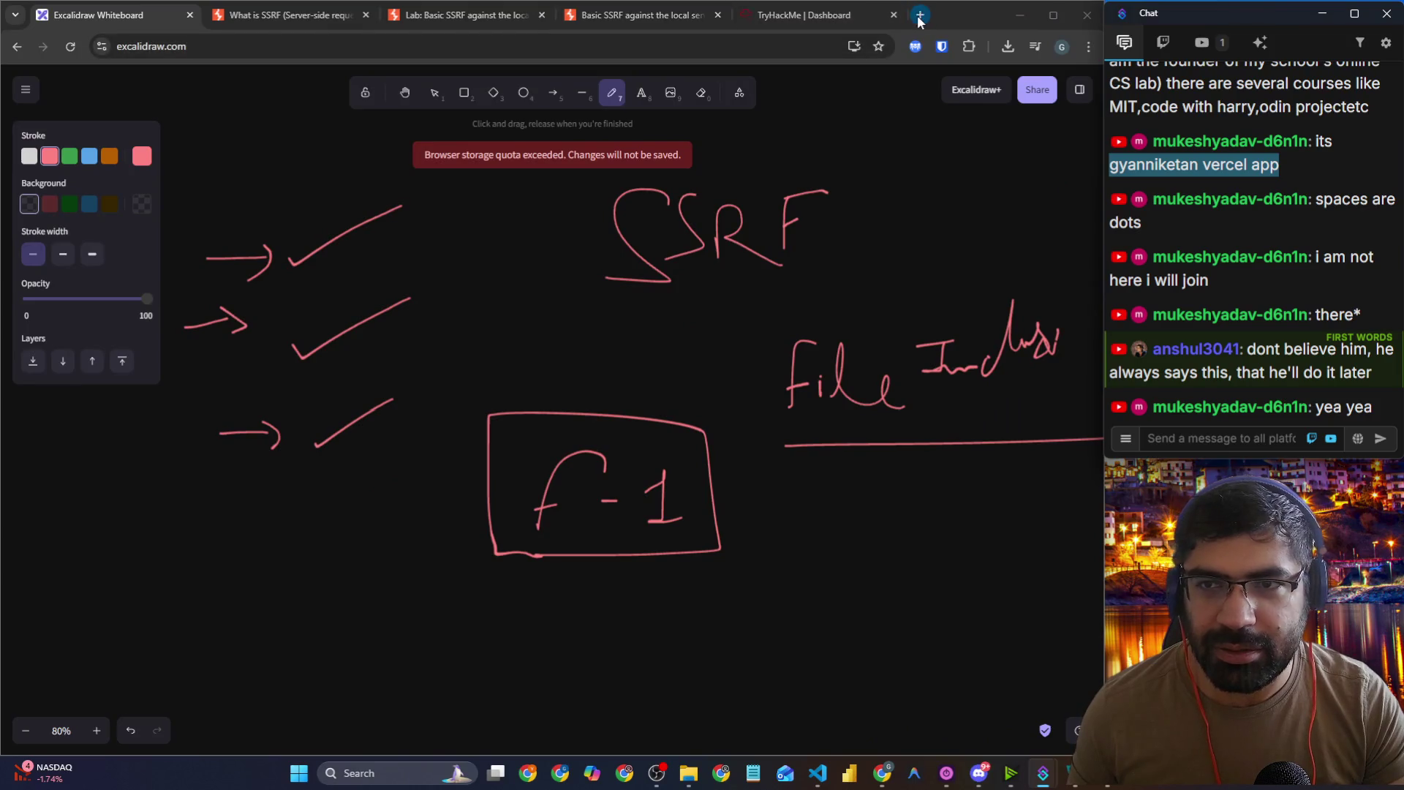
# Step: Load browserling.com/browser-sandbox in a new tab and dismiss the pricing popup
pyautogui.click(923, 15)
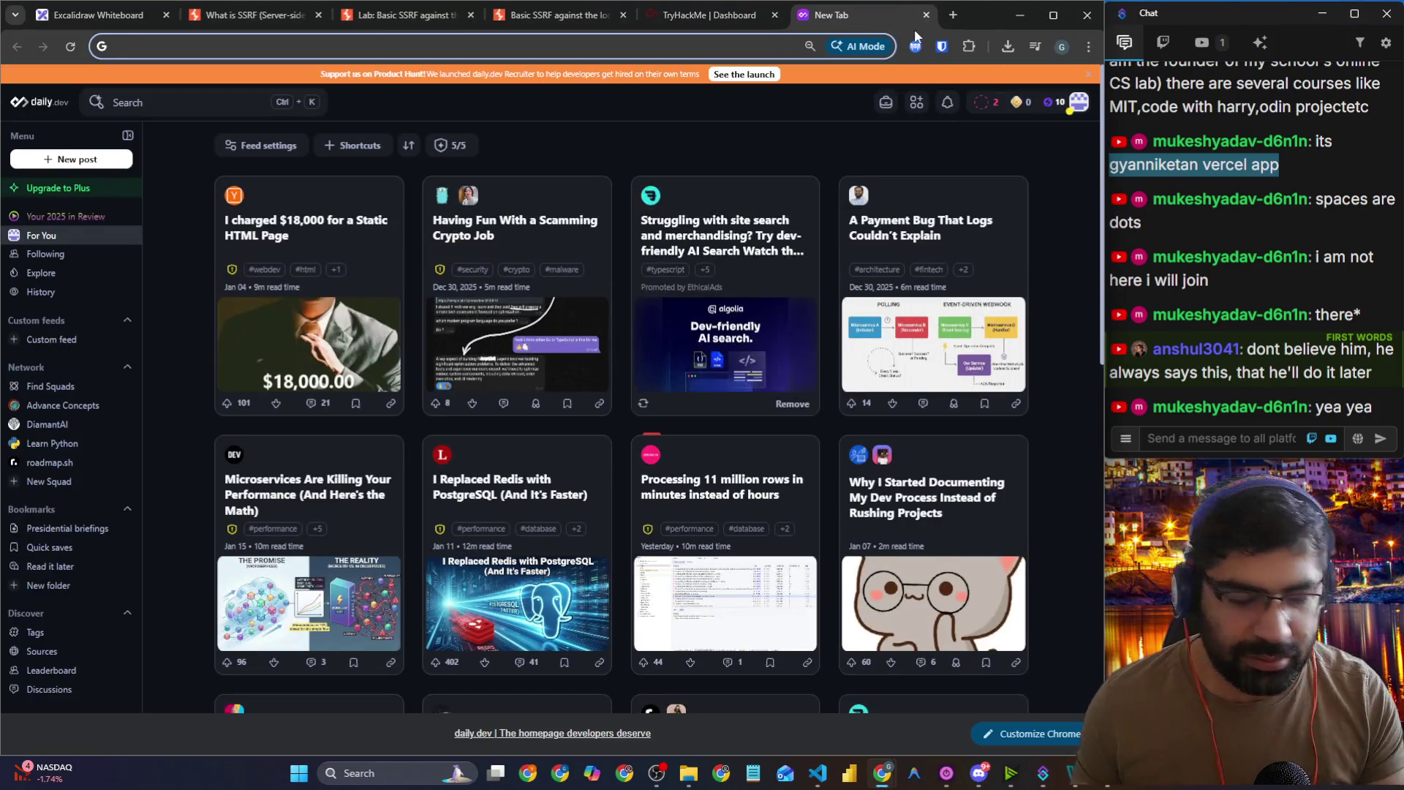
pyautogui.write('browser')
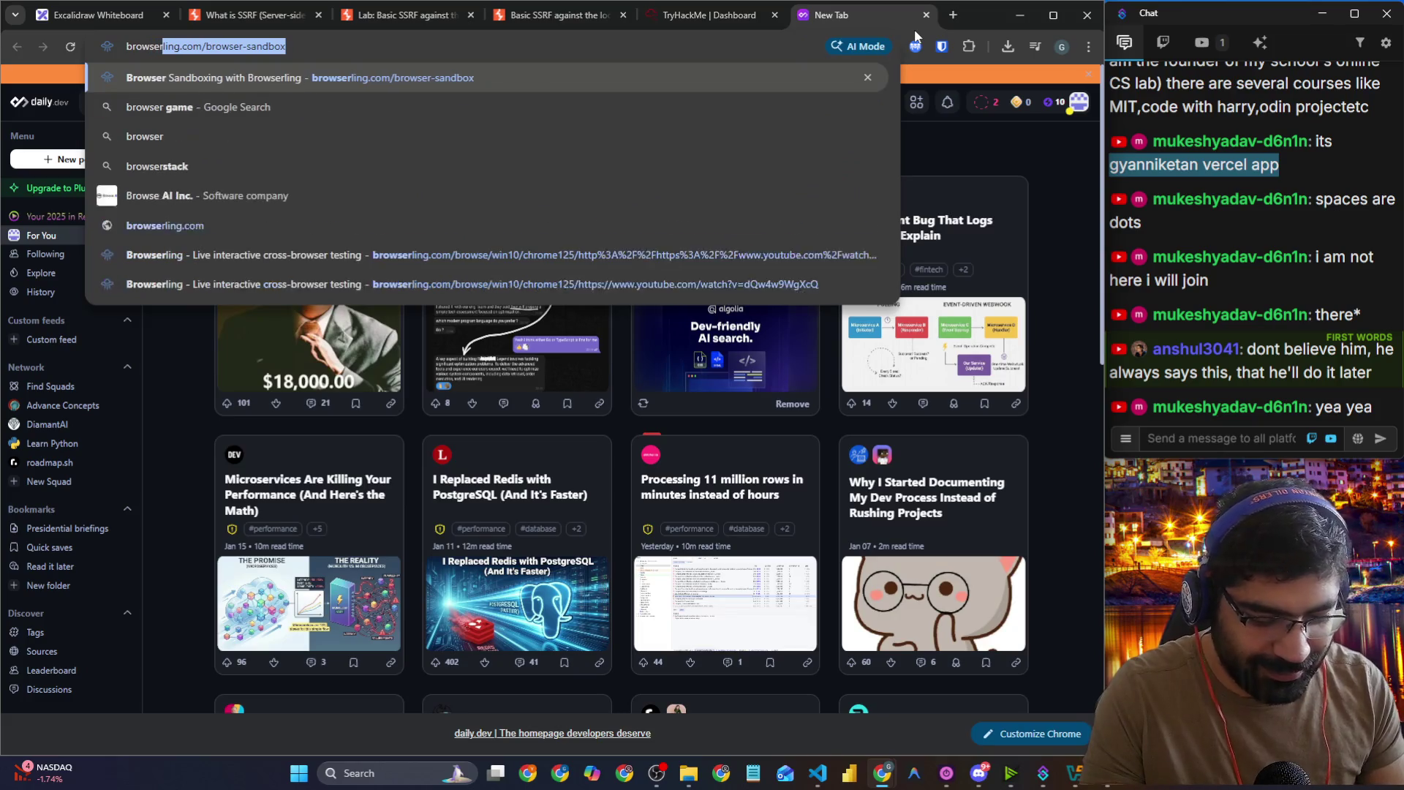
pyautogui.press('Return')
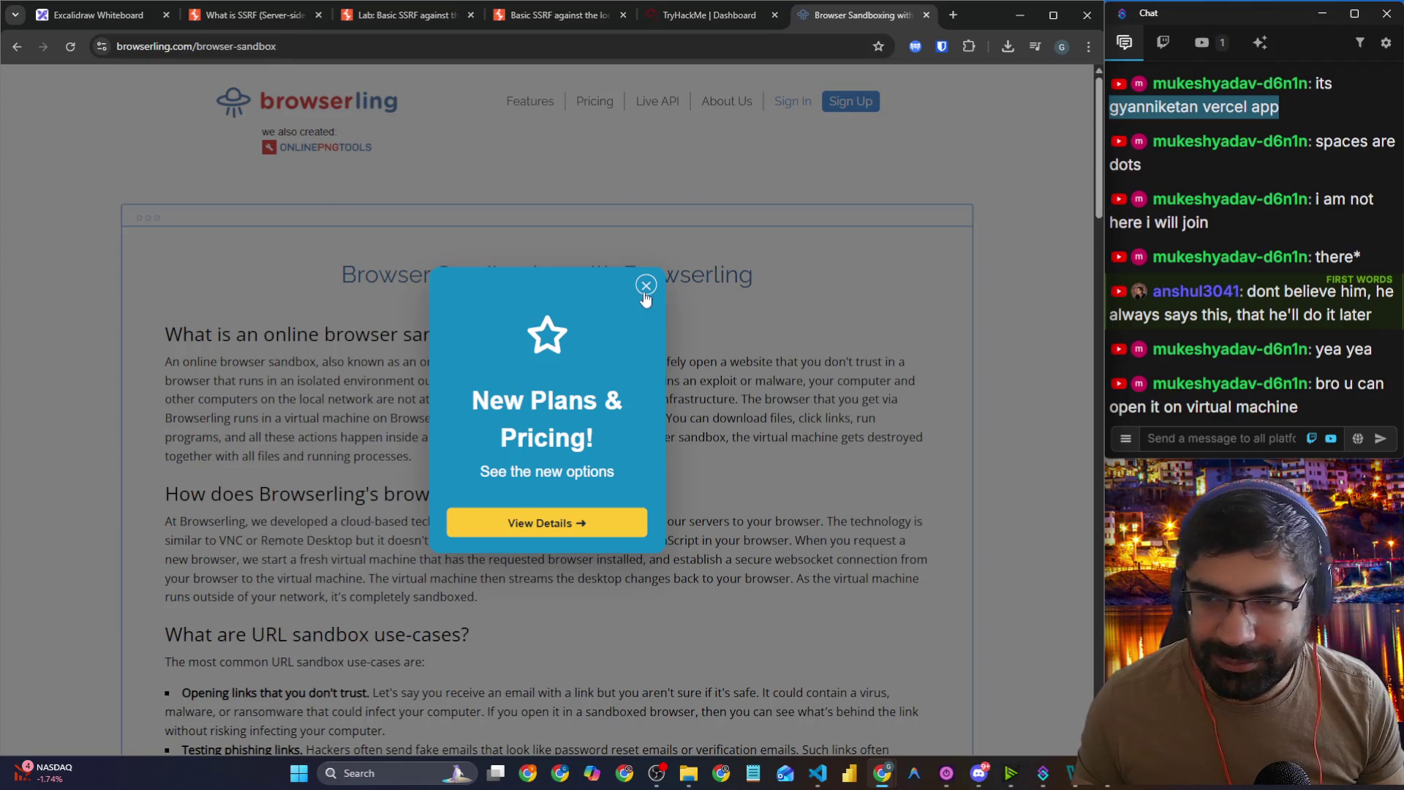
pyautogui.click(646, 285)
# Step: Paste 'gyanniketan vercel app' into the sandbox URL field and detach the tab into its own window
pyautogui.scroll(-6, 643, 305)
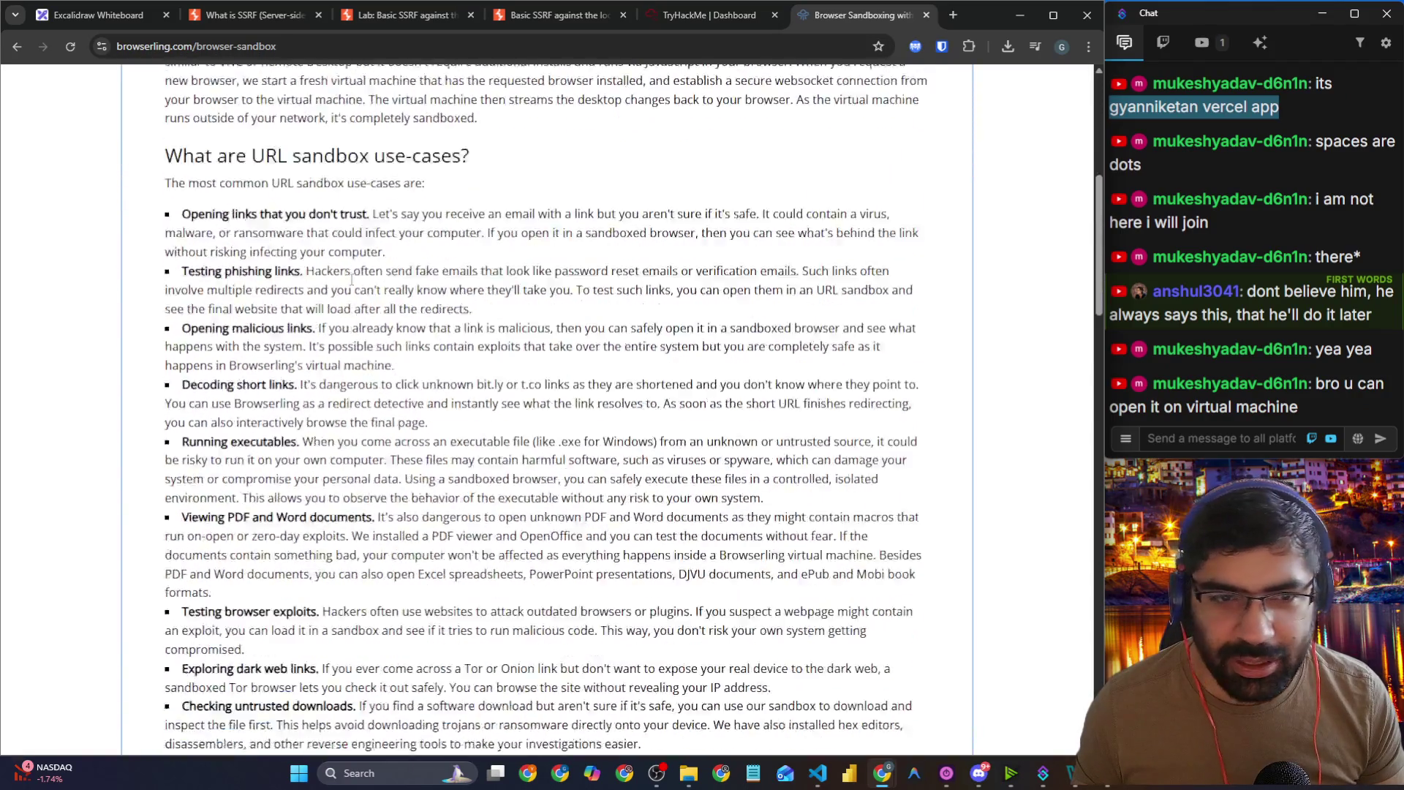
pyautogui.scroll(-7, 363, 281)
pyautogui.click(213, 412)
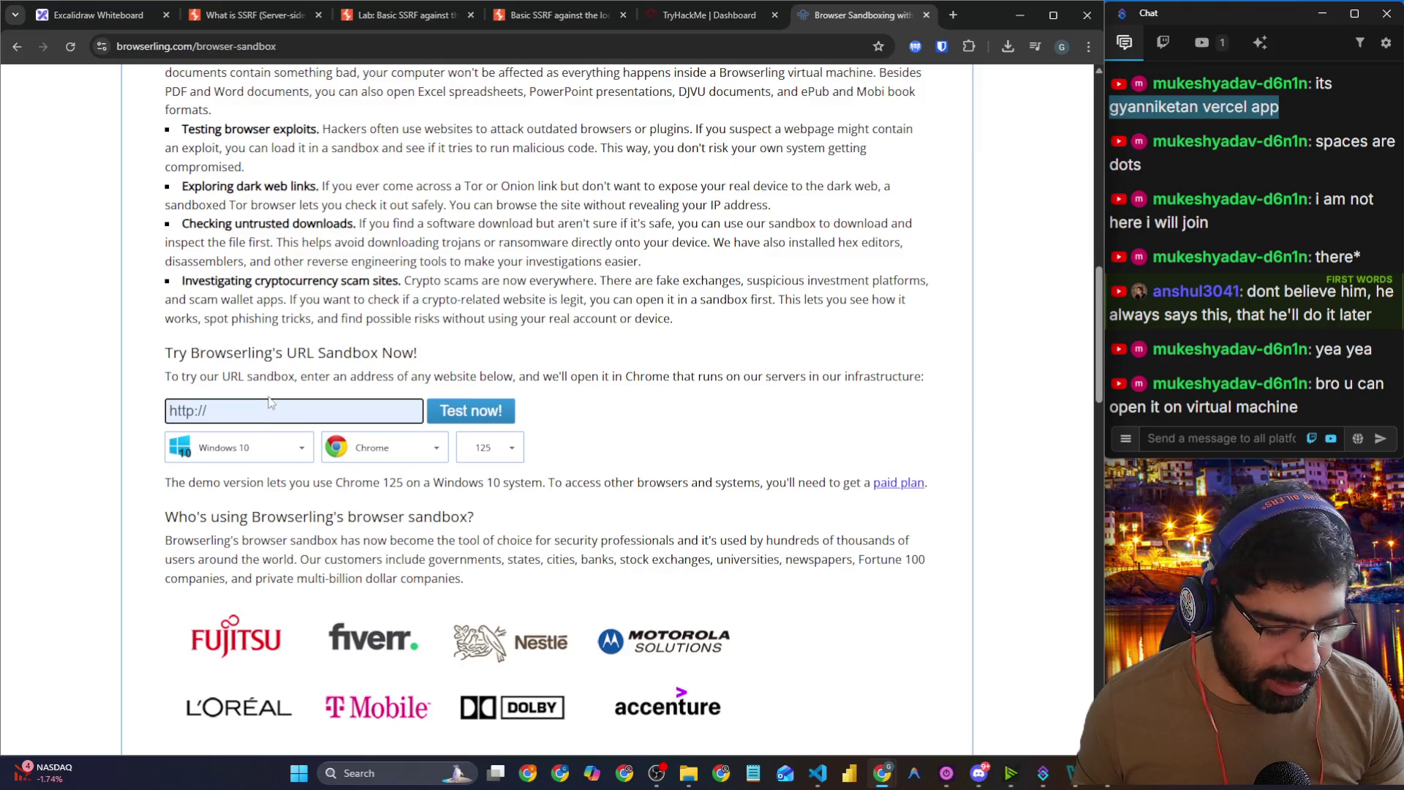
pyautogui.hotkey('ctrl', 'v')
pyautogui.moveTo(864, 15)
pyautogui.mouseDown()
pyautogui.moveTo(806, 16)
pyautogui.moveTo(3, 329)
pyautogui.moveTo(4, 308)
pyautogui.moveTo(46, 359)
pyautogui.moveTo(44, 321)
pyautogui.moveTo(415, 459)
pyautogui.mouseUp()
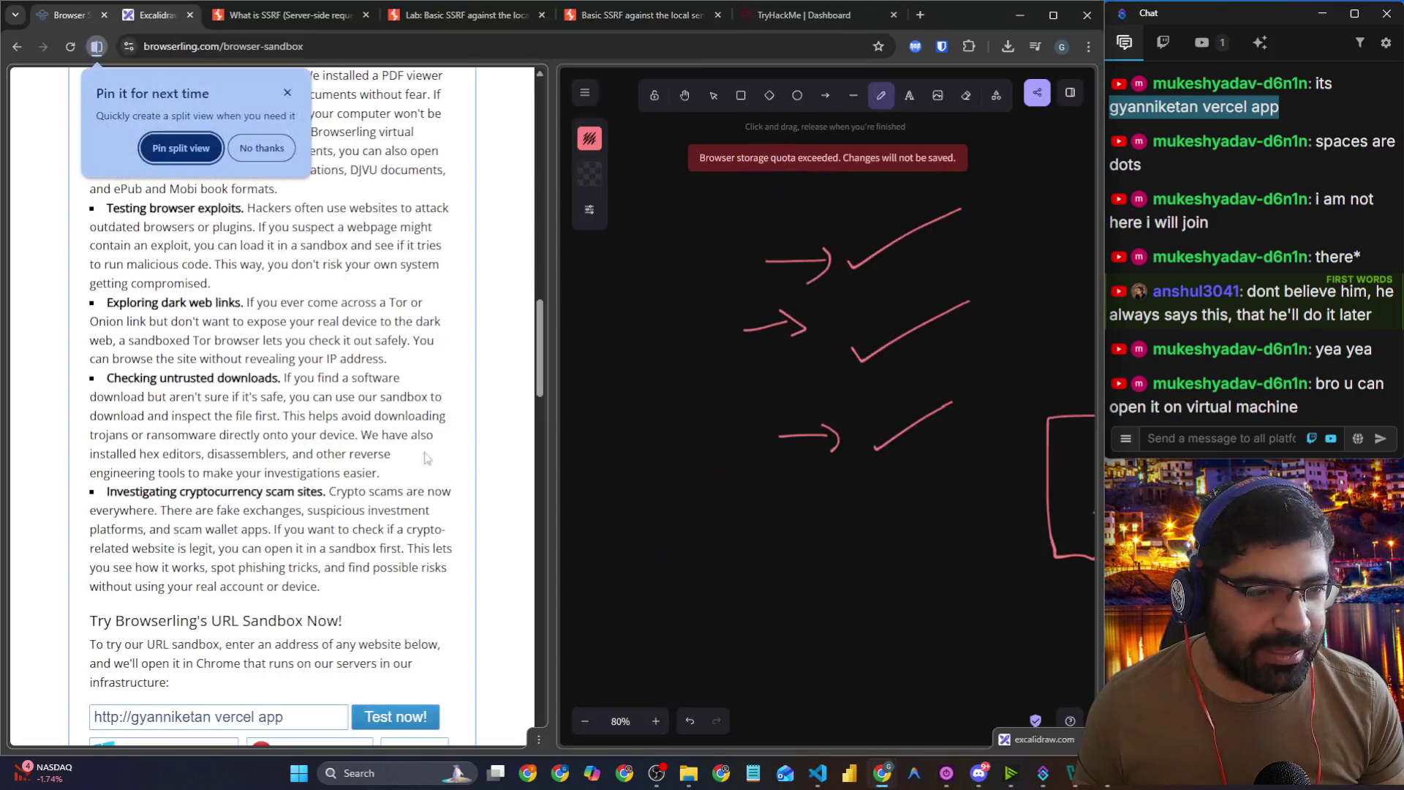
pyautogui.moveTo(57, 13)
pyautogui.mouseDown()
pyautogui.moveTo(76, 128)
pyautogui.moveTo(4, 183)
pyautogui.mouseUp()
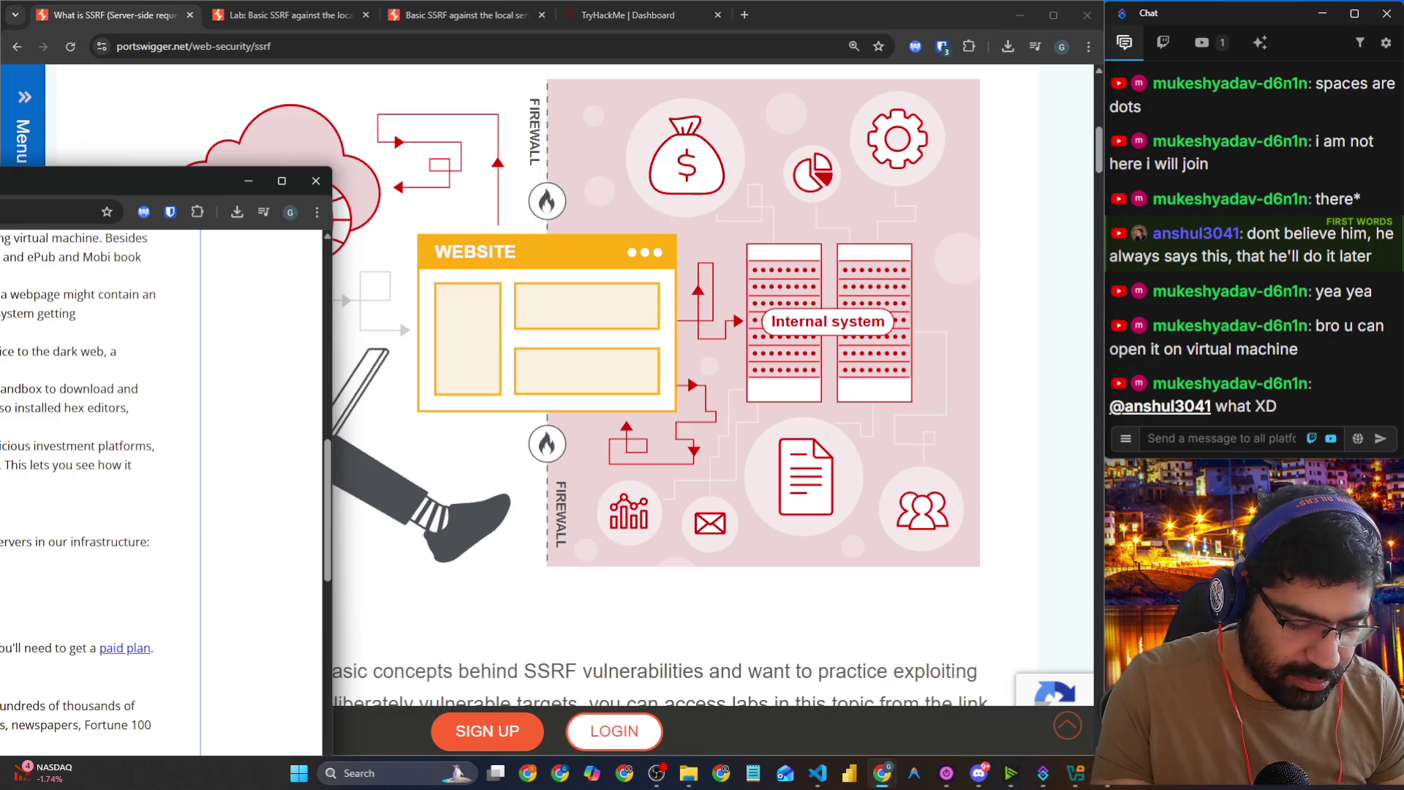
# Step: Launch the Browserling Chrome sandbox on the InnovateX site and move its window onto the main screen
pyautogui.click(108, 682)
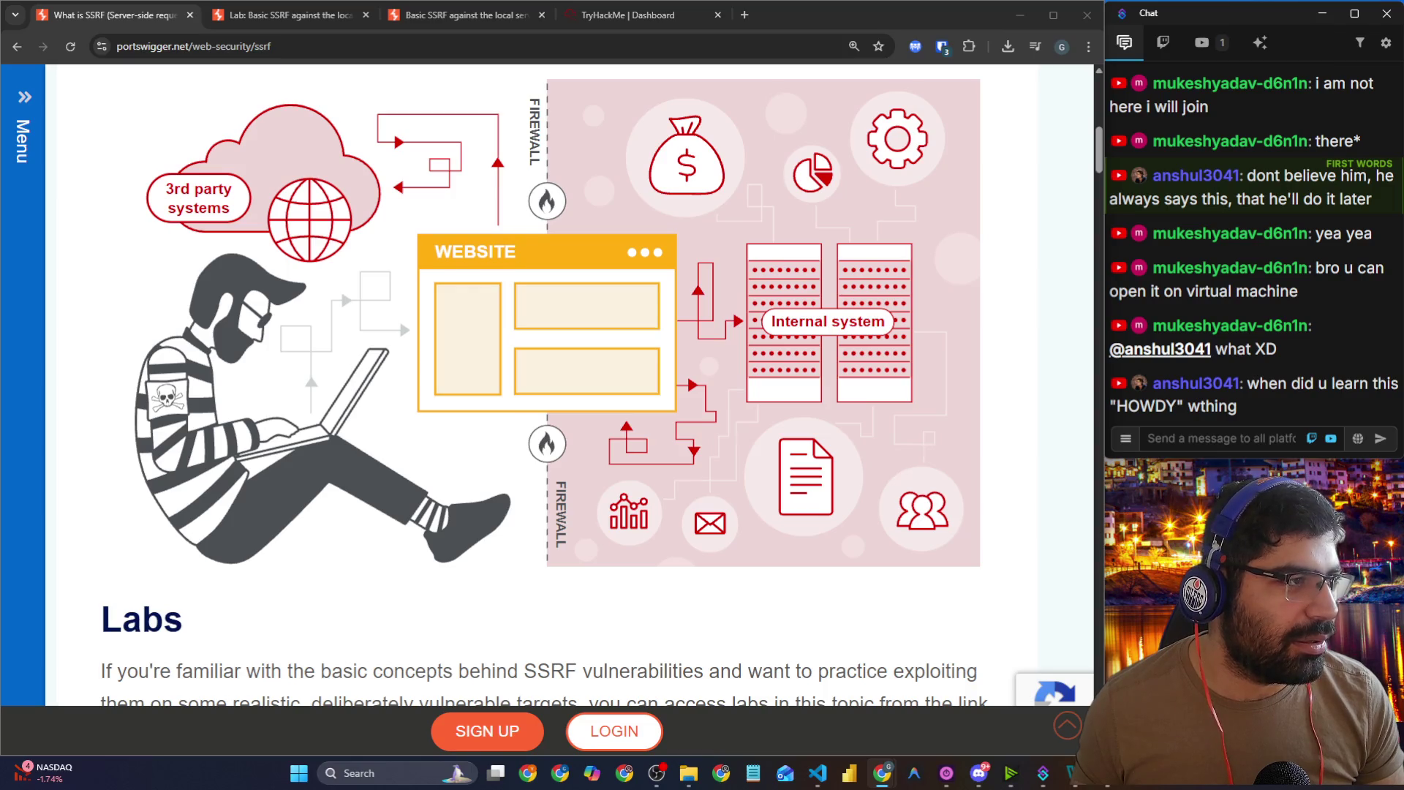
pyautogui.moveTo(0, 176)
pyautogui.mouseDown()
pyautogui.moveTo(518, 138)
pyautogui.moveTo(543, 29)
pyautogui.moveTo(589, 29)
pyautogui.mouseUp()
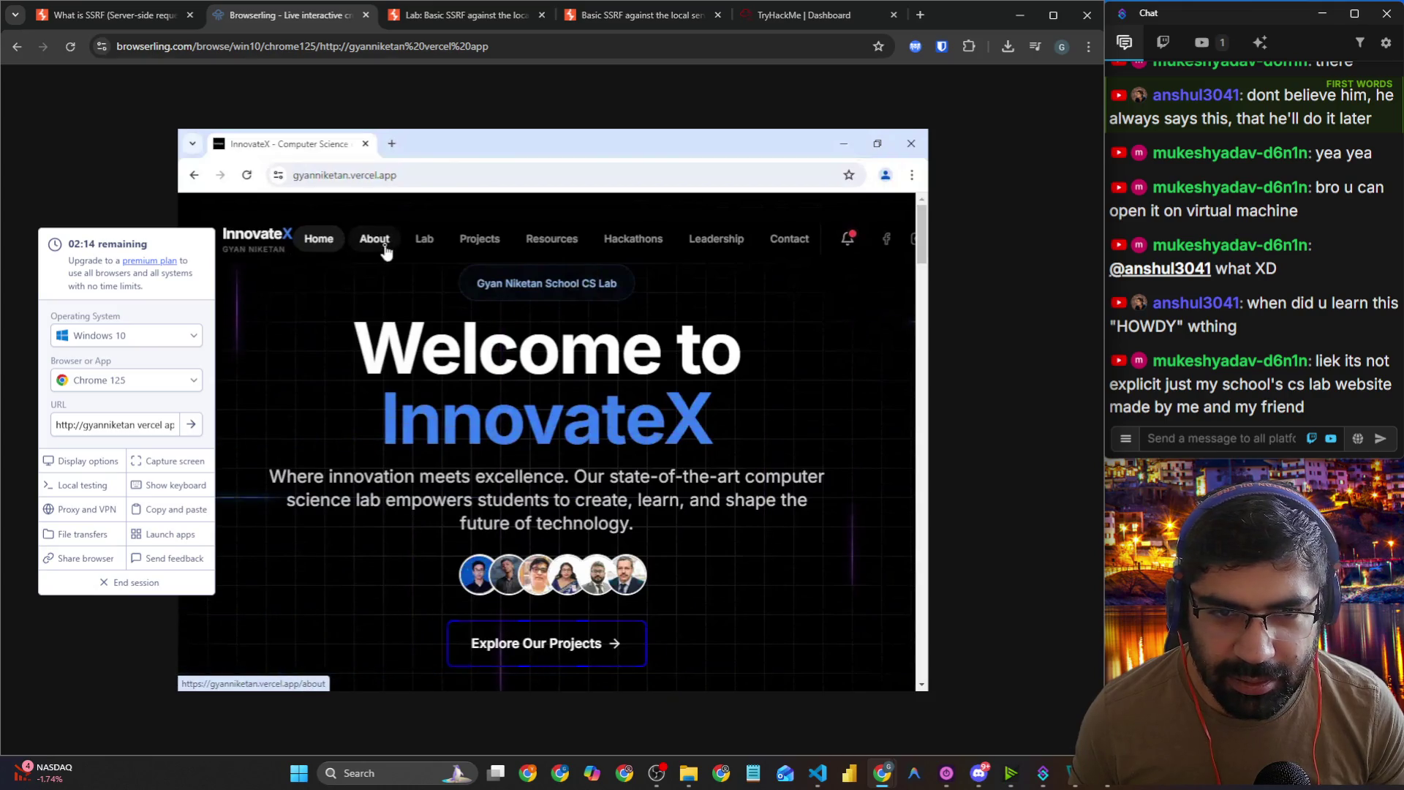
pyautogui.scroll(-1, 476, 363)
pyautogui.scroll(-2, 476, 363)
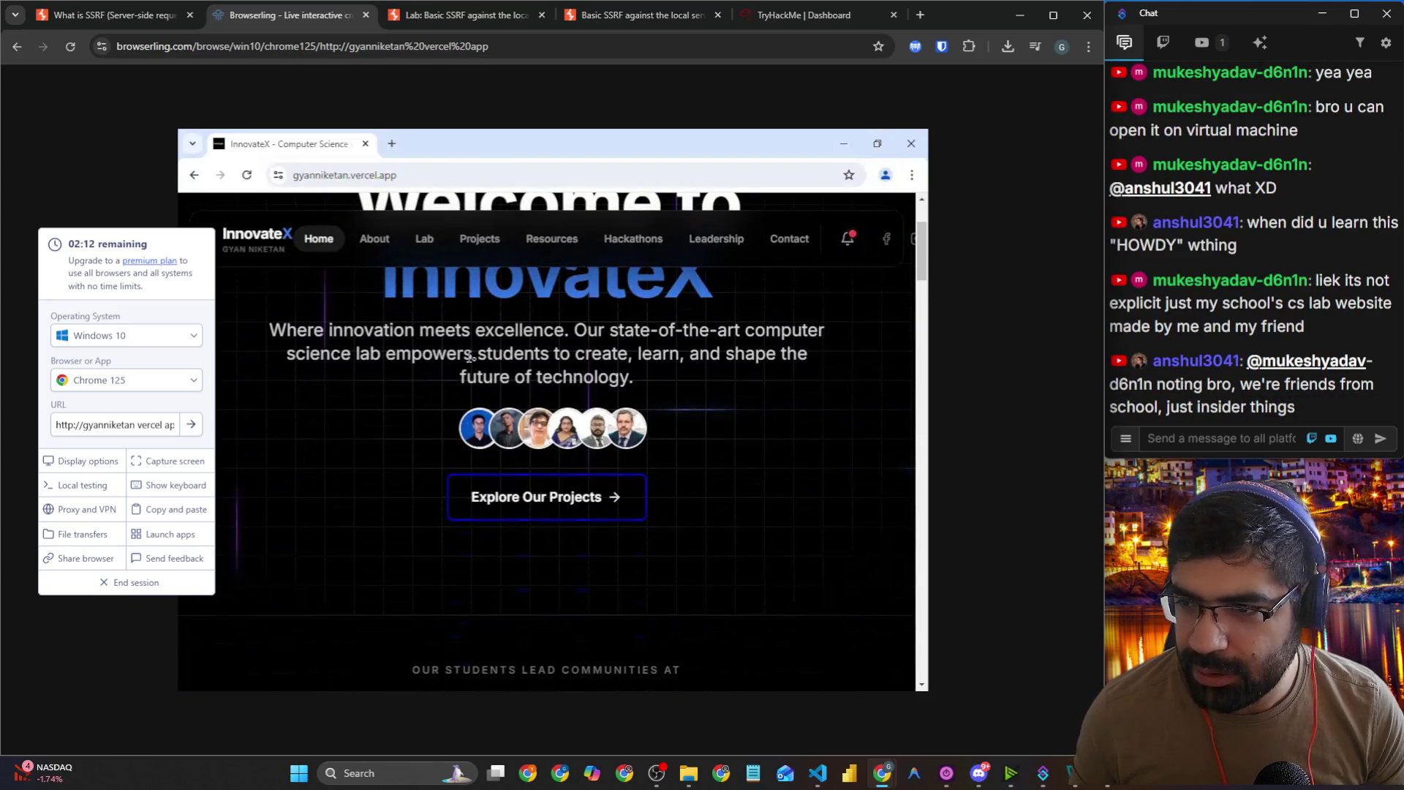
pyautogui.moveTo(269, 330); pyautogui.dragTo(826, 338)
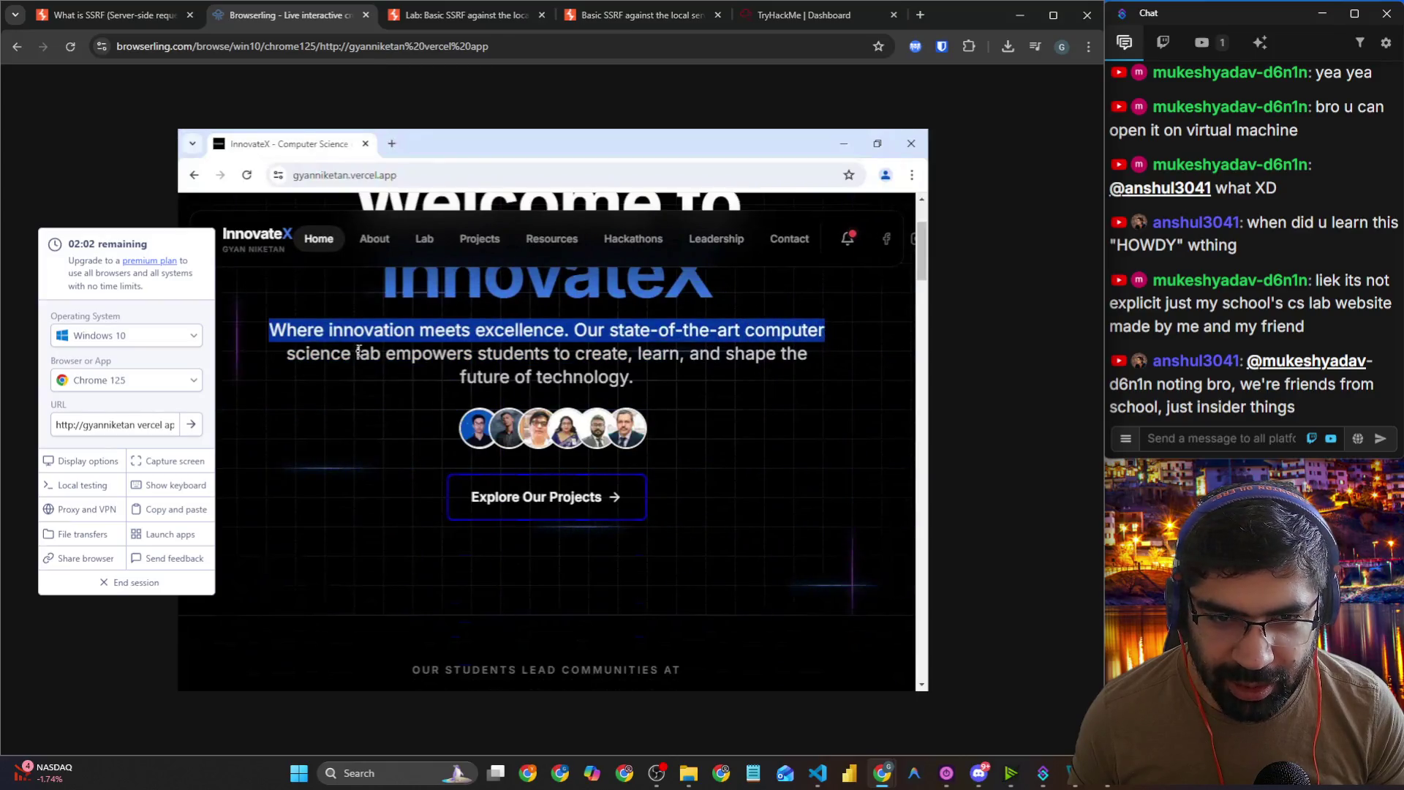
pyautogui.moveTo(396, 353); pyautogui.dragTo(462, 353)
pyautogui.scroll(-2, 678, 400)
pyautogui.click(532, 357)
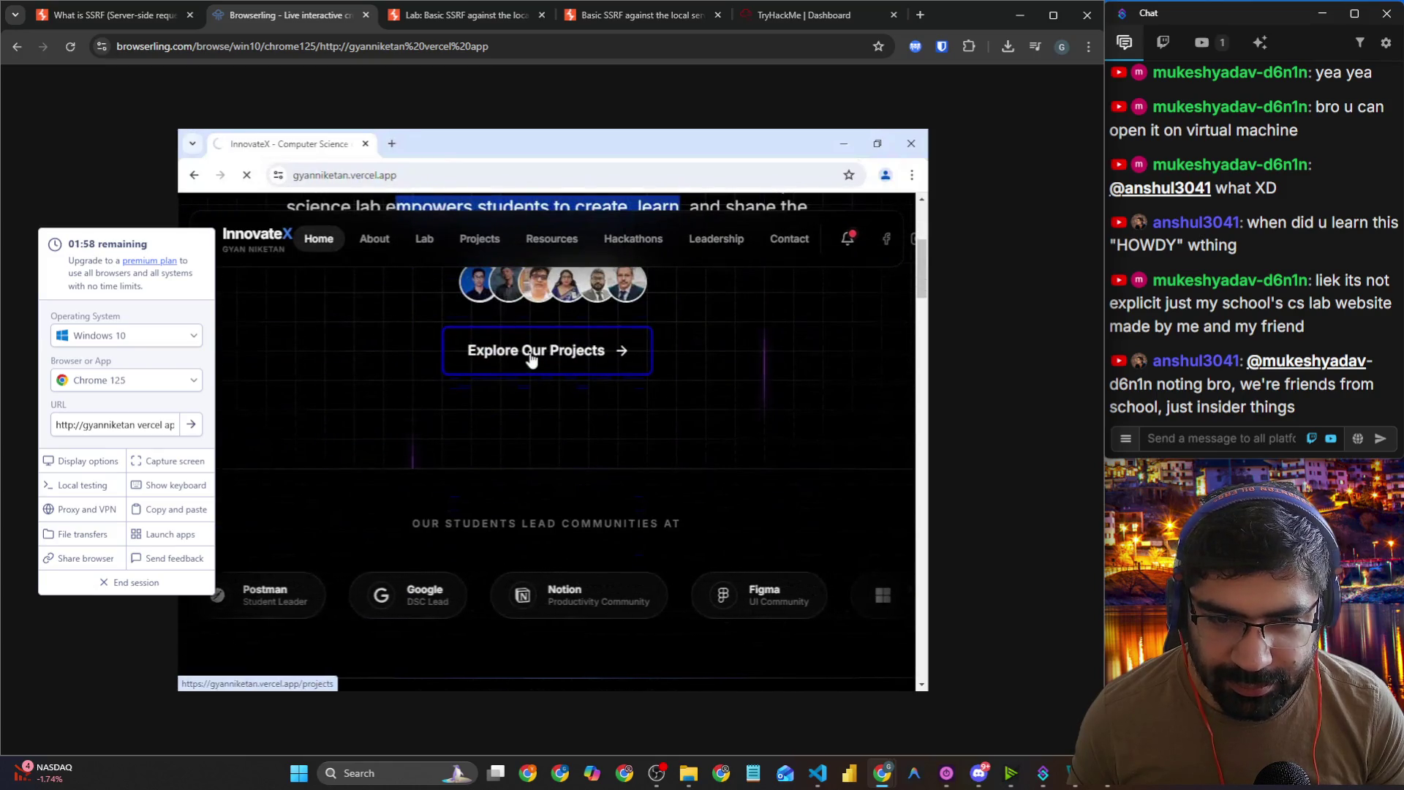
pyautogui.scroll(-3, 534, 307)
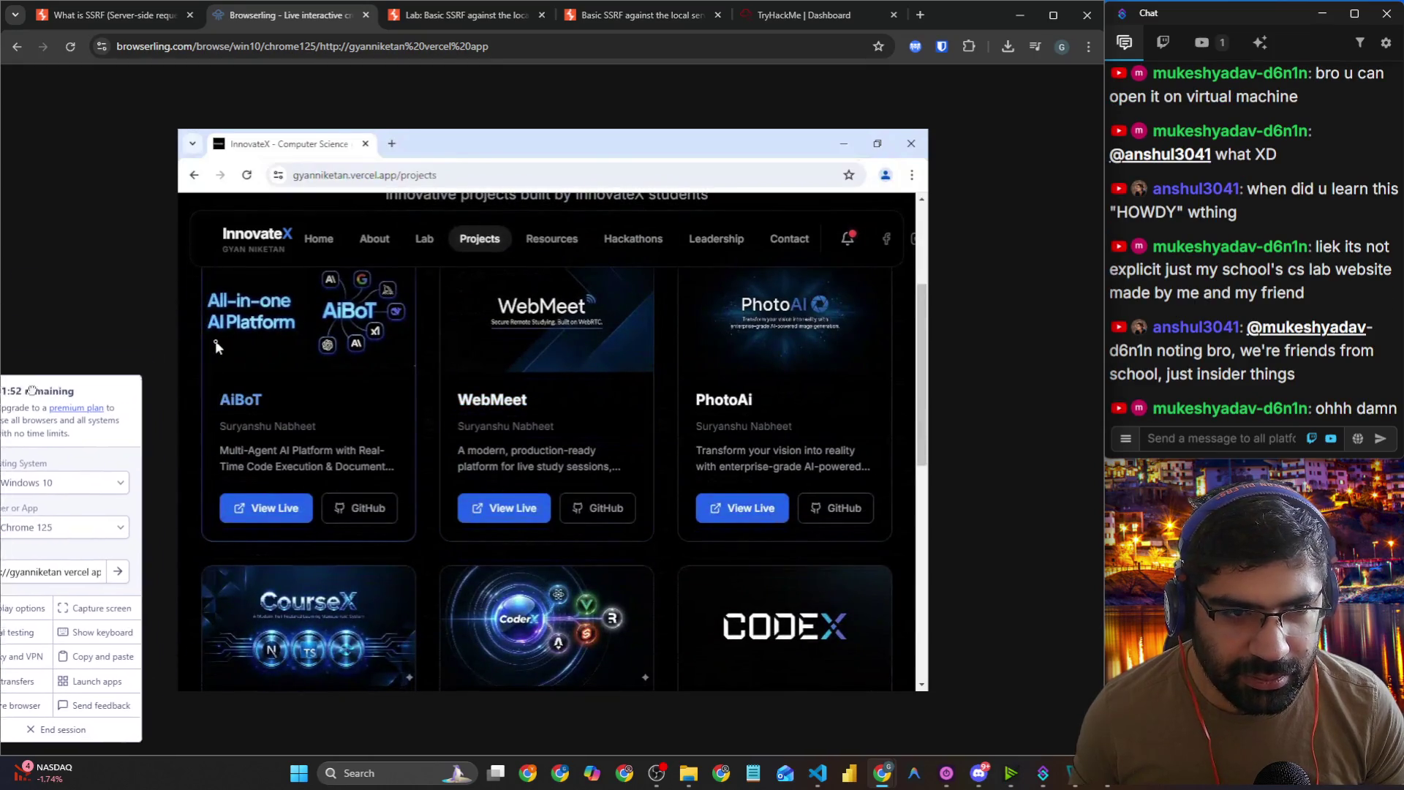
pyautogui.scroll(-3, 380, 406)
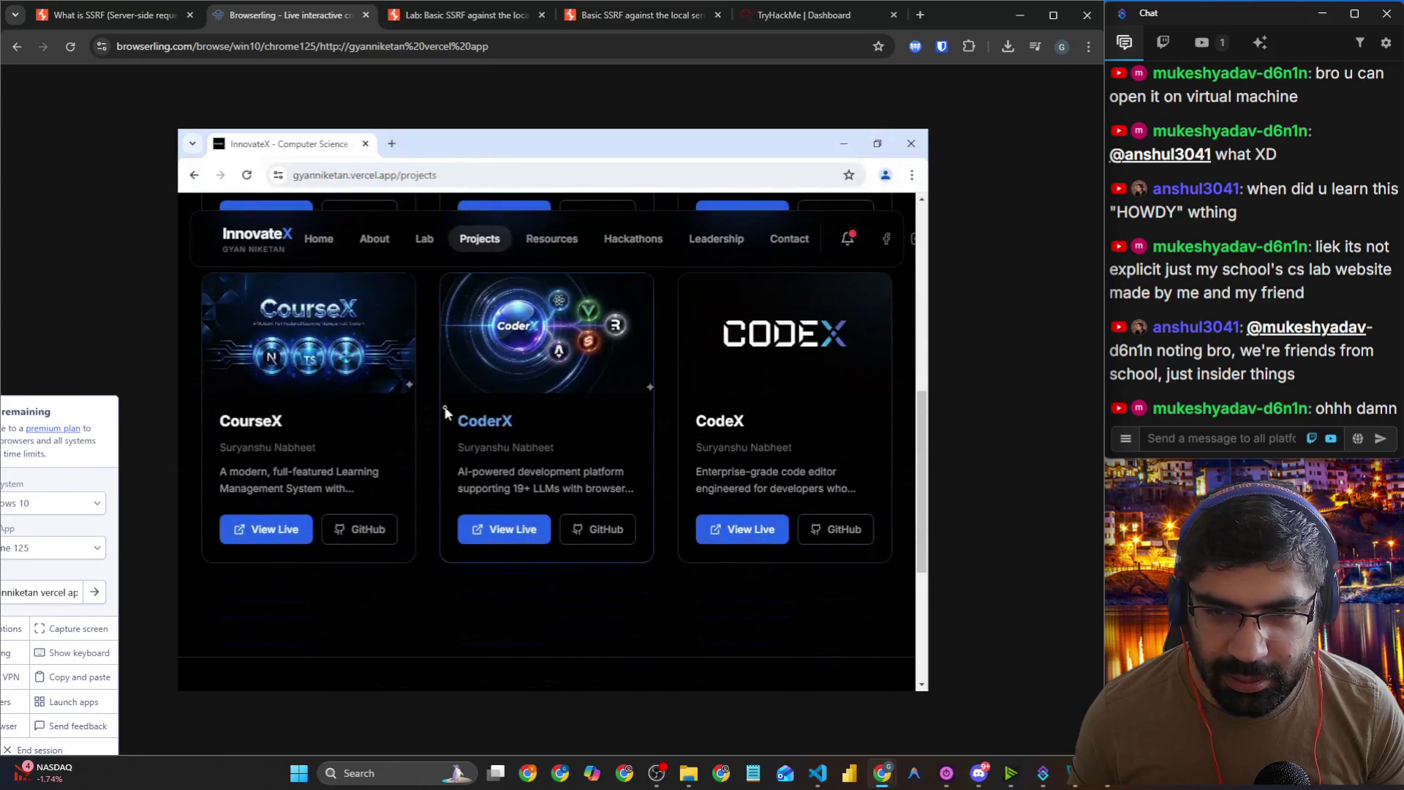
pyautogui.scroll(-4, 445, 412)
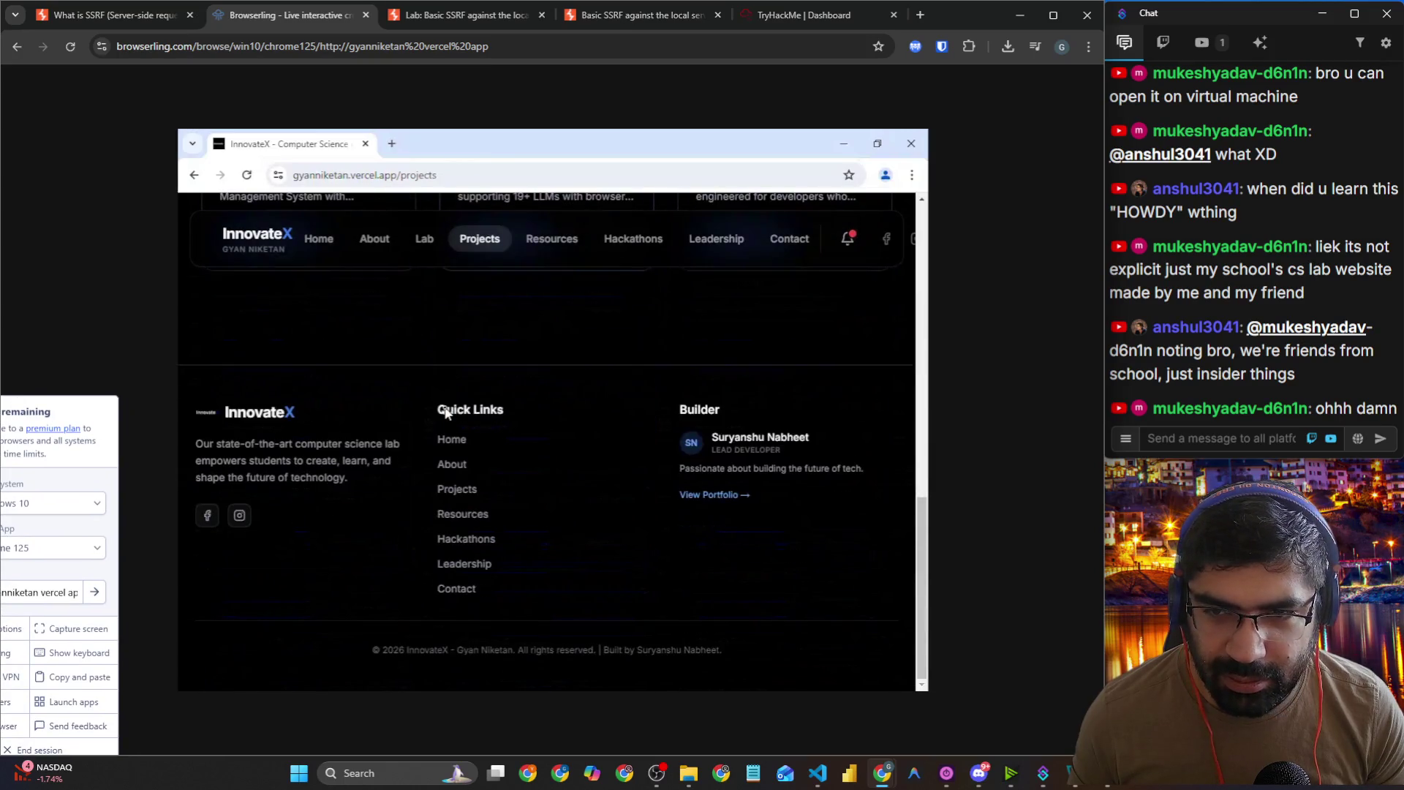
pyautogui.click(239, 253)
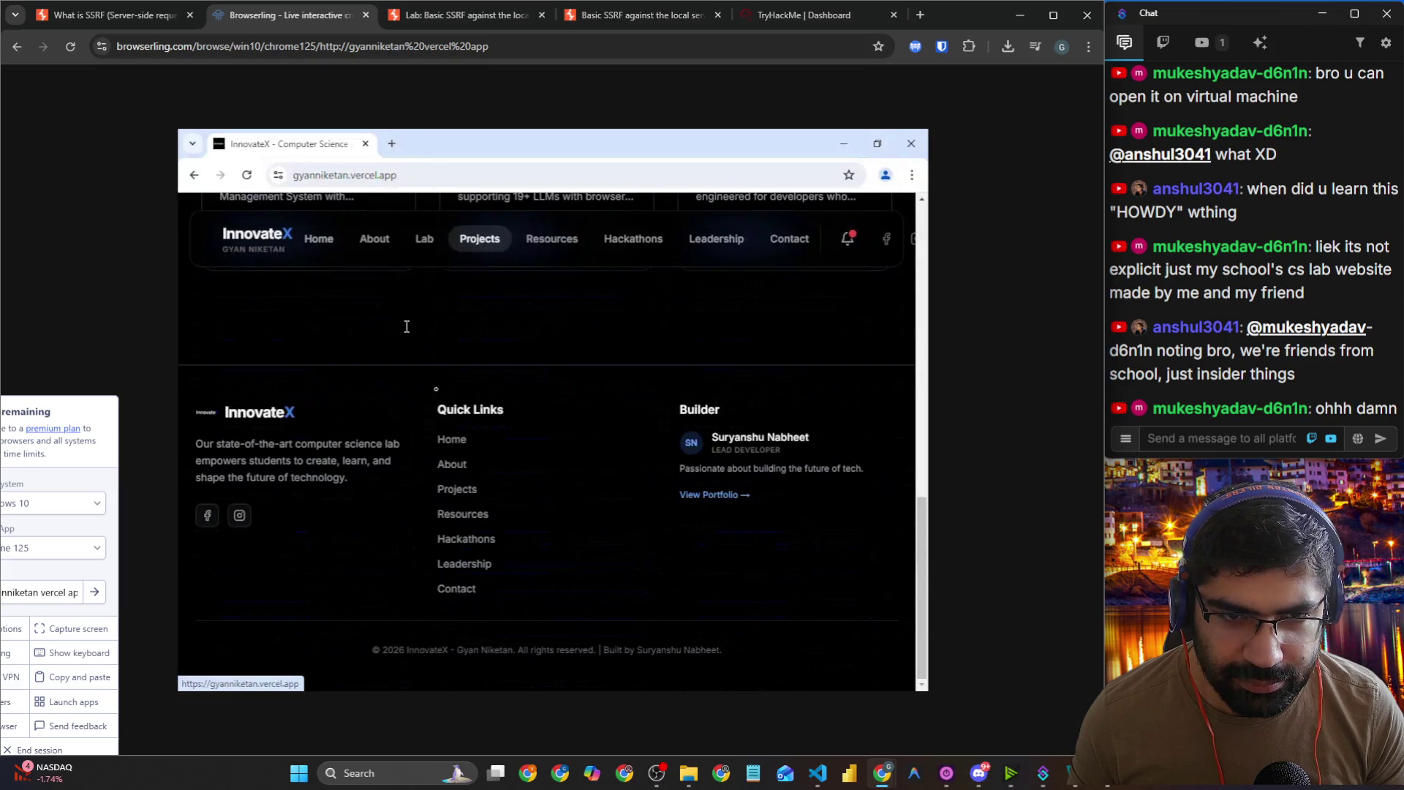
pyautogui.scroll(-4, 489, 528)
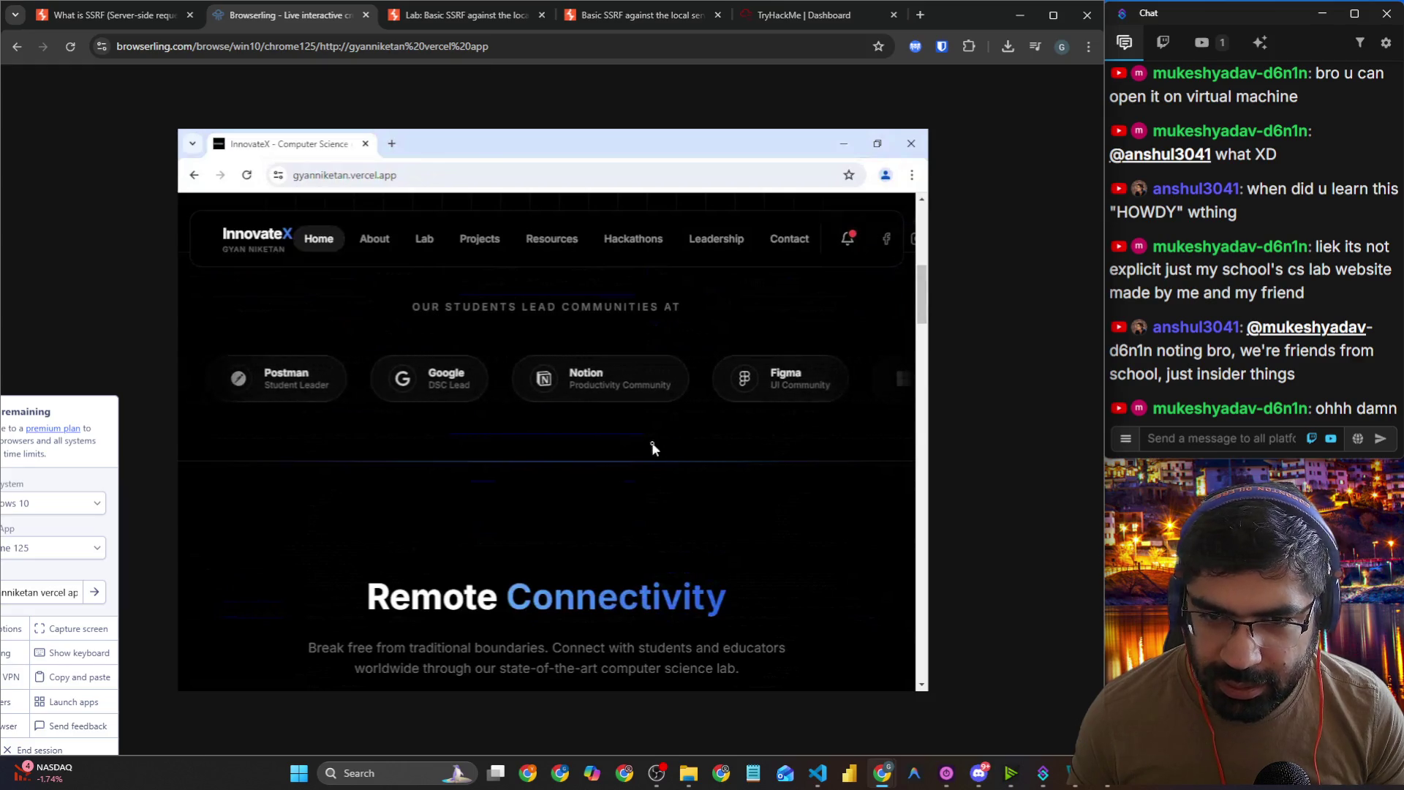
pyautogui.scroll(-6, 600, 443)
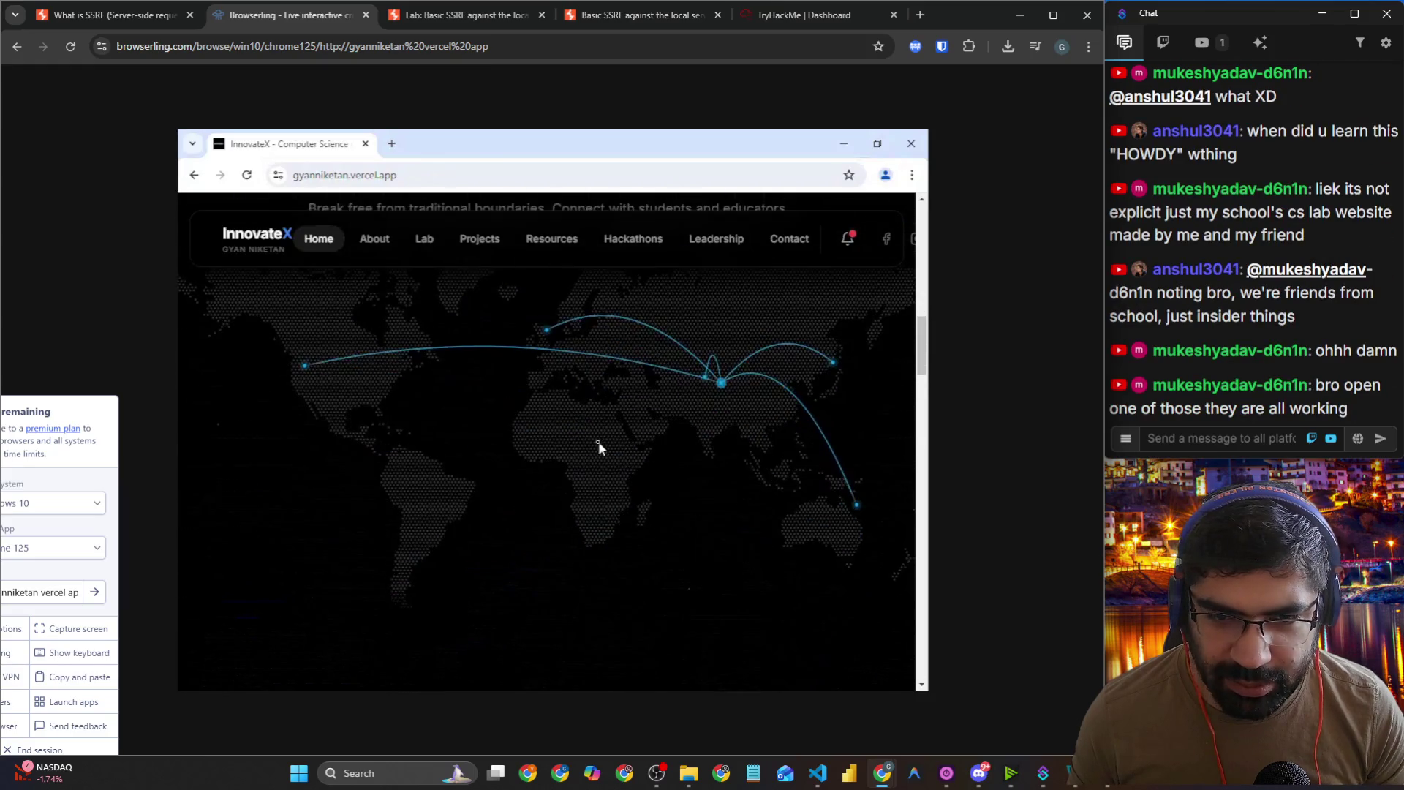
pyautogui.scroll(-5, 597, 440)
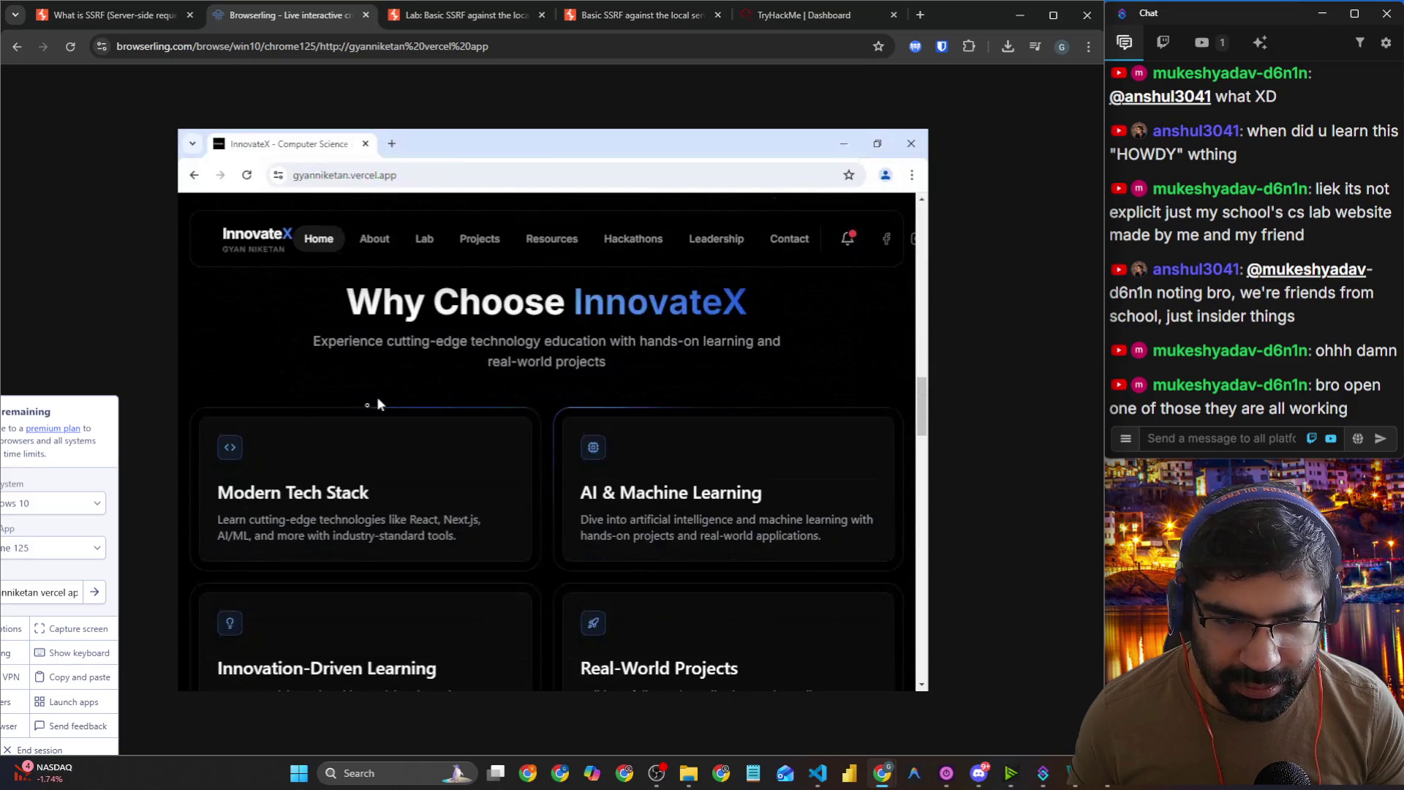
pyautogui.scroll(-3, 378, 404)
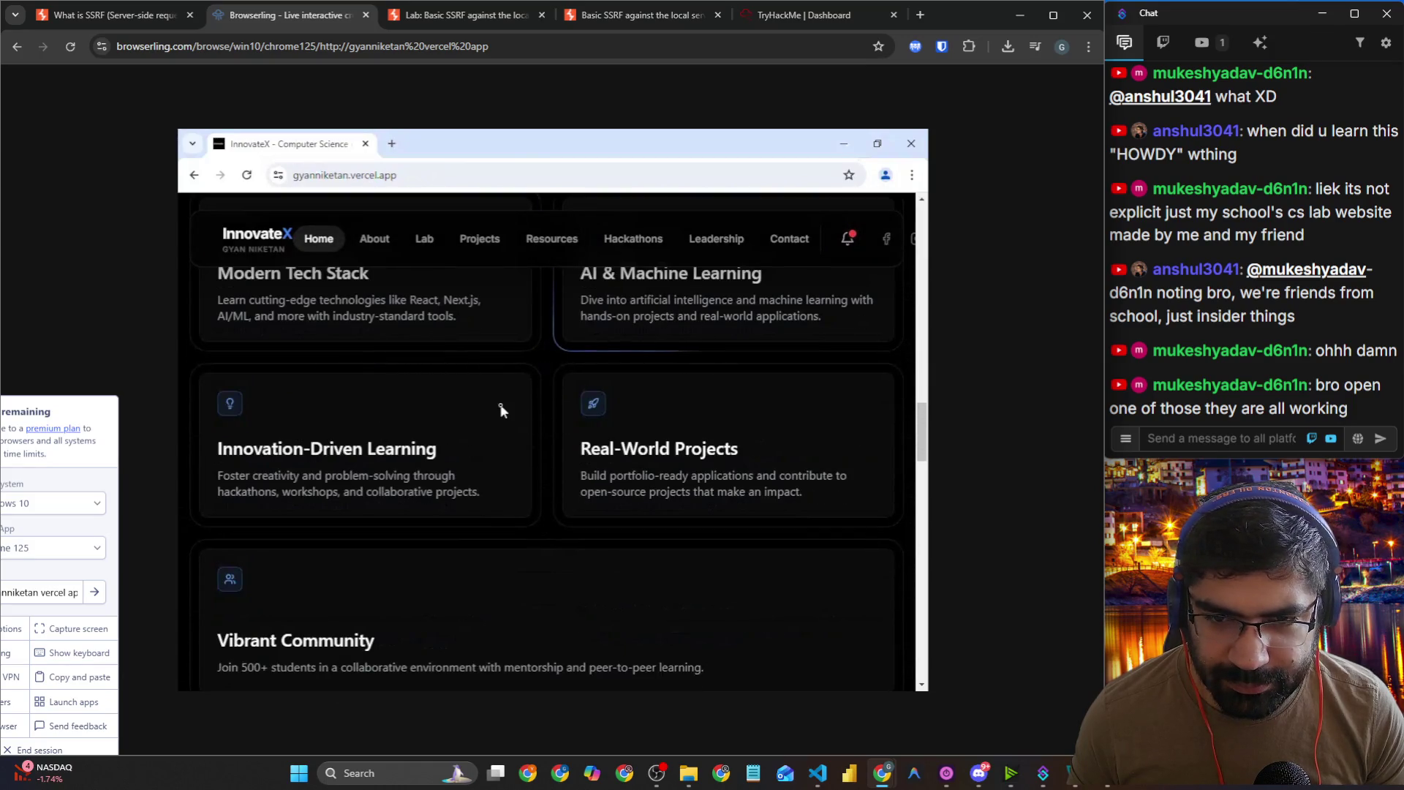
pyautogui.scroll(-6, 501, 411)
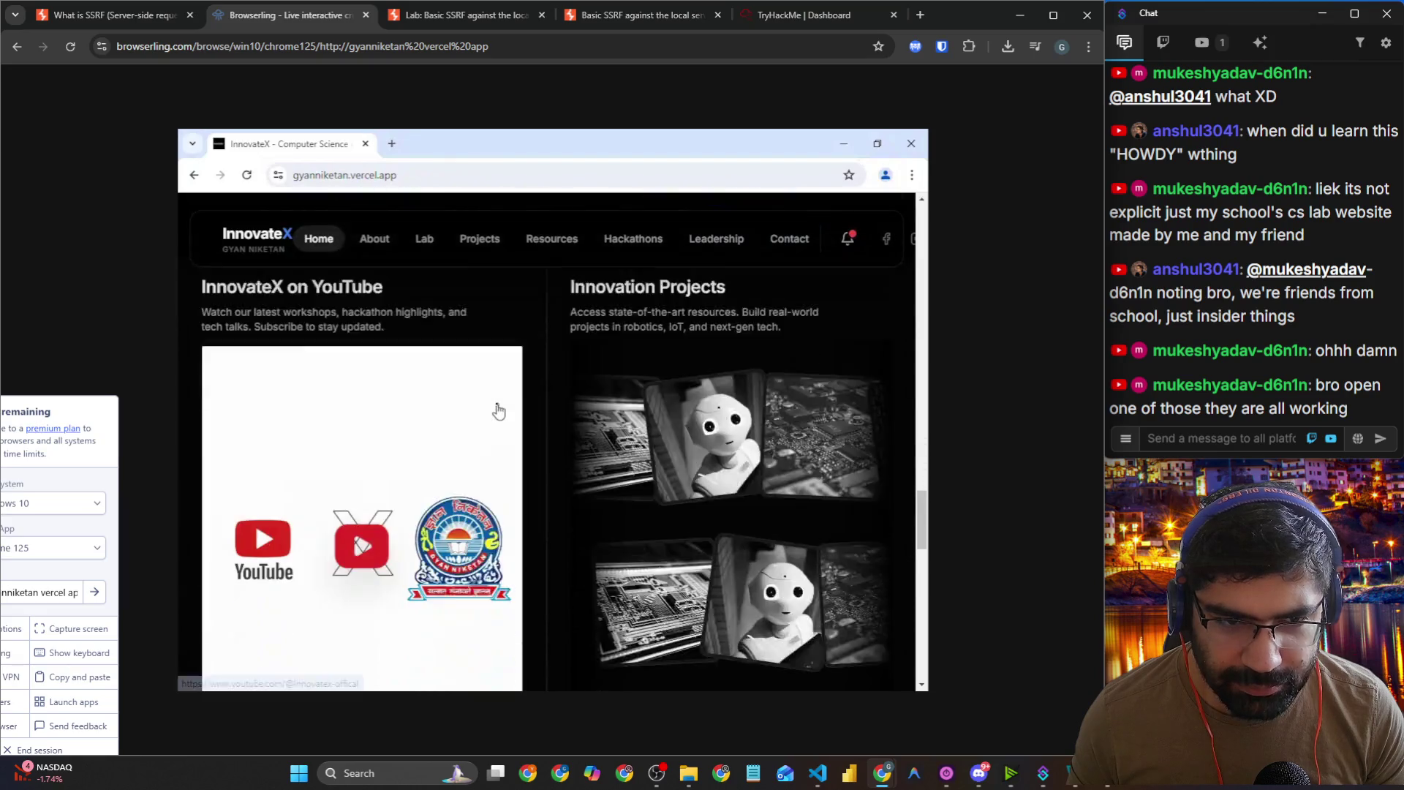
pyautogui.scroll(-2, 499, 411)
pyautogui.scroll(2, 498, 411)
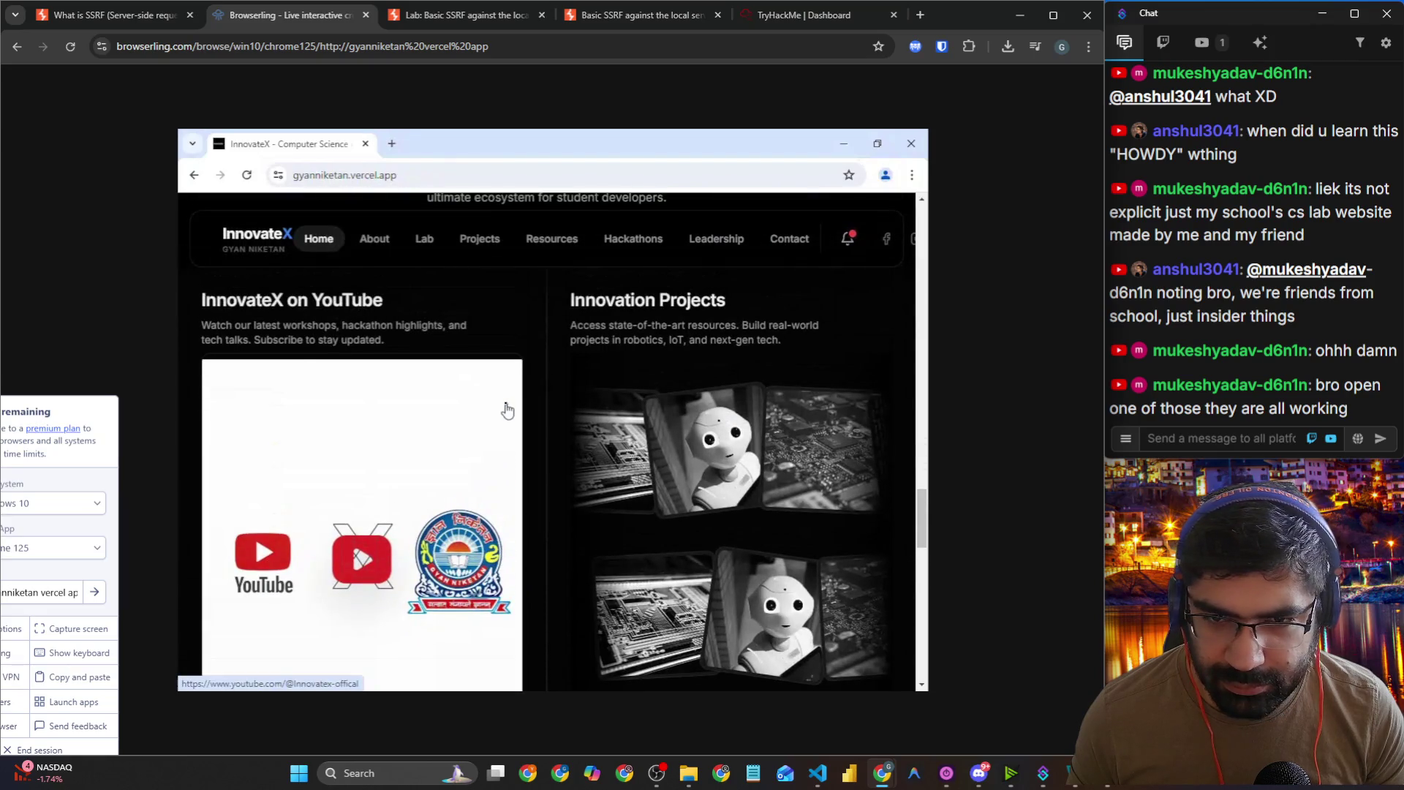
pyautogui.scroll(-4, 507, 411)
pyautogui.scroll(-5, 527, 441)
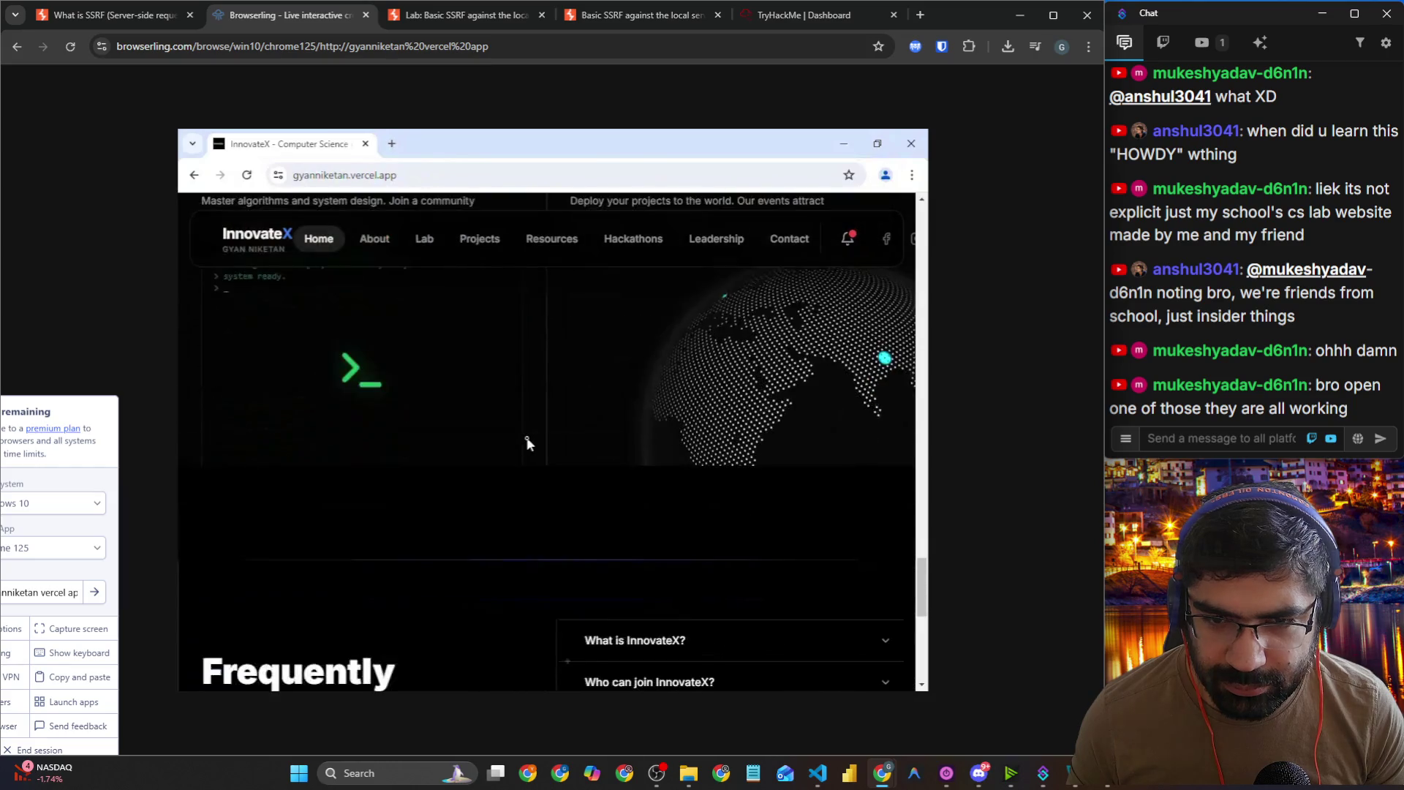
pyautogui.scroll(-7, 526, 441)
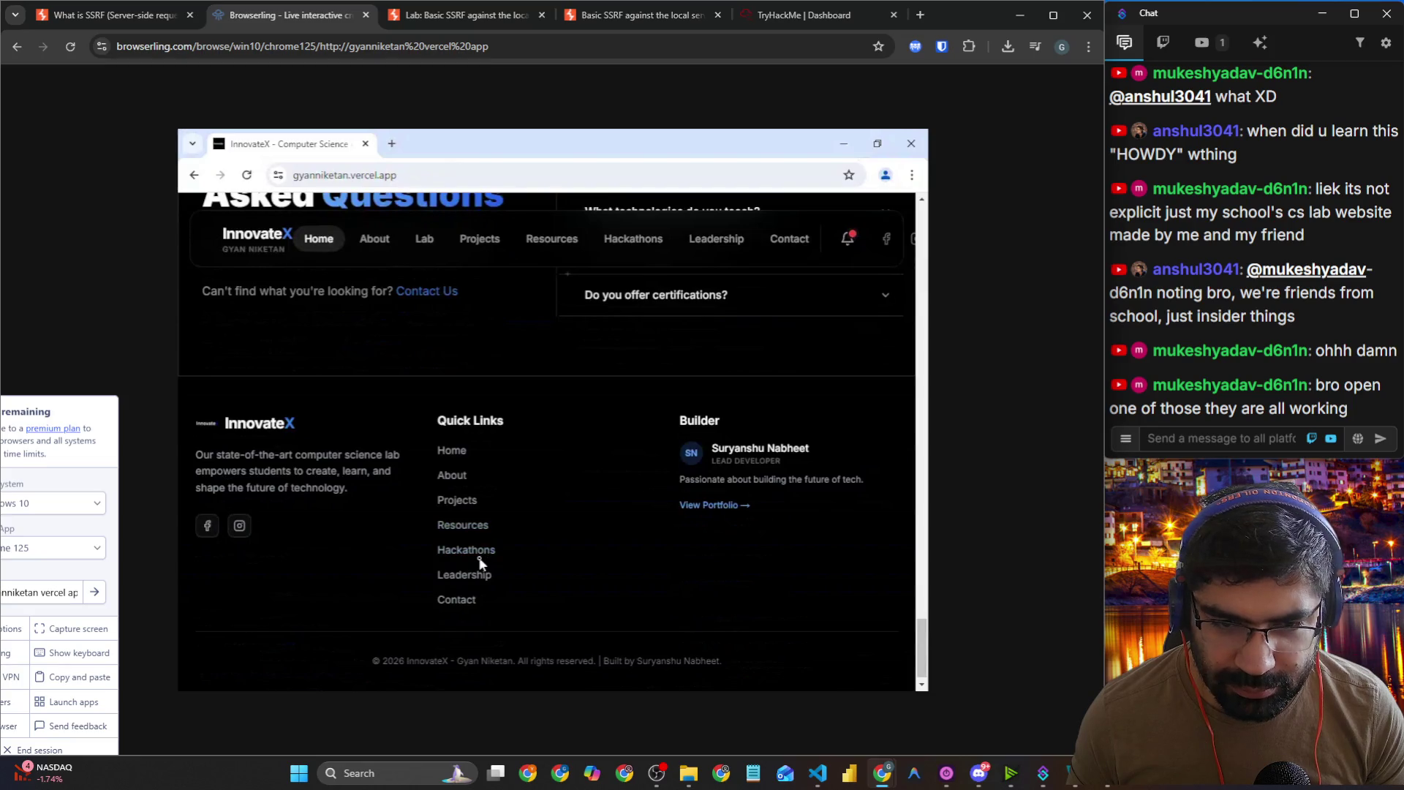
pyautogui.click(848, 241)
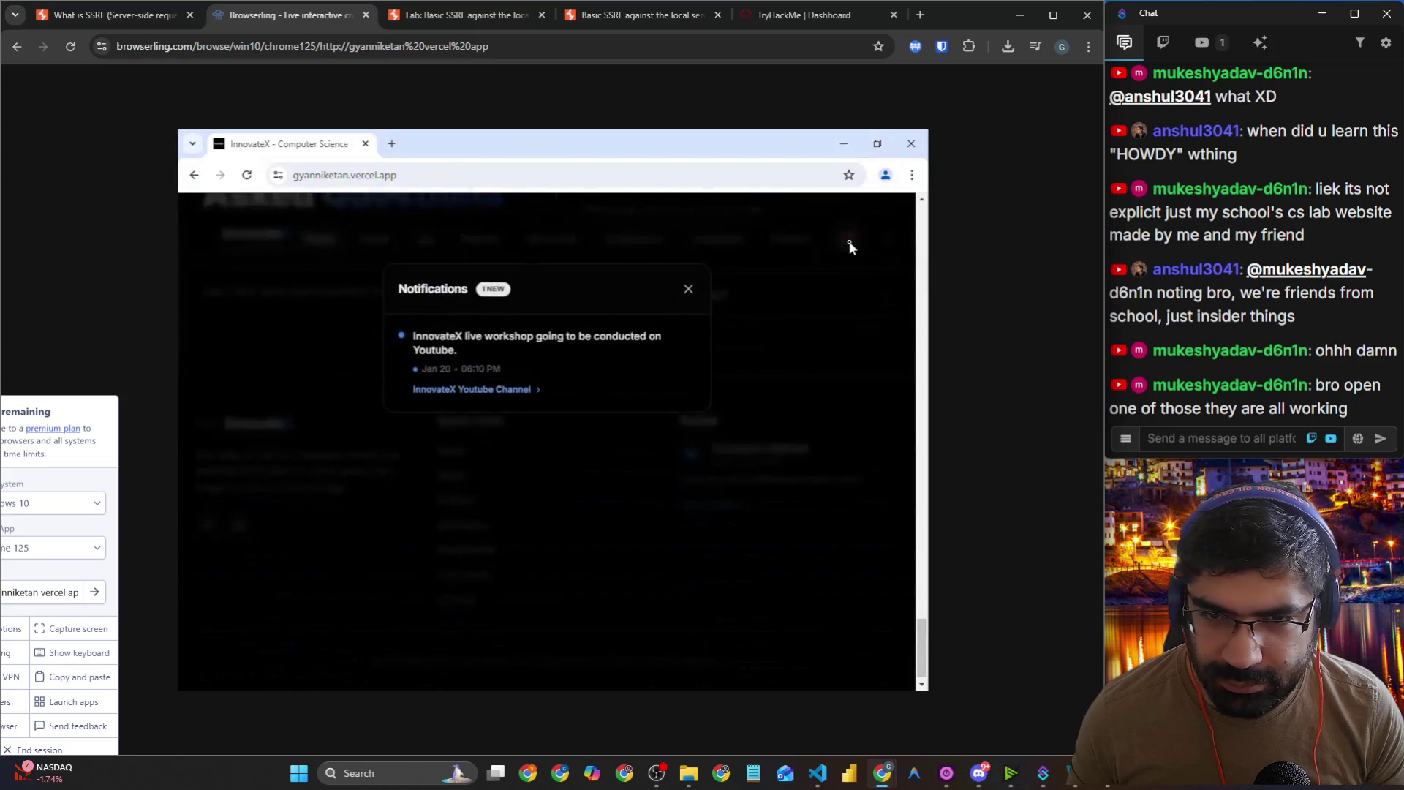
pyautogui.click(689, 290)
pyautogui.scroll(4, 743, 322)
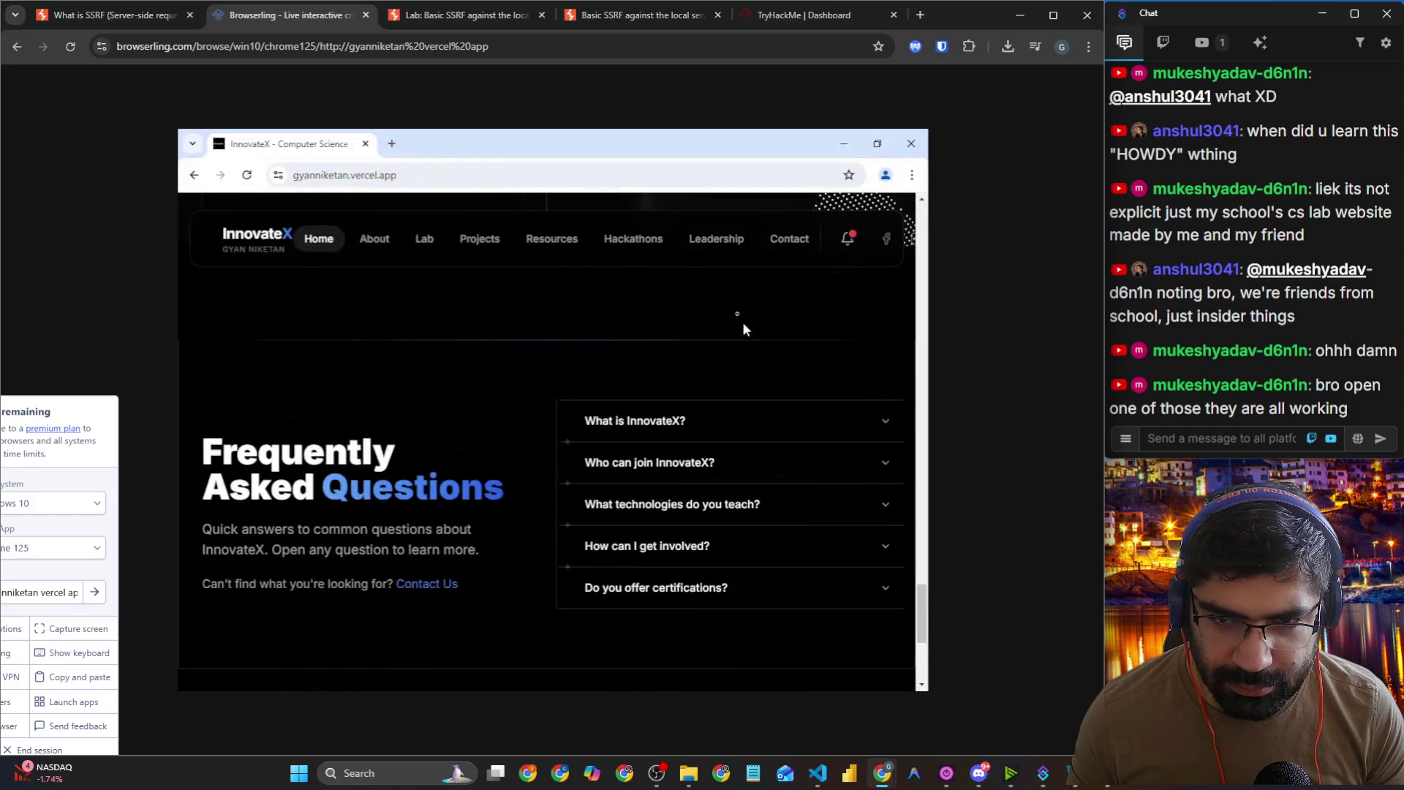
# Step: Go through Events to the InnovateX Leadership page and browse its faculty and alumni cards
pyautogui.click(635, 240)
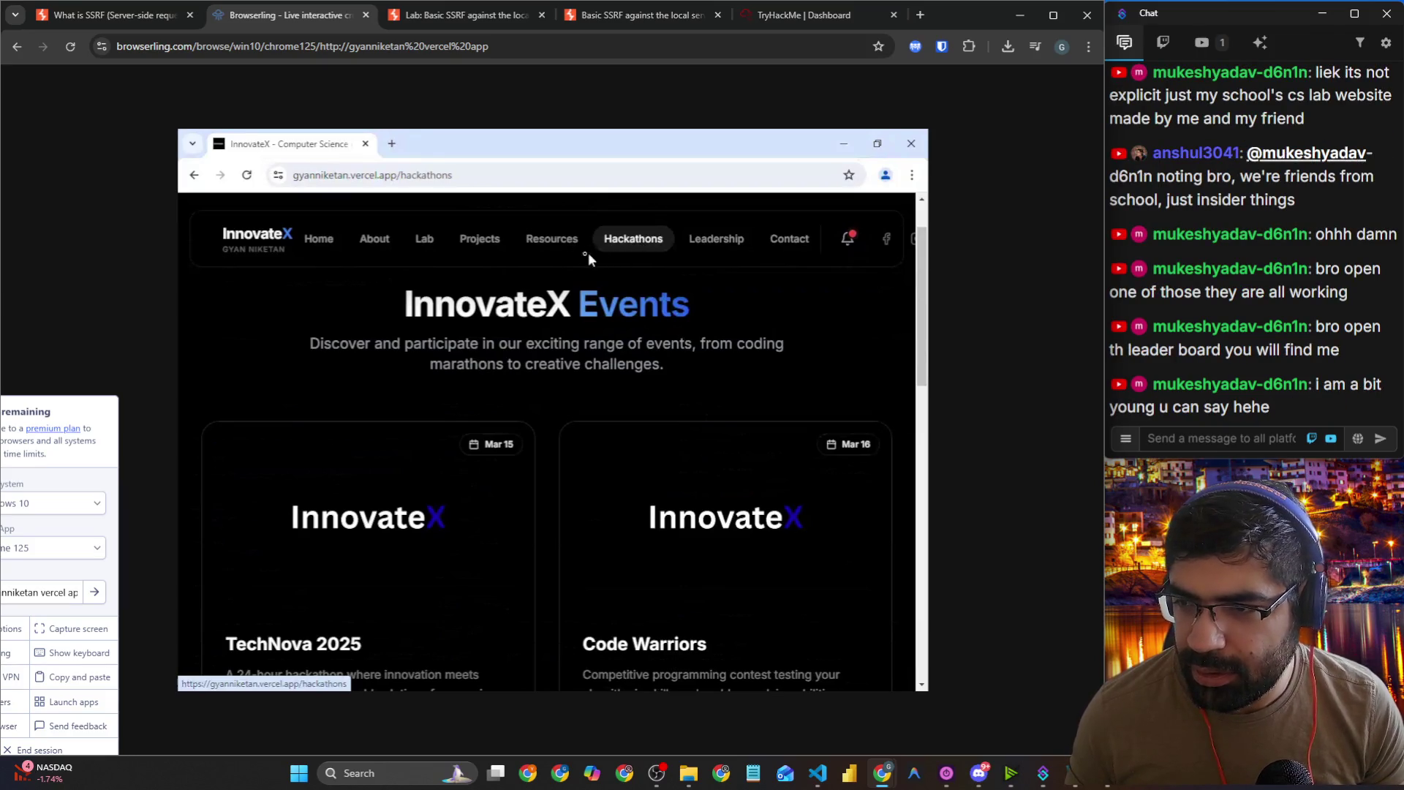
pyautogui.click(716, 239)
pyautogui.scroll(-5, 529, 384)
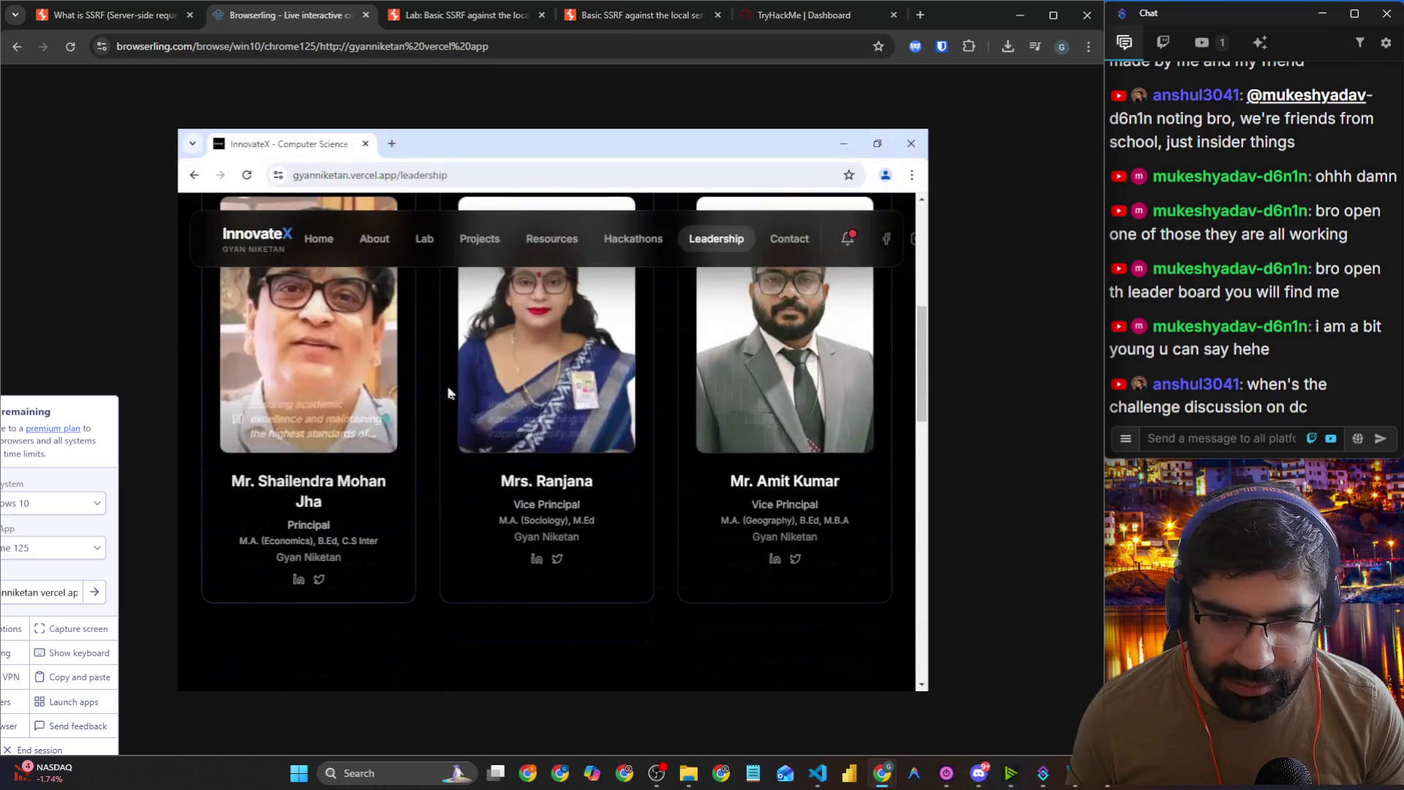
pyautogui.scroll(-3, 475, 454)
pyautogui.scroll(-4, 502, 450)
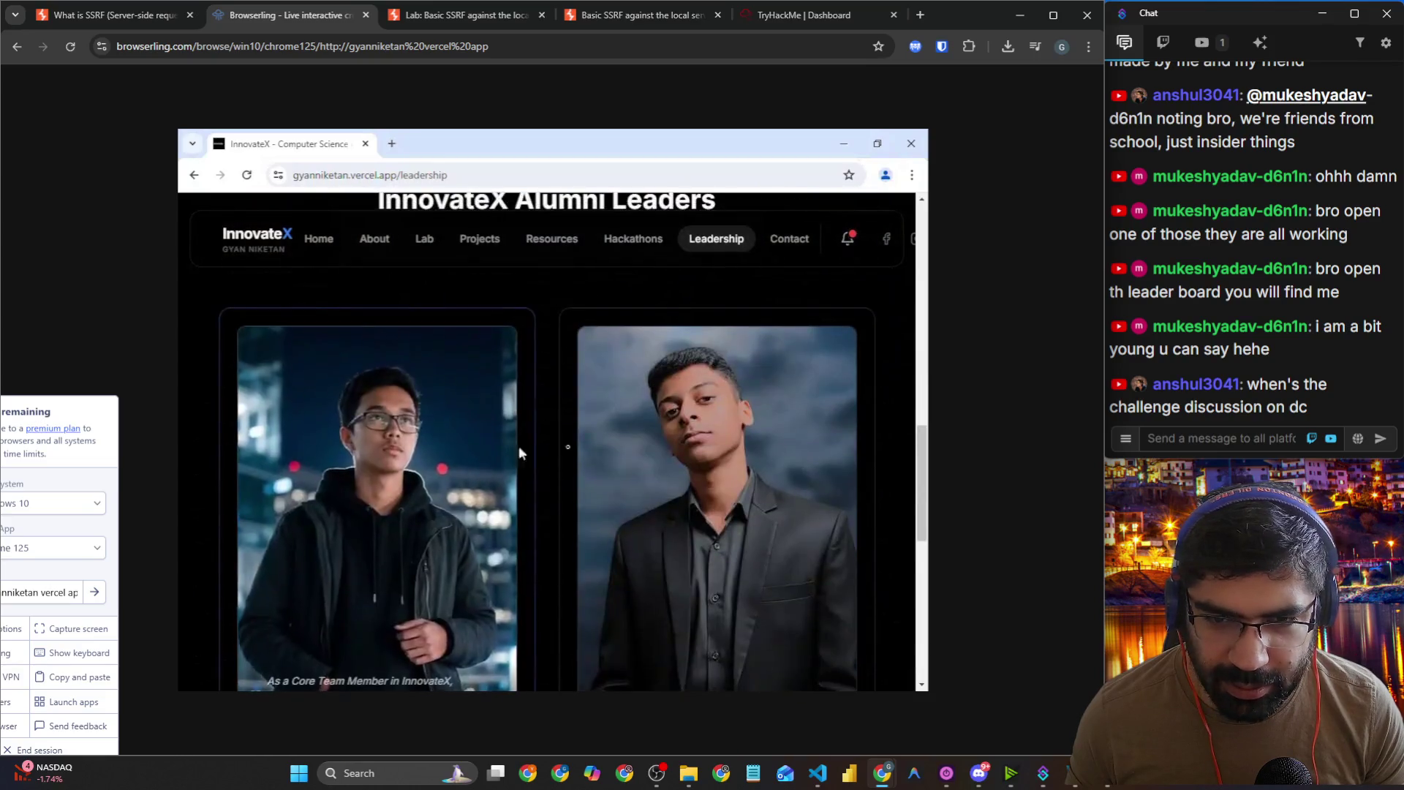
pyautogui.scroll(-3, 541, 454)
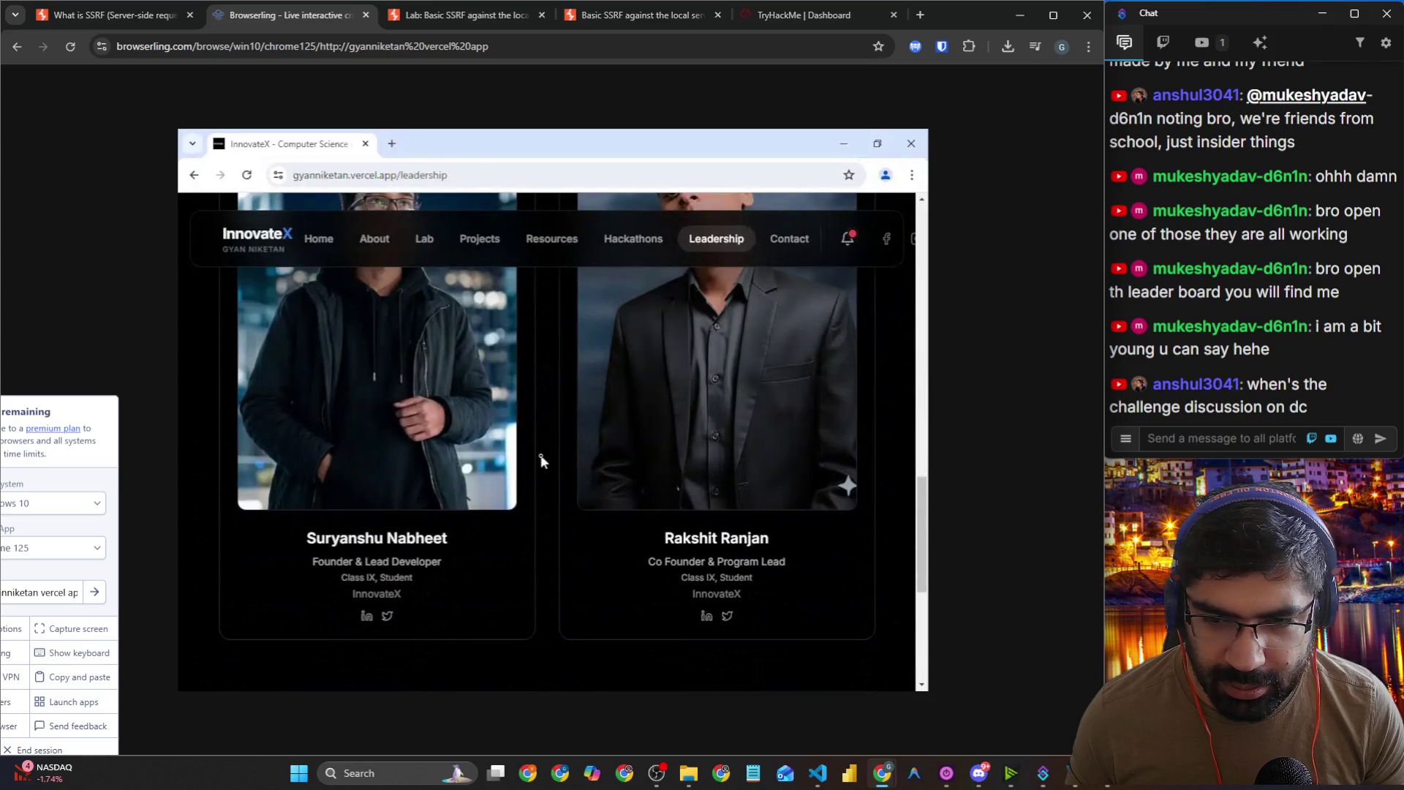
pyautogui.scroll(-3, 541, 460)
pyautogui.scroll(3, 541, 459)
pyautogui.scroll(2, 541, 454)
pyautogui.scroll(-1, 542, 454)
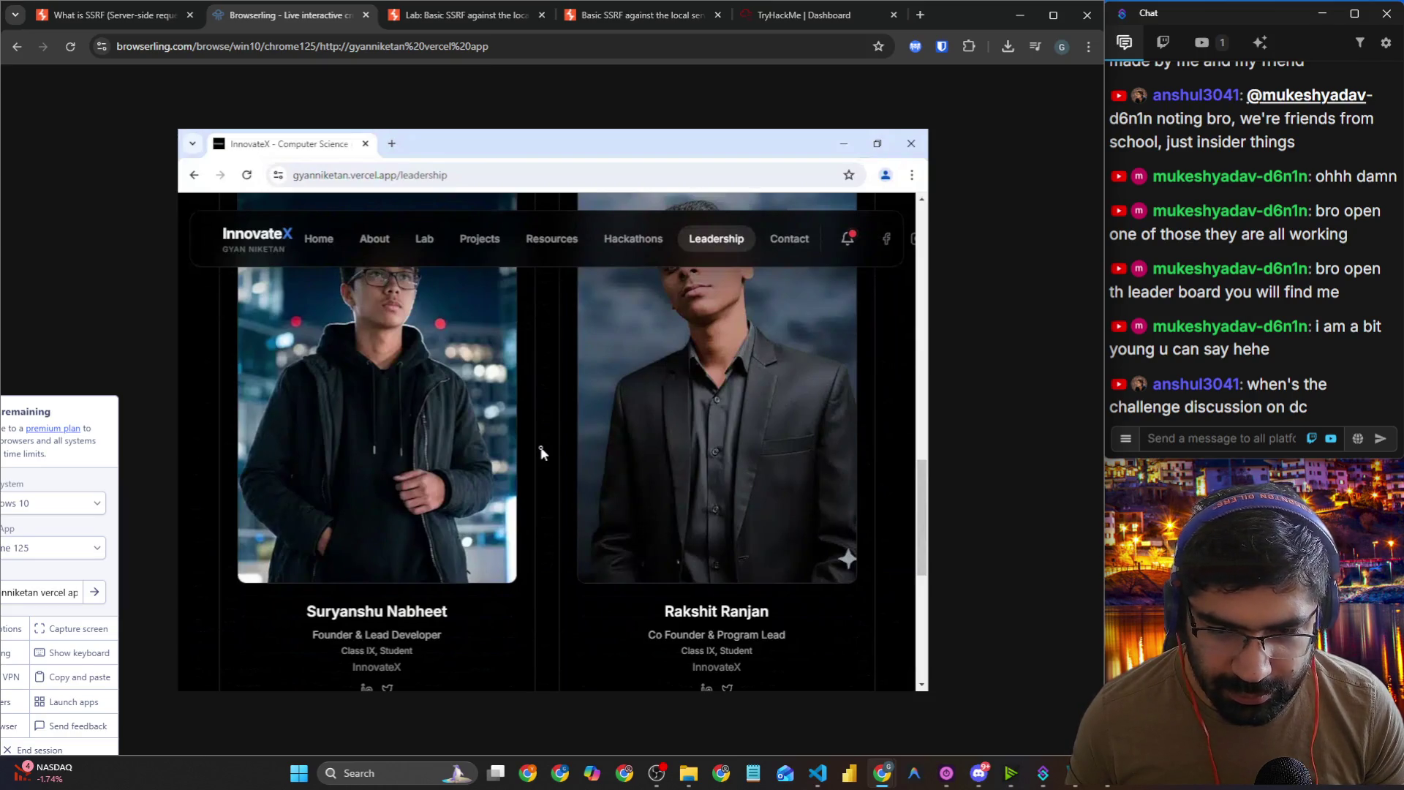
pyautogui.scroll(-4, 541, 454)
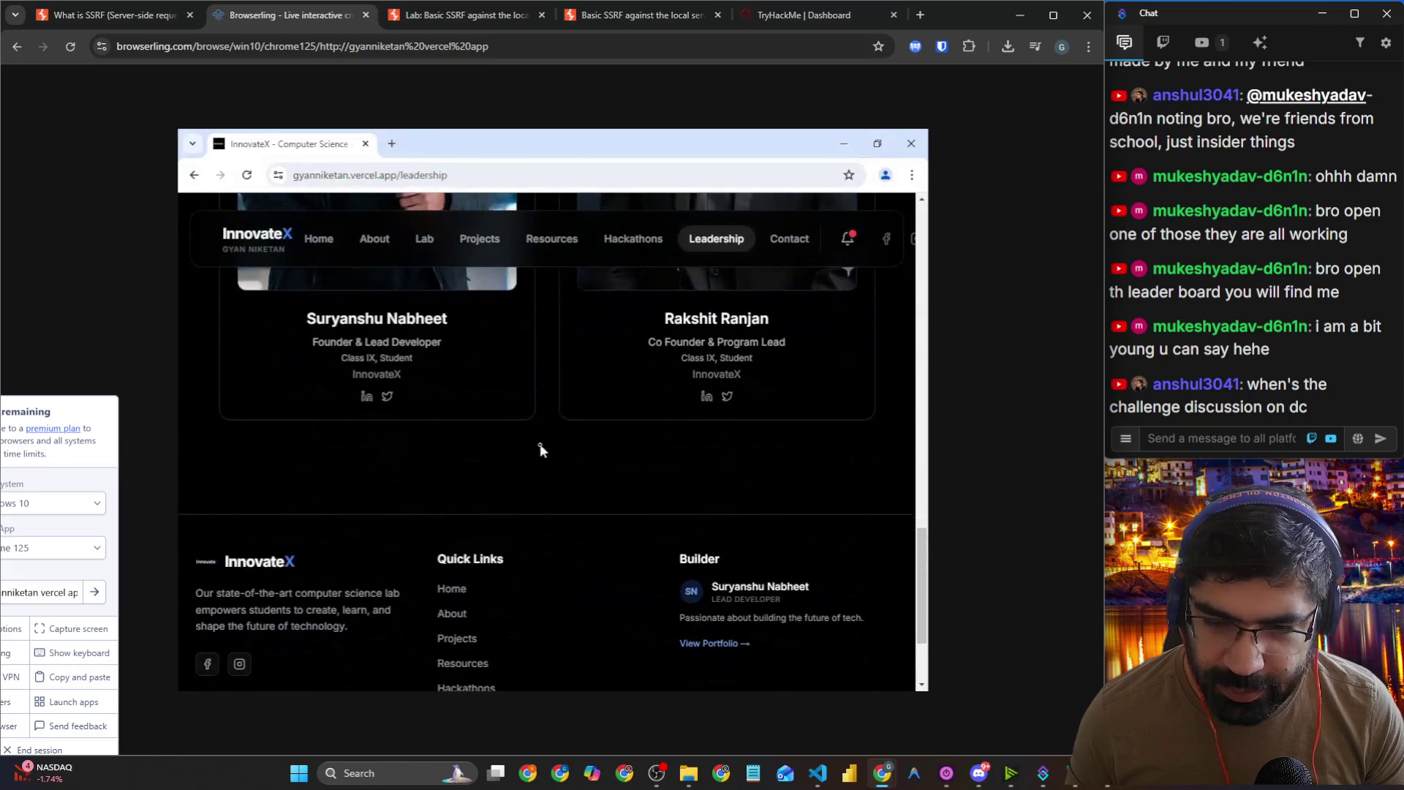
pyautogui.scroll(8, 539, 444)
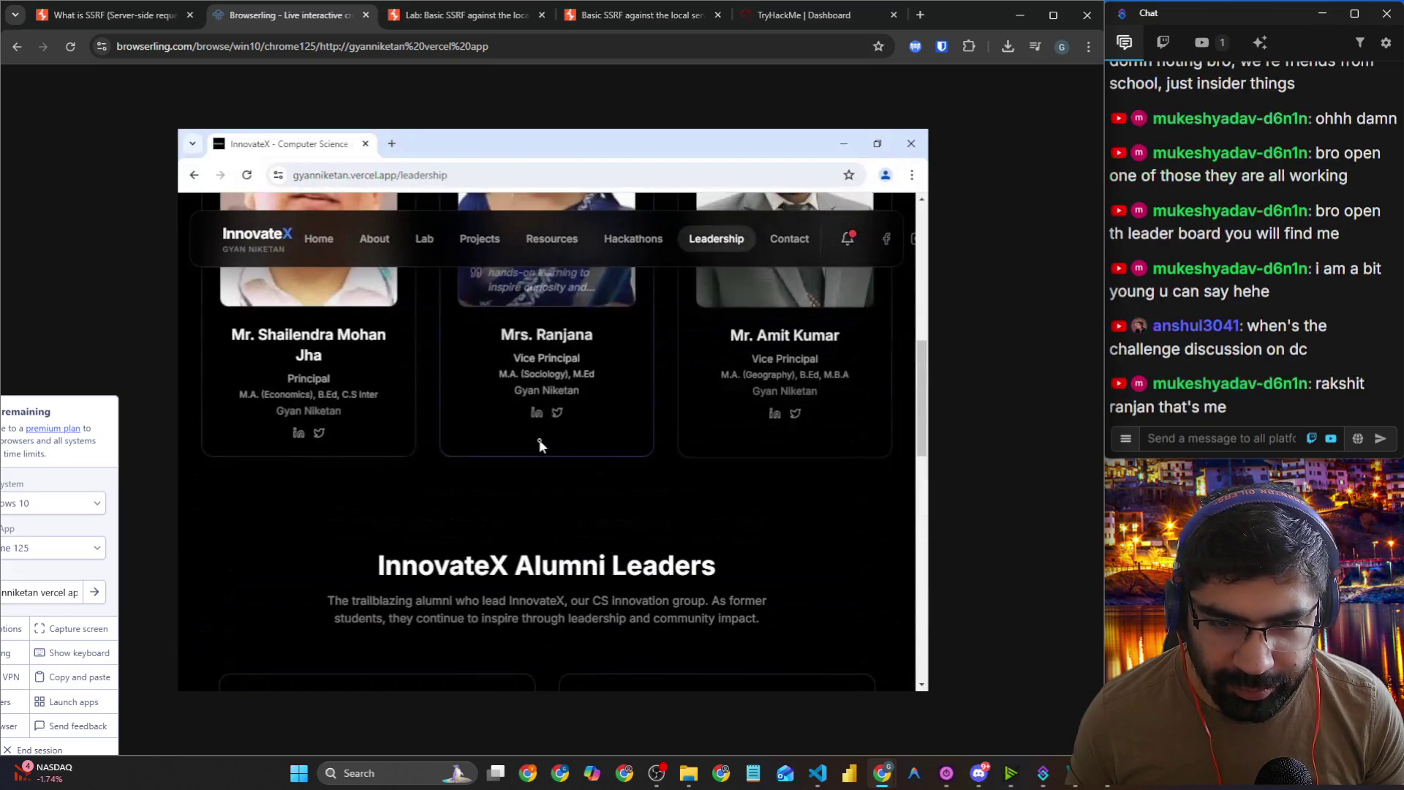
pyautogui.scroll(-2, 540, 442)
pyautogui.scroll(-3, 539, 443)
pyautogui.scroll(-2, 539, 445)
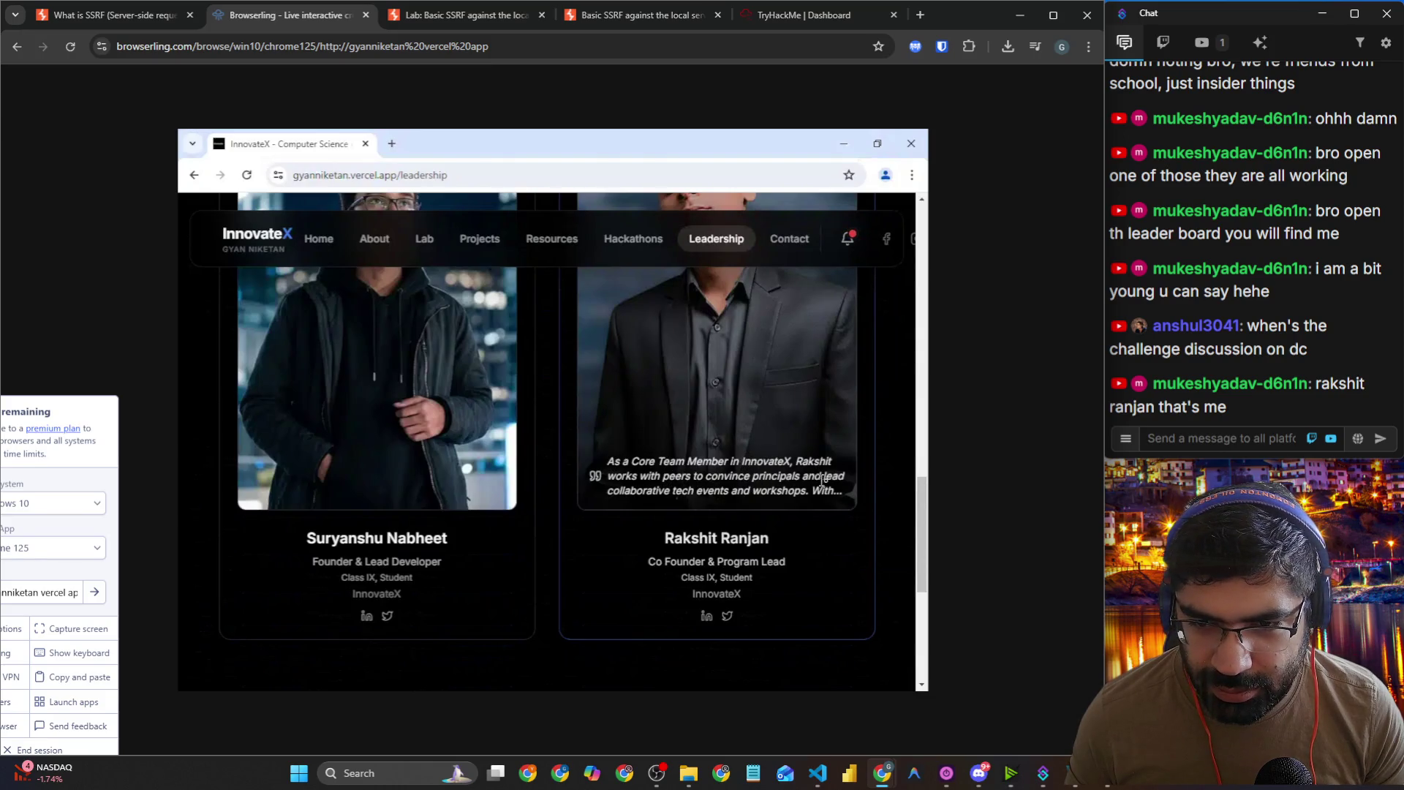
# Step: Highlight part of the co-founder's quote, clear it, and go to the Learning Resources page
pyautogui.moveTo(669, 491); pyautogui.dragTo(841, 492)
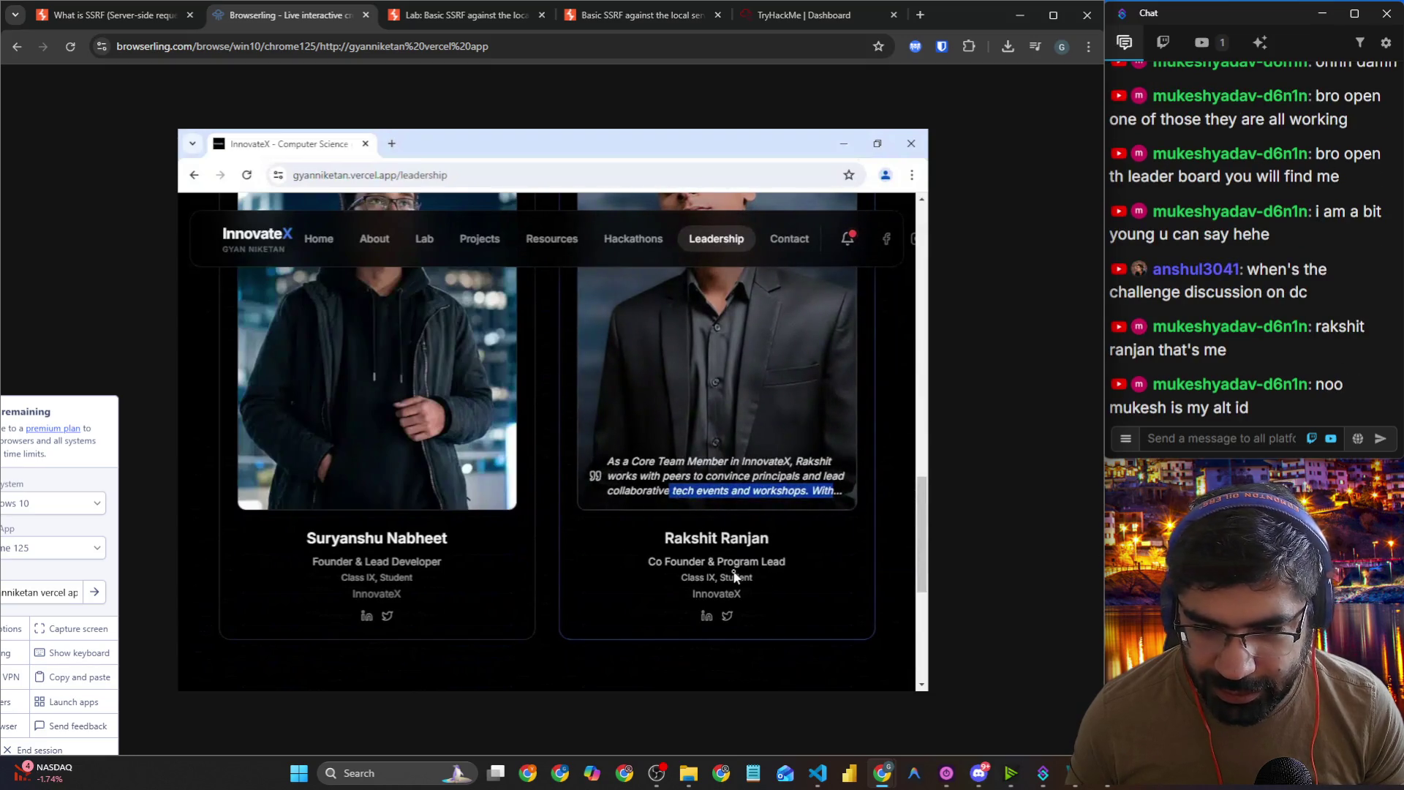
pyautogui.scroll(3, 735, 570)
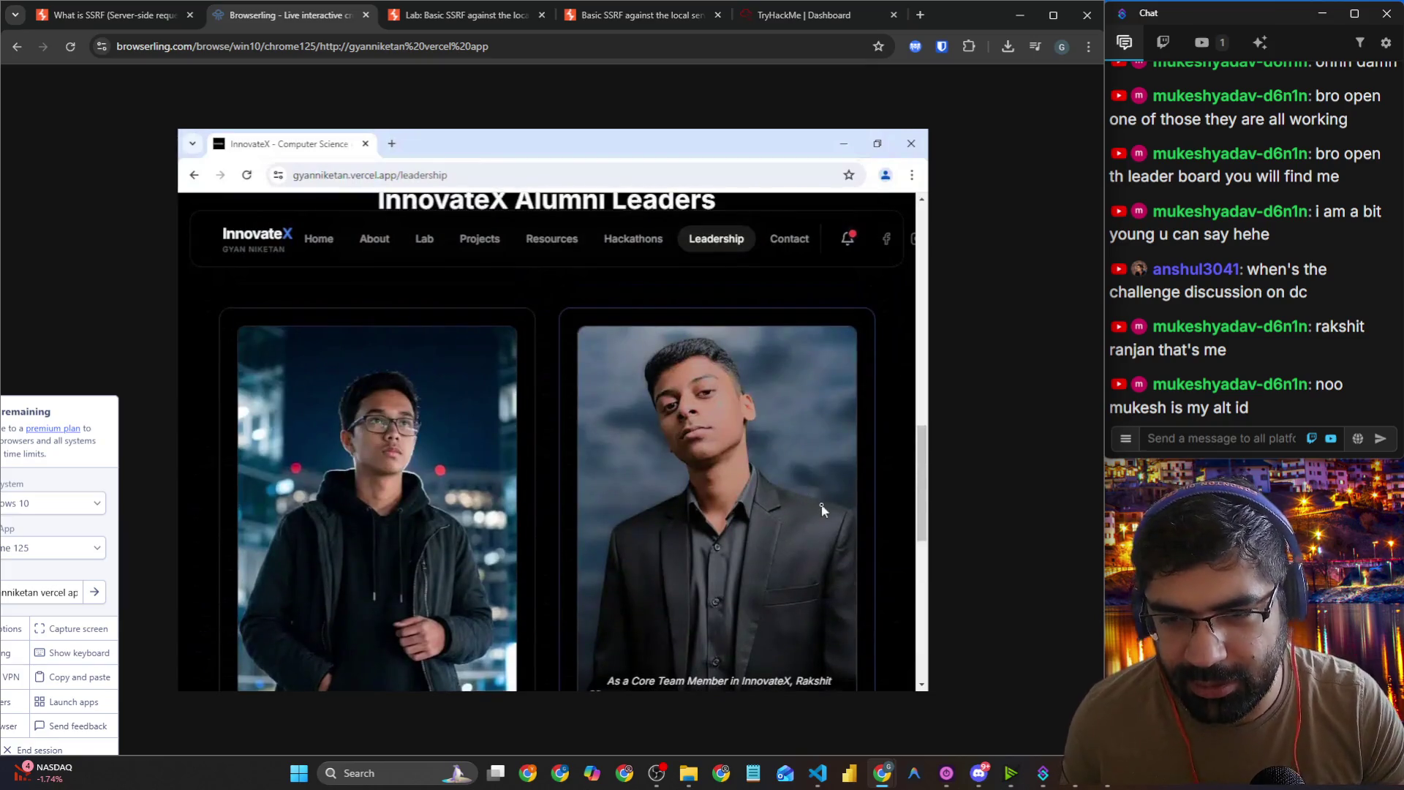
pyautogui.scroll(-1, 823, 510)
pyautogui.scroll(-4, 812, 509)
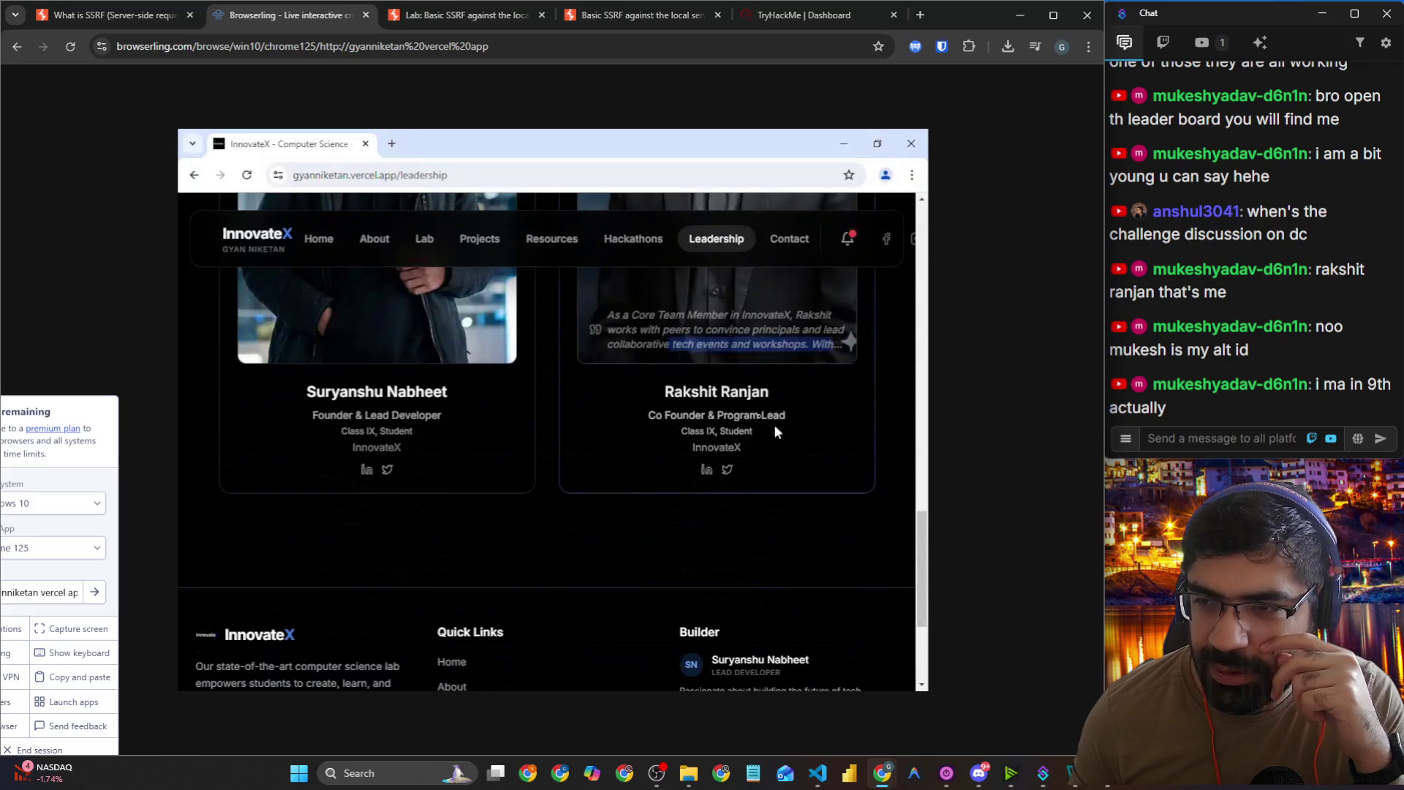
pyautogui.click(720, 408)
pyautogui.scroll(10, 795, 474)
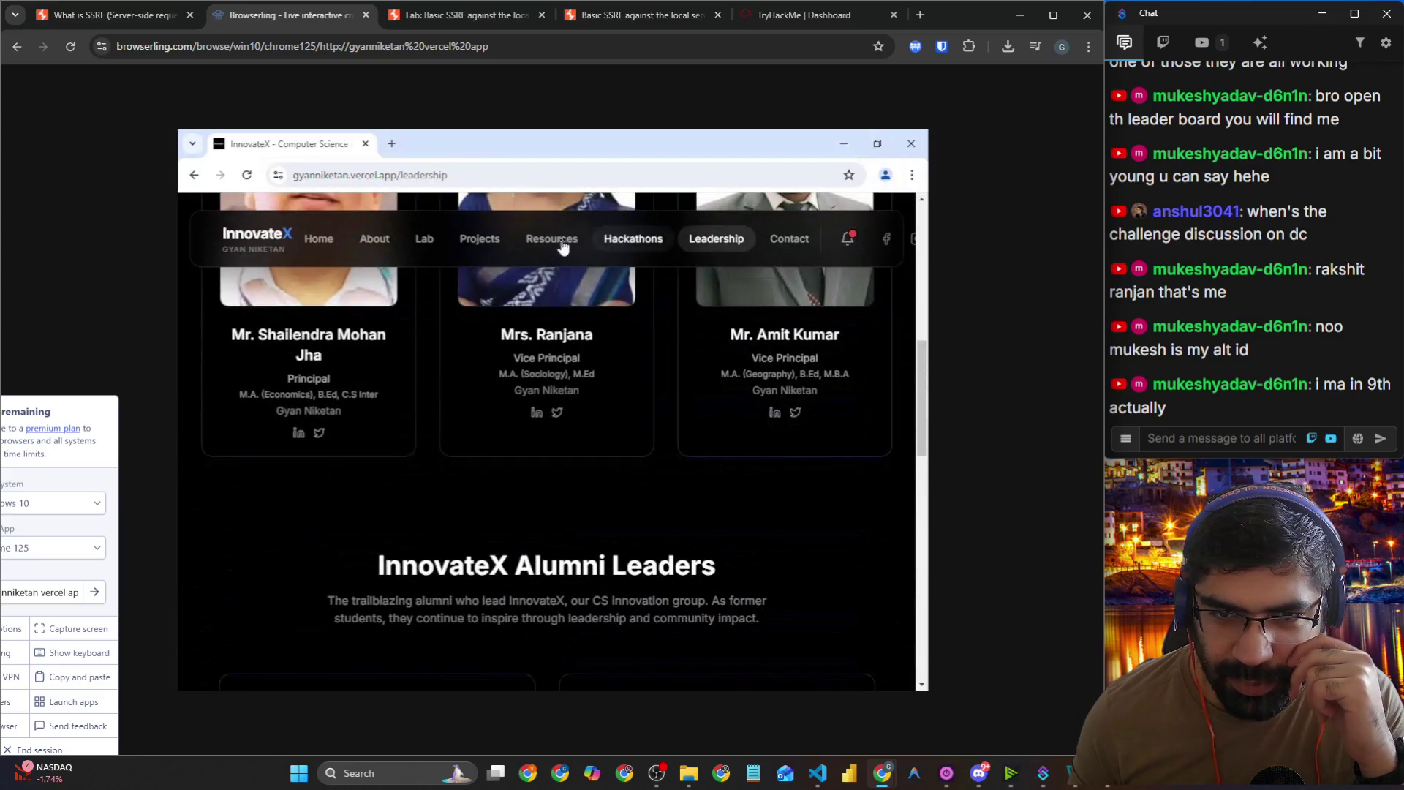
pyautogui.click(552, 248)
# Step: Scroll the Learning Resources list, open the Learn CSS video, then close the YouTube tab
pyautogui.scroll(-5, 481, 402)
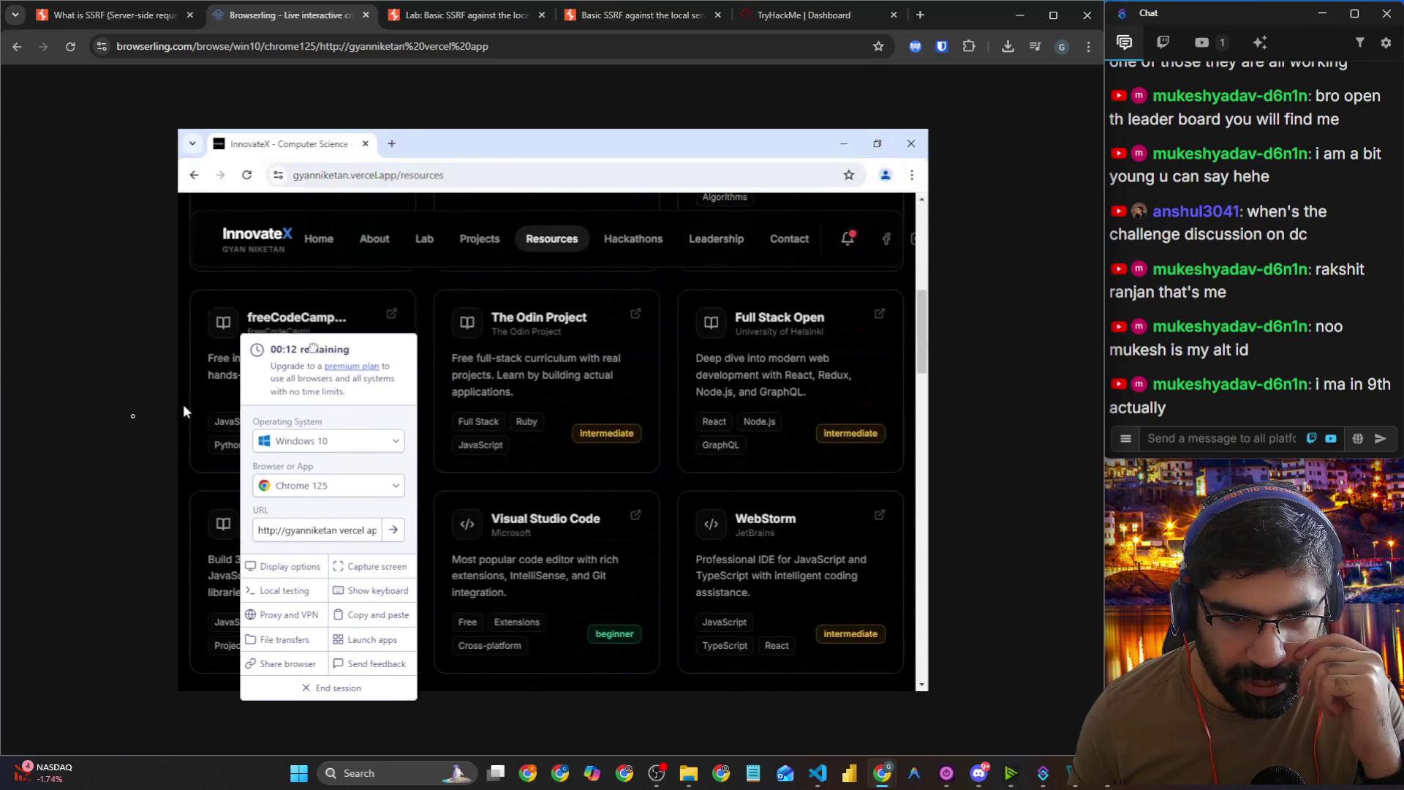
pyautogui.scroll(-4, 666, 390)
pyautogui.scroll(-9, 668, 393)
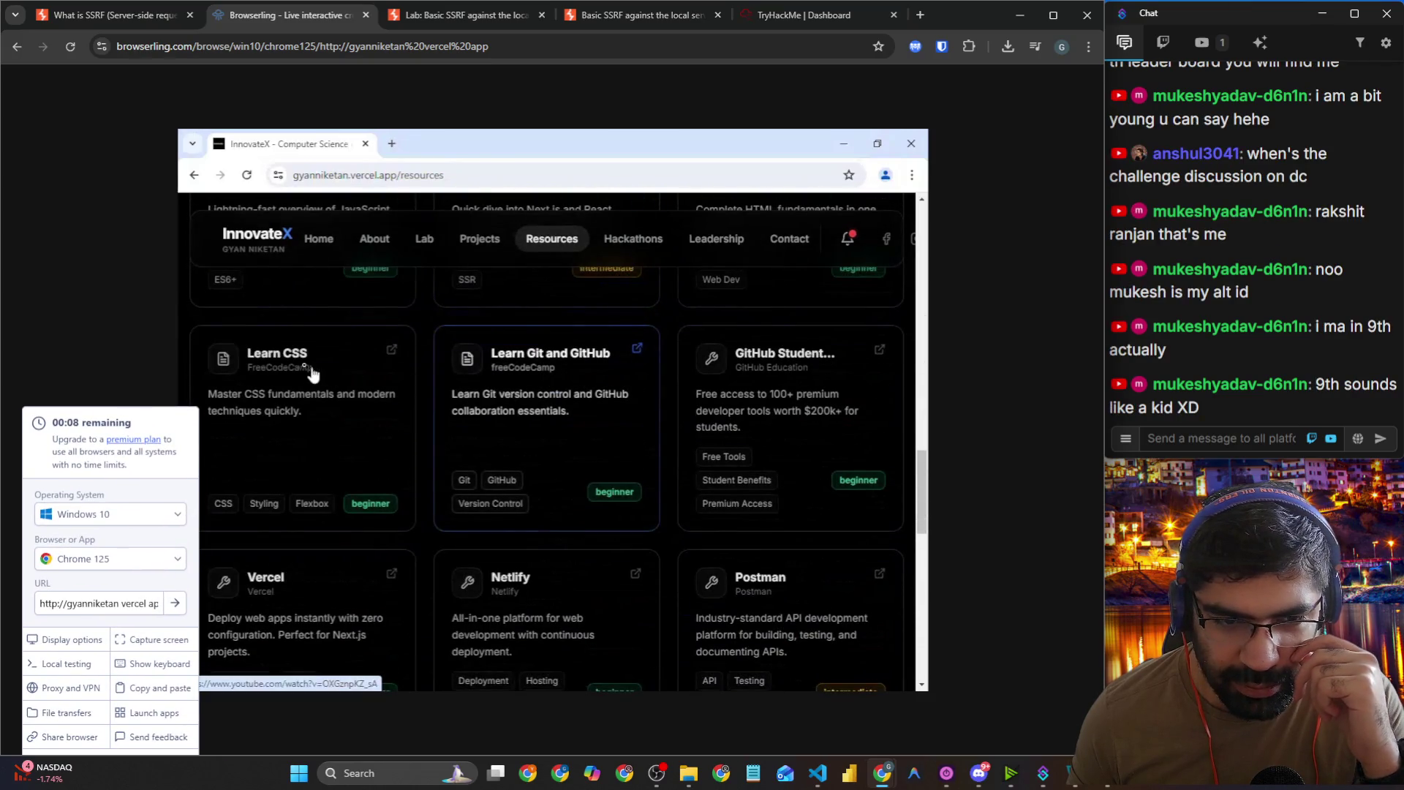
pyautogui.click(305, 369)
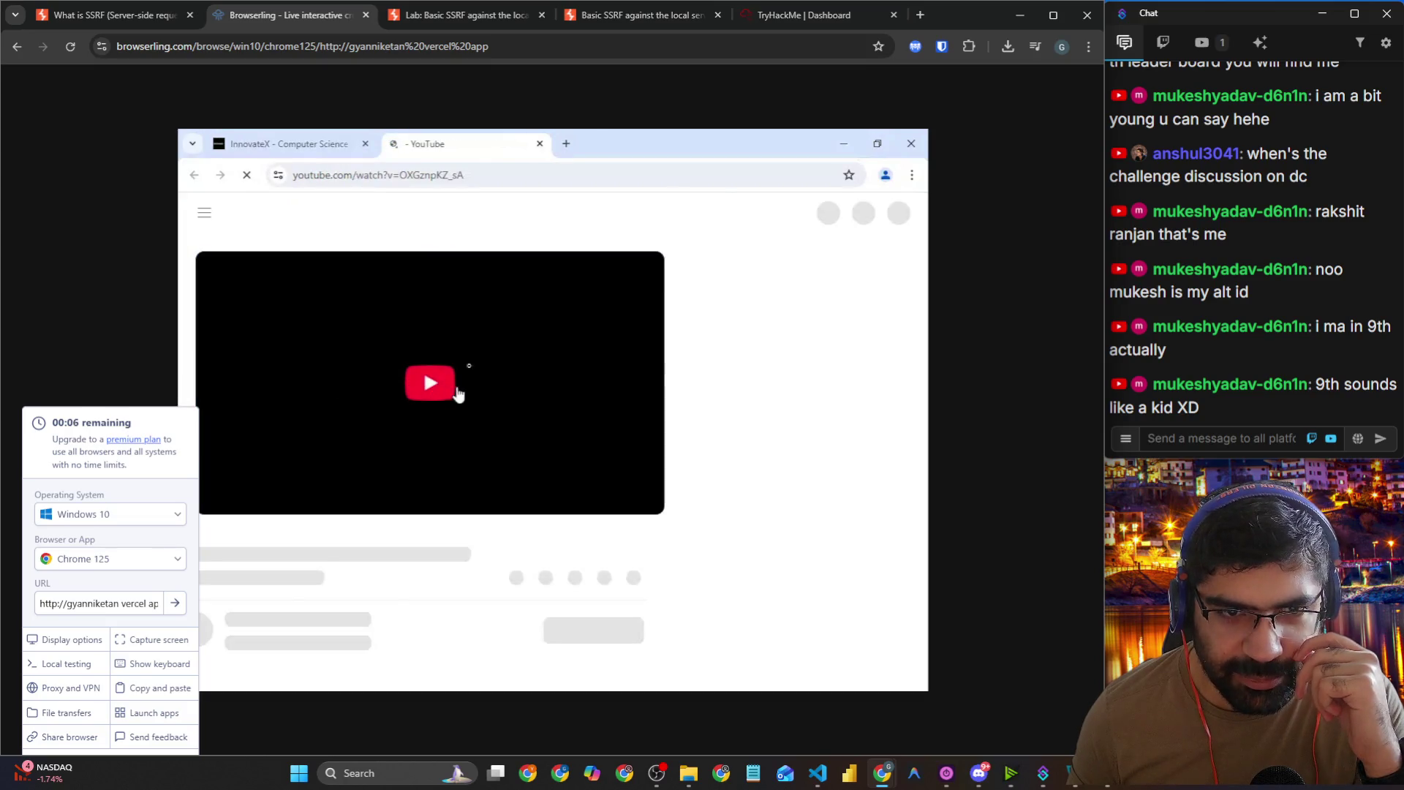
pyautogui.click(540, 145)
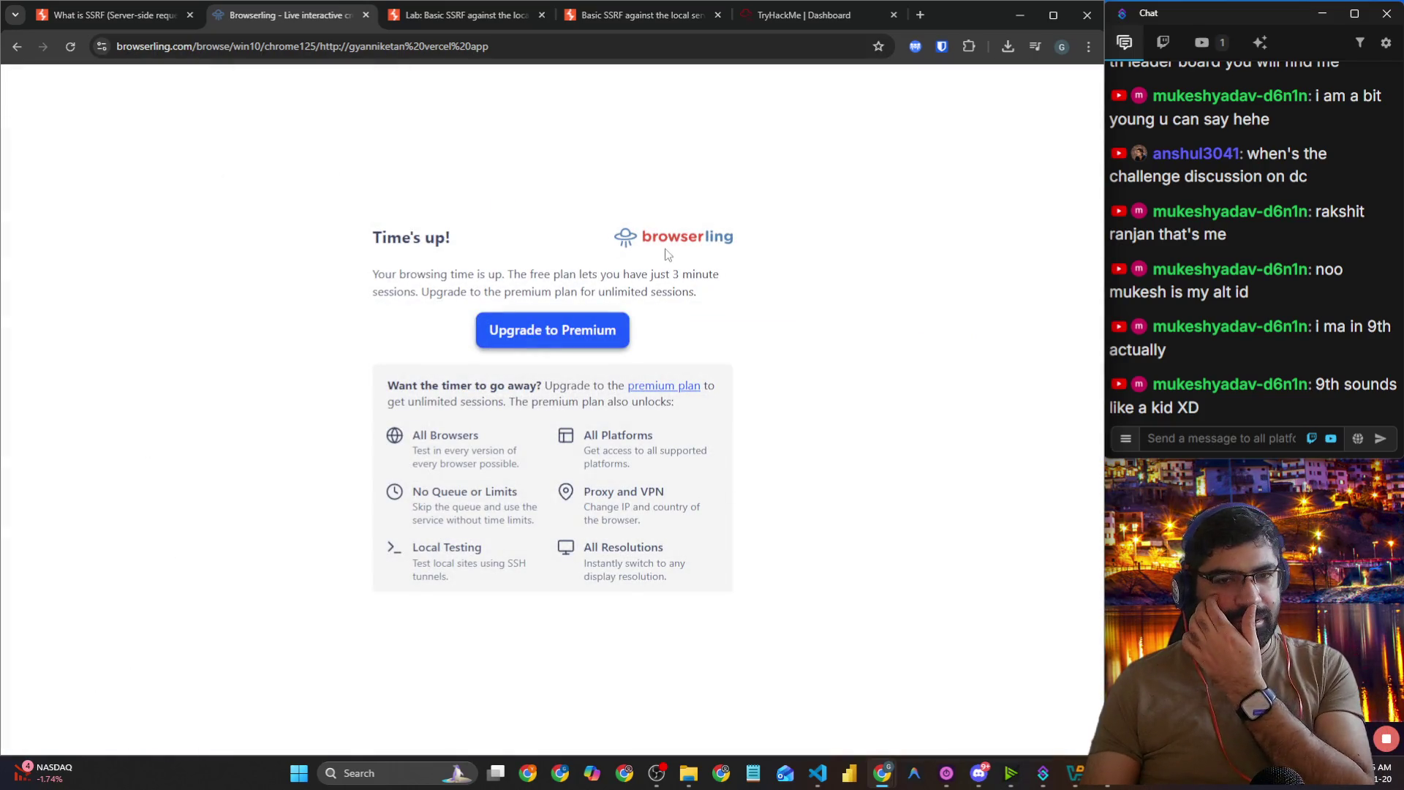
# Step: Close the expired Browserling session tab
pyautogui.click(366, 15)
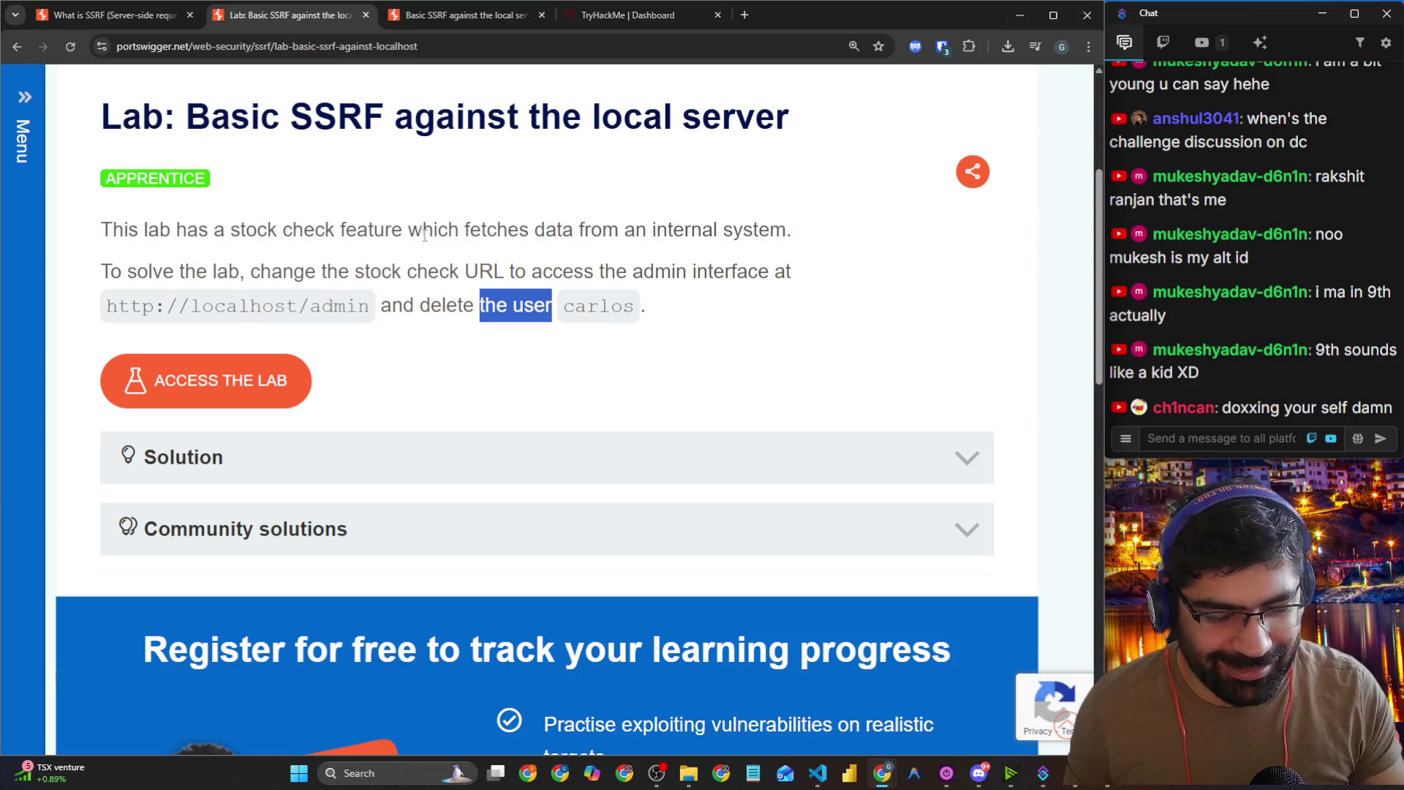
pyautogui.scroll(-2, 422, 241)
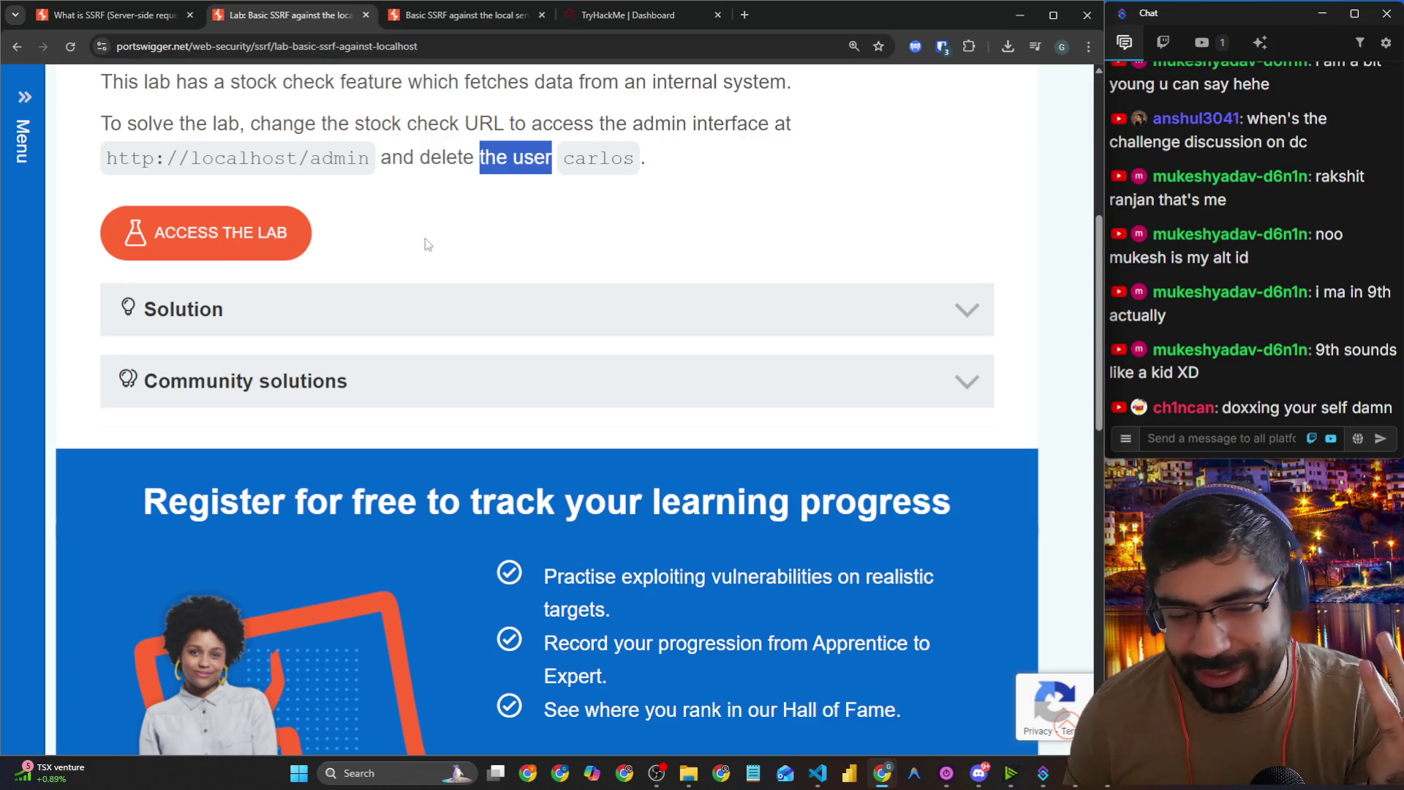
pyautogui.scroll(5, 485, 257)
# Step: Scroll the What is SSRF article toward the back-end systems section, then open a new tab
pyautogui.click(113, 22)
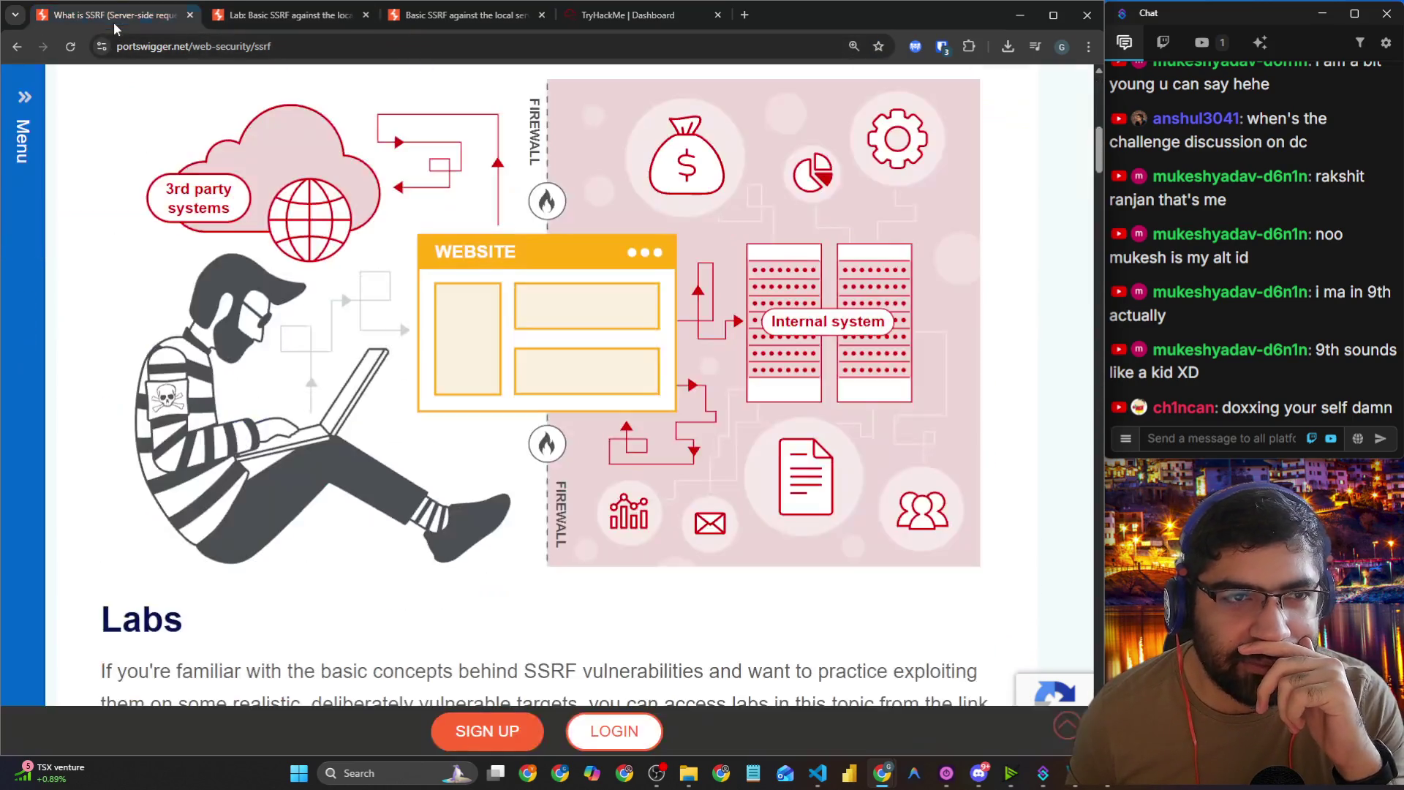
pyautogui.scroll(-20, 424, 291)
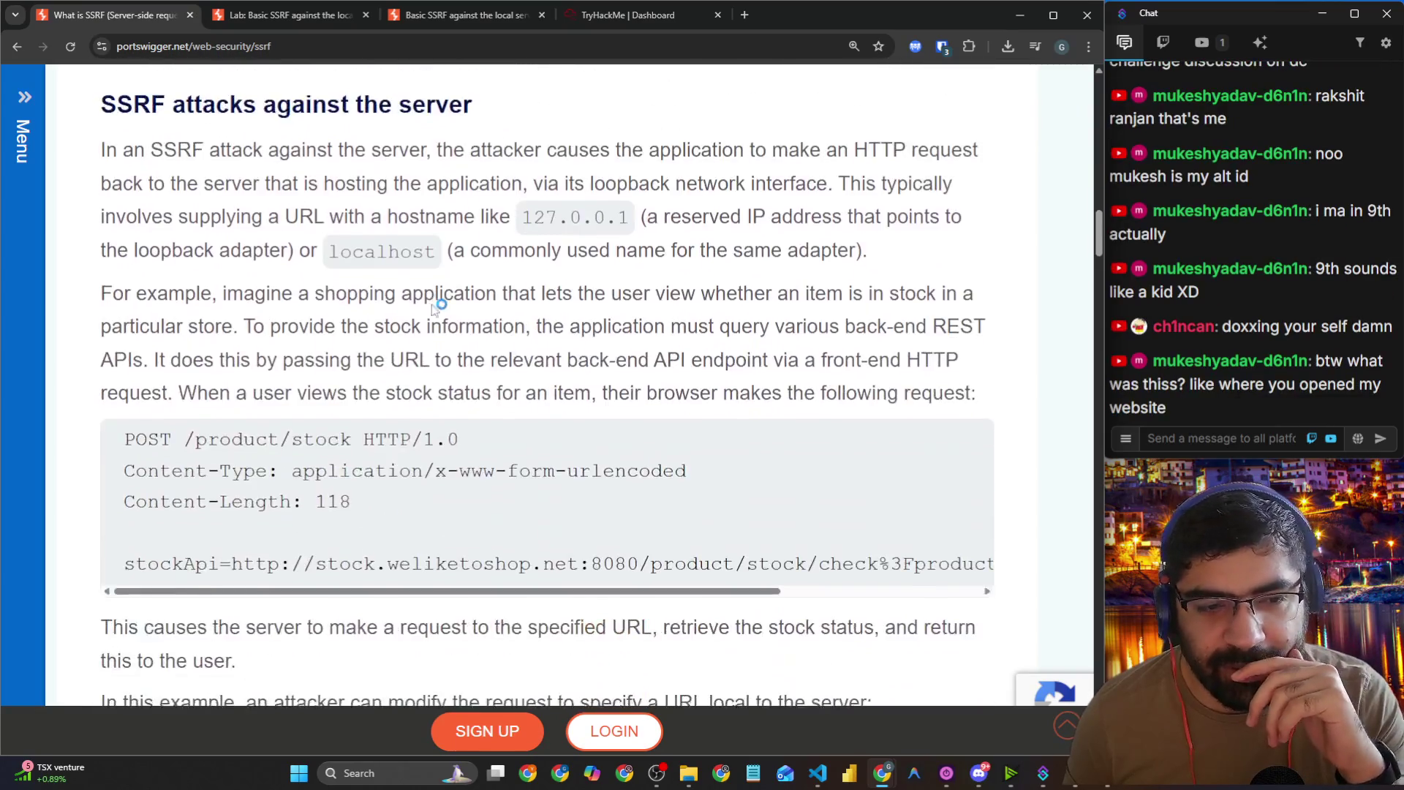
pyautogui.scroll(-15, 429, 306)
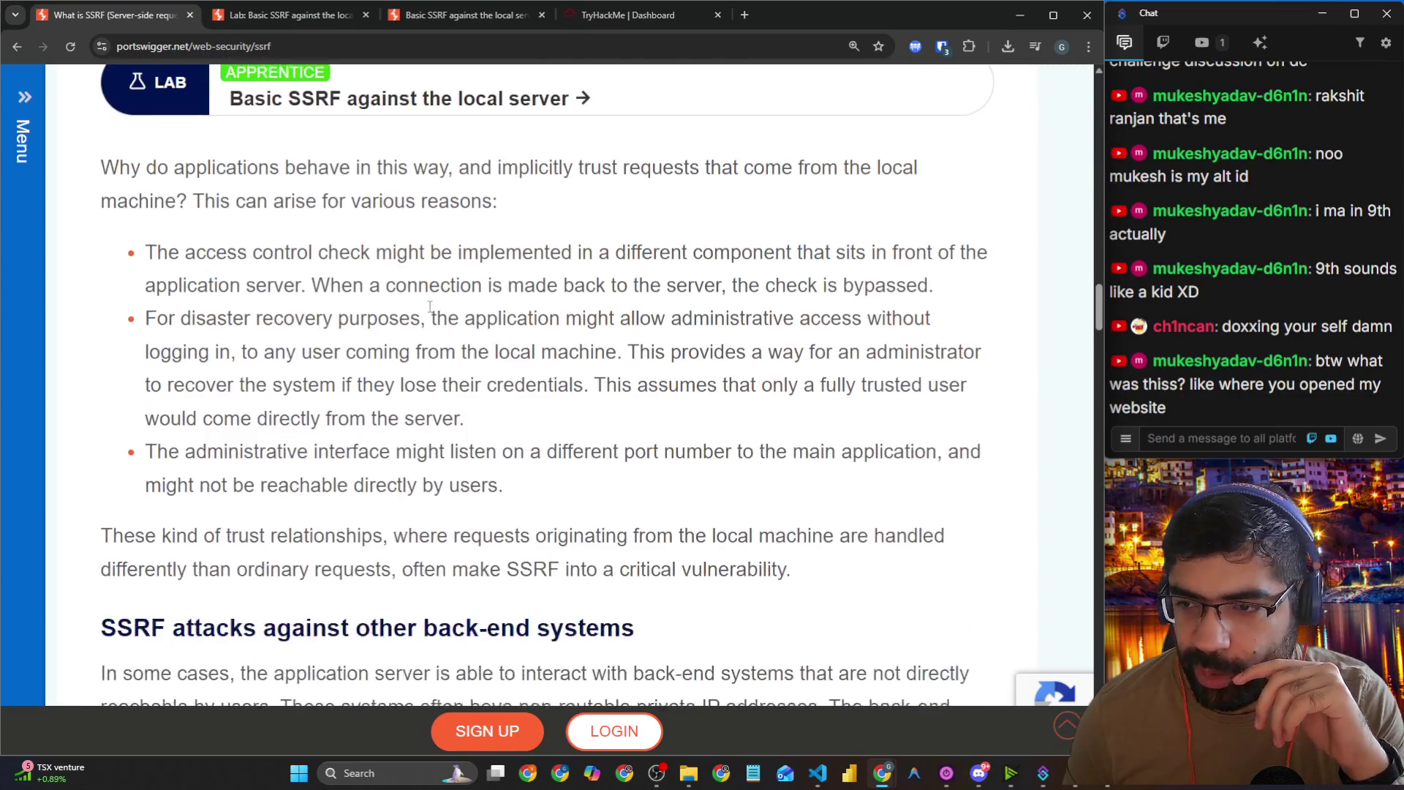
pyautogui.scroll(-4, 424, 310)
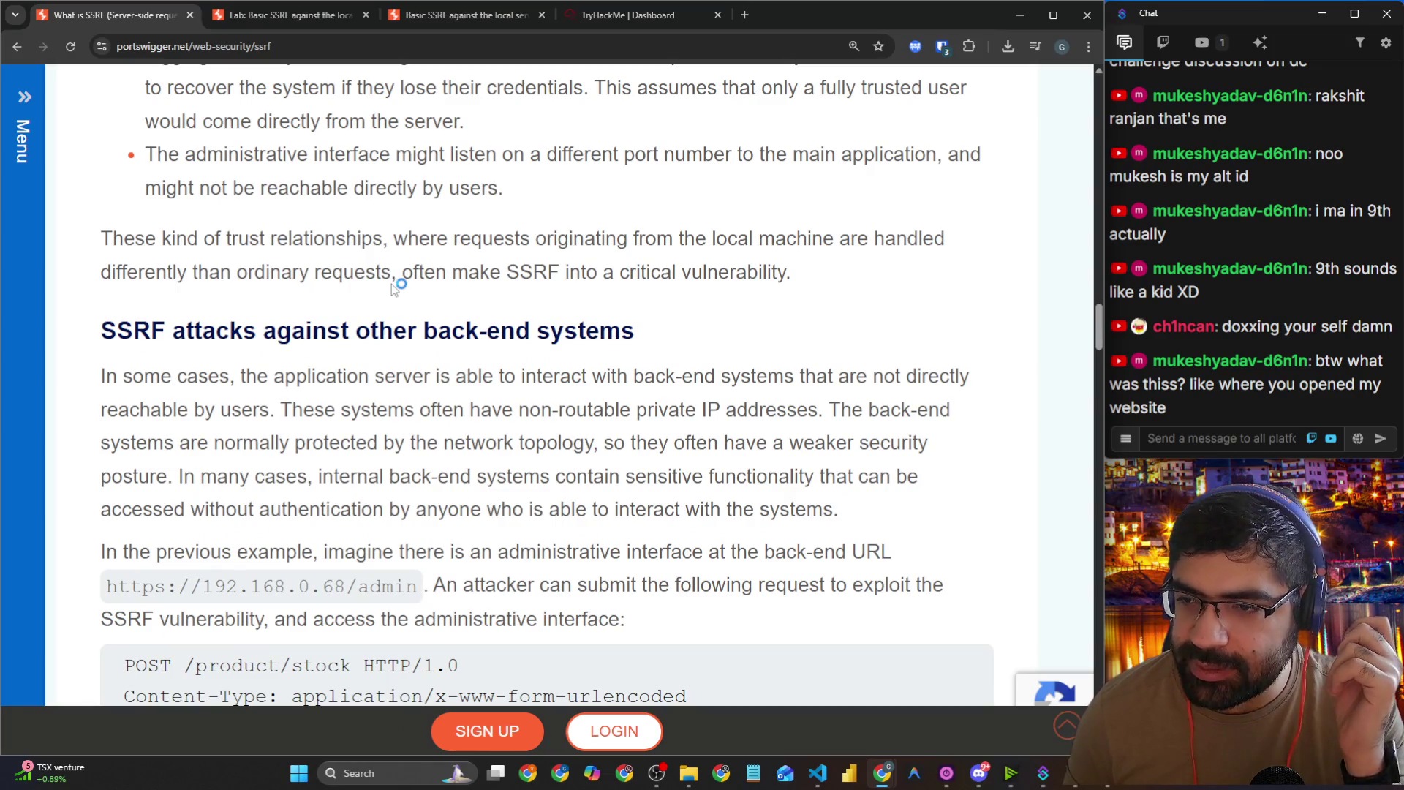
pyautogui.click(745, 16)
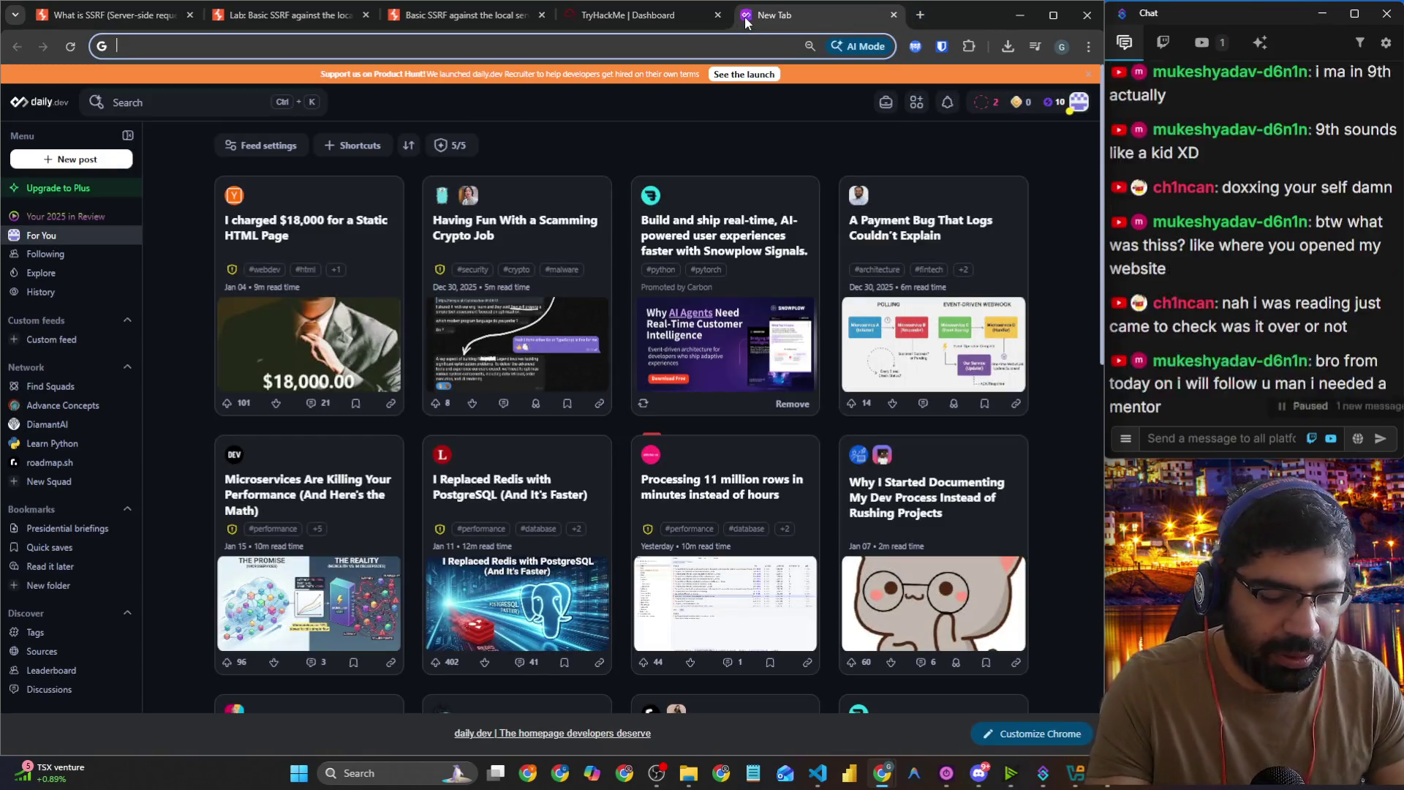
pyautogui.write('bowser sandbox')
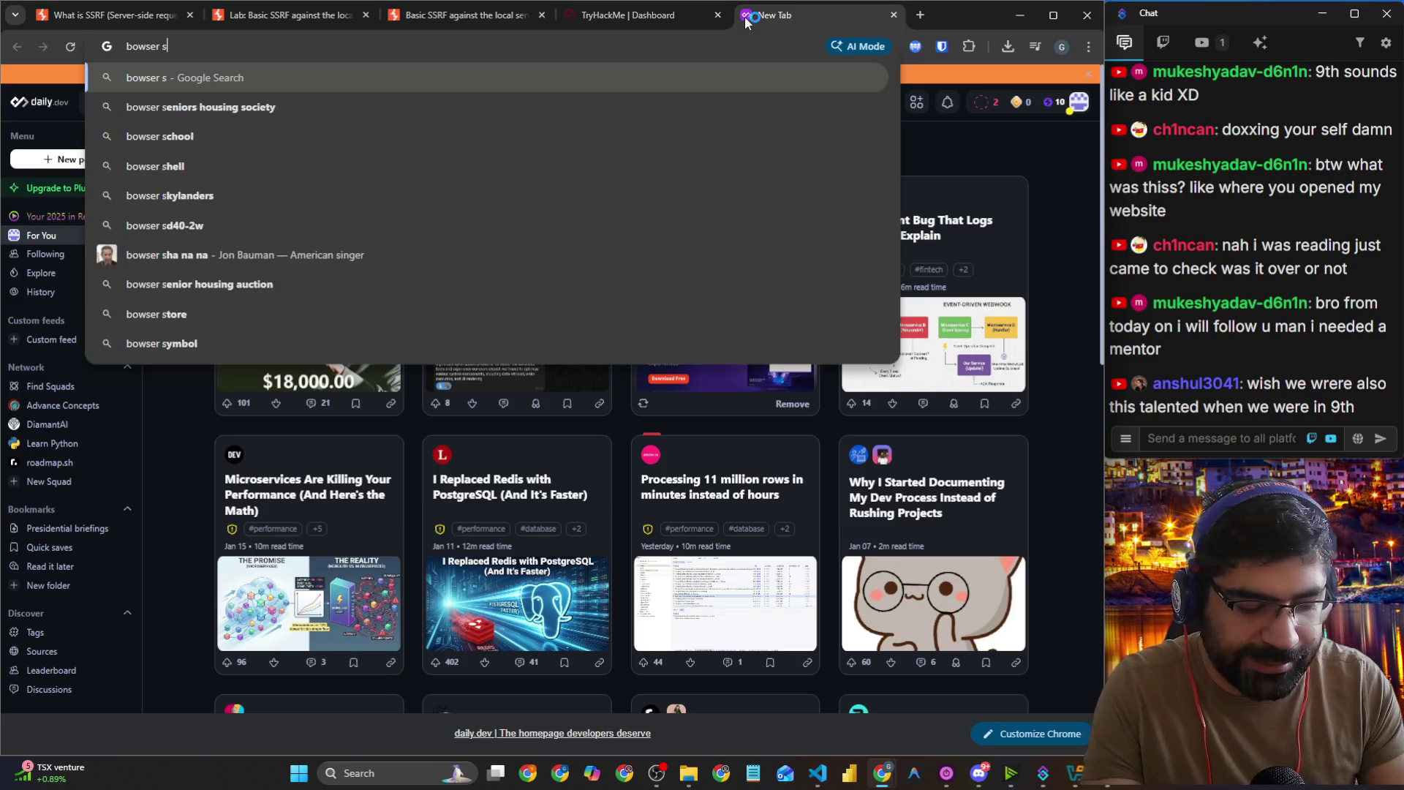
pyautogui.press('Return')
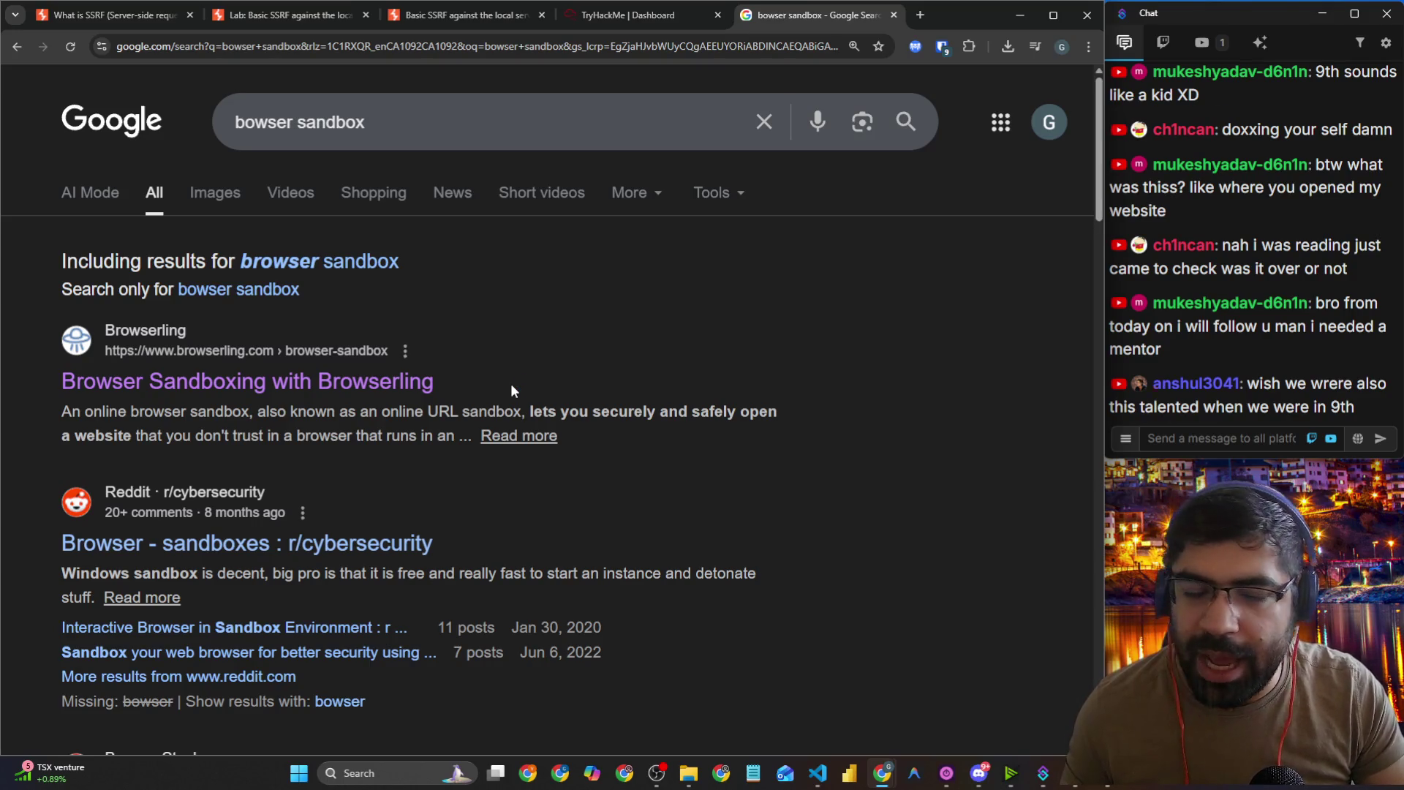
pyautogui.moveTo(512, 382); pyautogui.dragTo(68, 394)
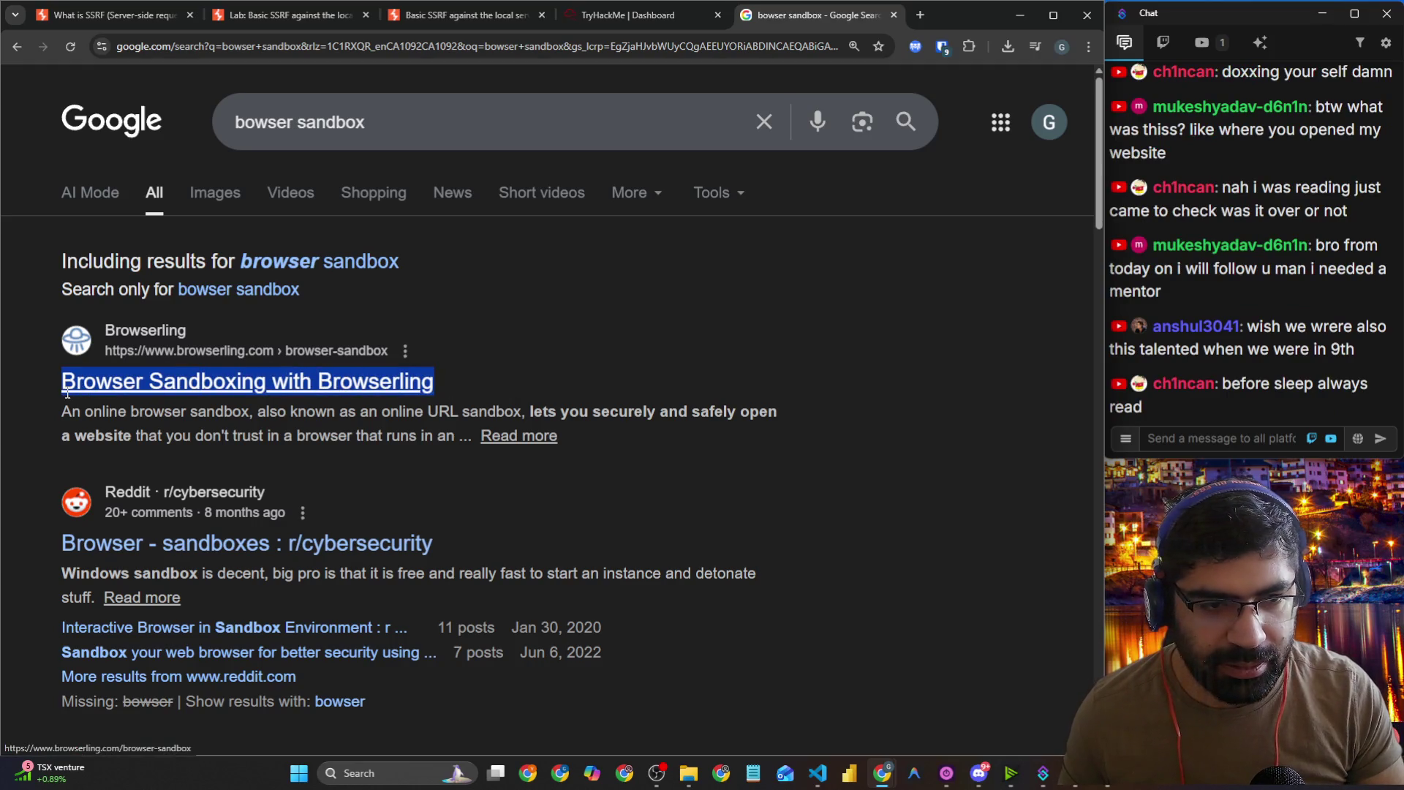
pyautogui.click(152, 385)
pyautogui.moveTo(333, 44); pyautogui.dragTo(90, 48)
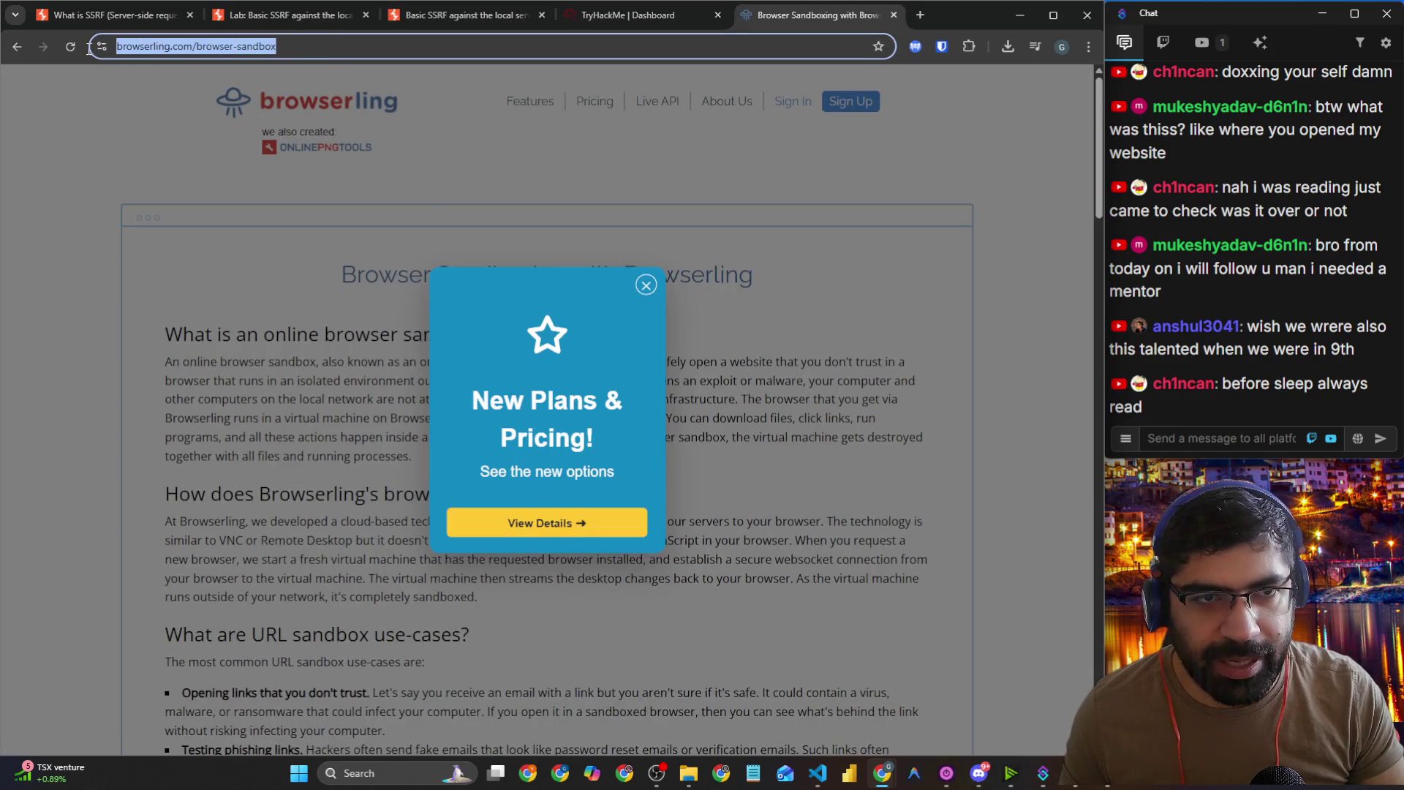
pyautogui.click(894, 15)
pyautogui.click(1235, 441)
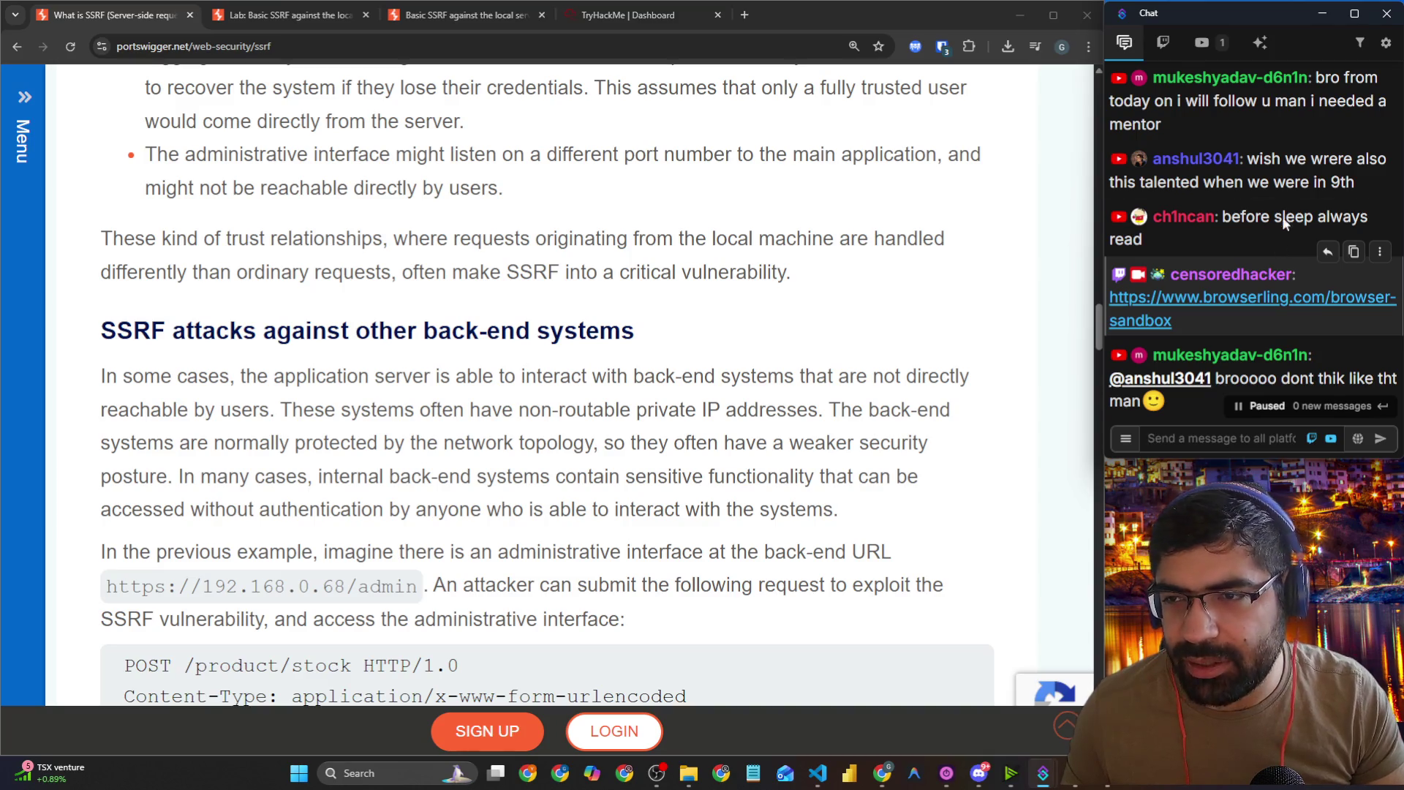
# Step: Highlight a viewer's chat message and scroll back through the chat
pyautogui.moveTo(1202, 131)
pyautogui.mouseDown()
pyautogui.moveTo(1116, 99)
pyautogui.moveTo(1305, 73)
pyautogui.moveTo(1310, 139)
pyautogui.mouseUp()
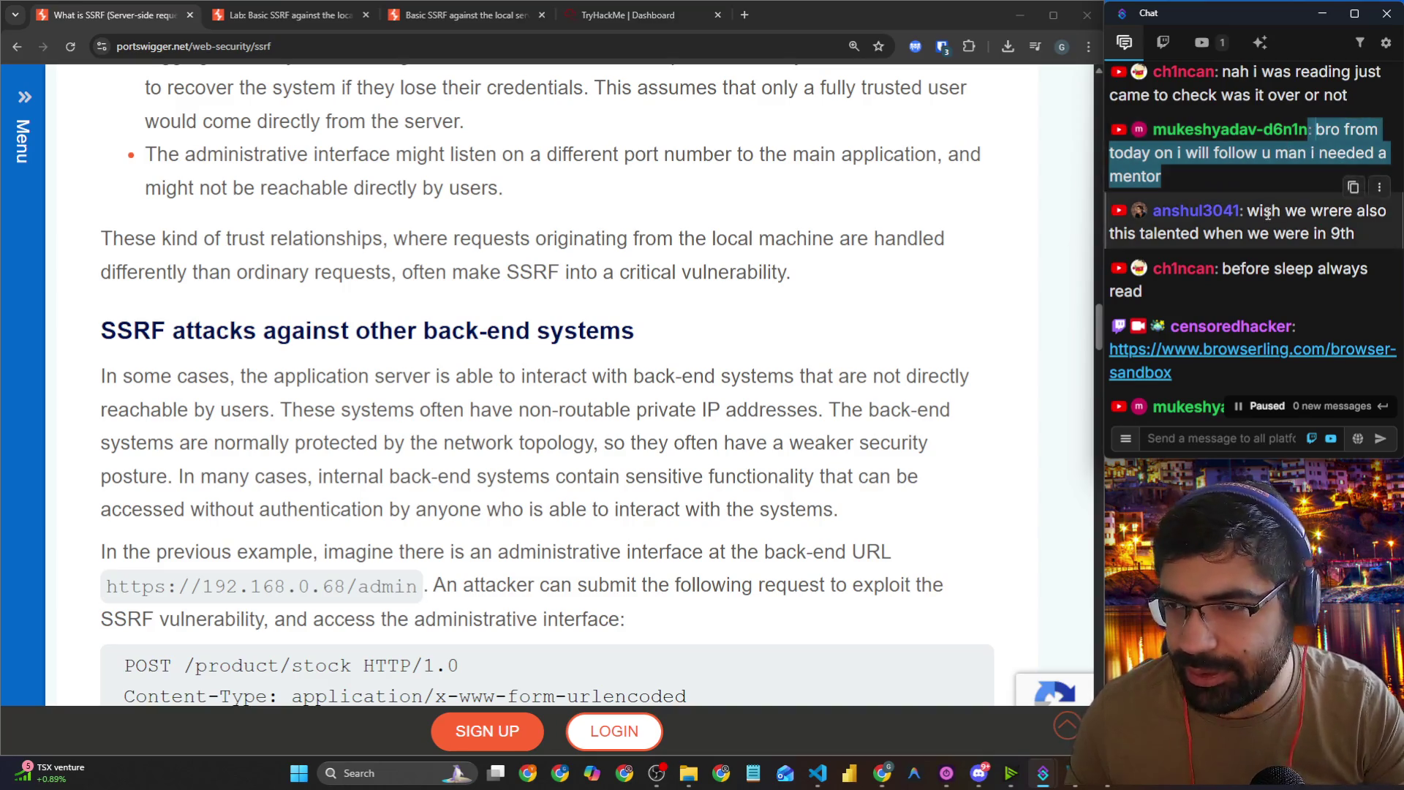
pyautogui.scroll(3, 1268, 212)
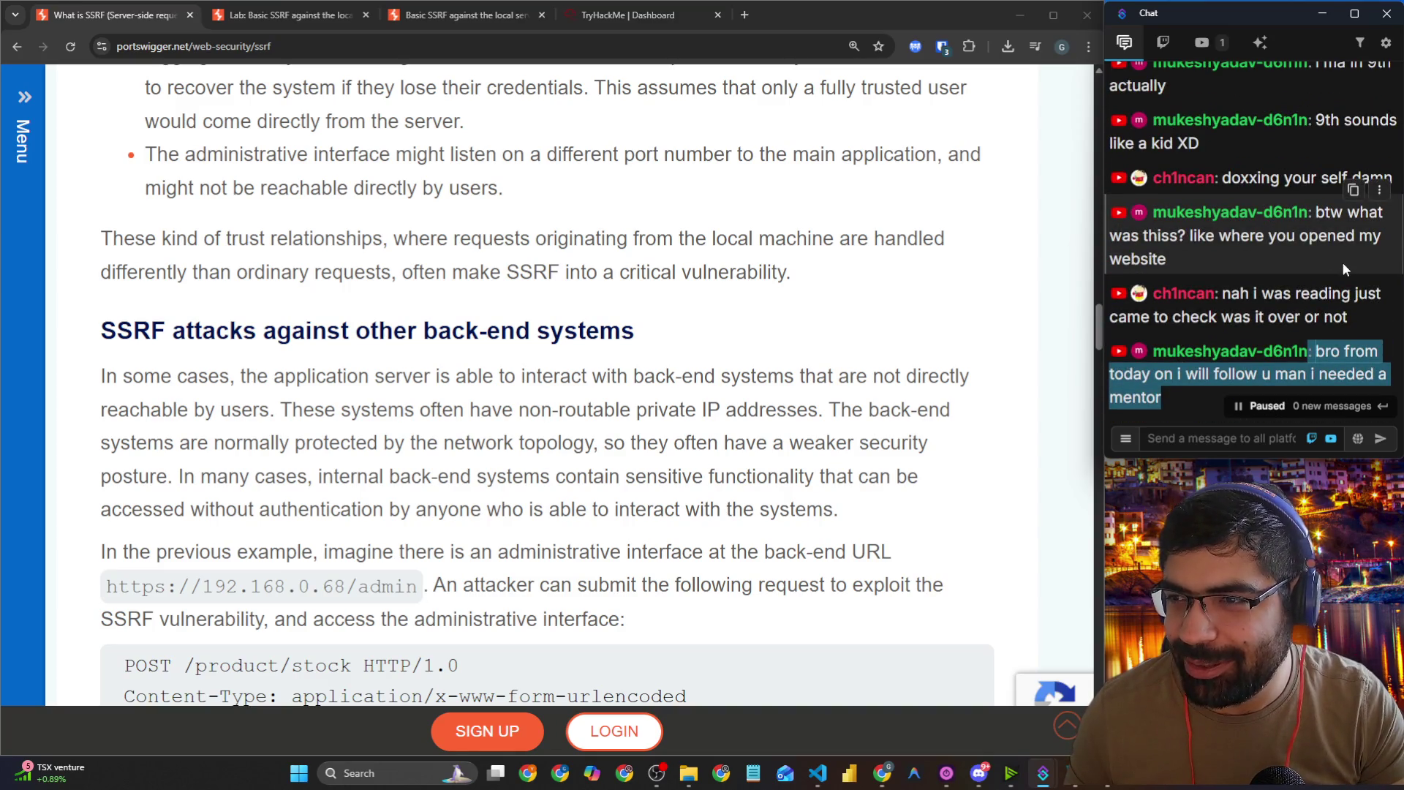
pyautogui.scroll(2, 1341, 260)
pyautogui.scroll(2, 1343, 293)
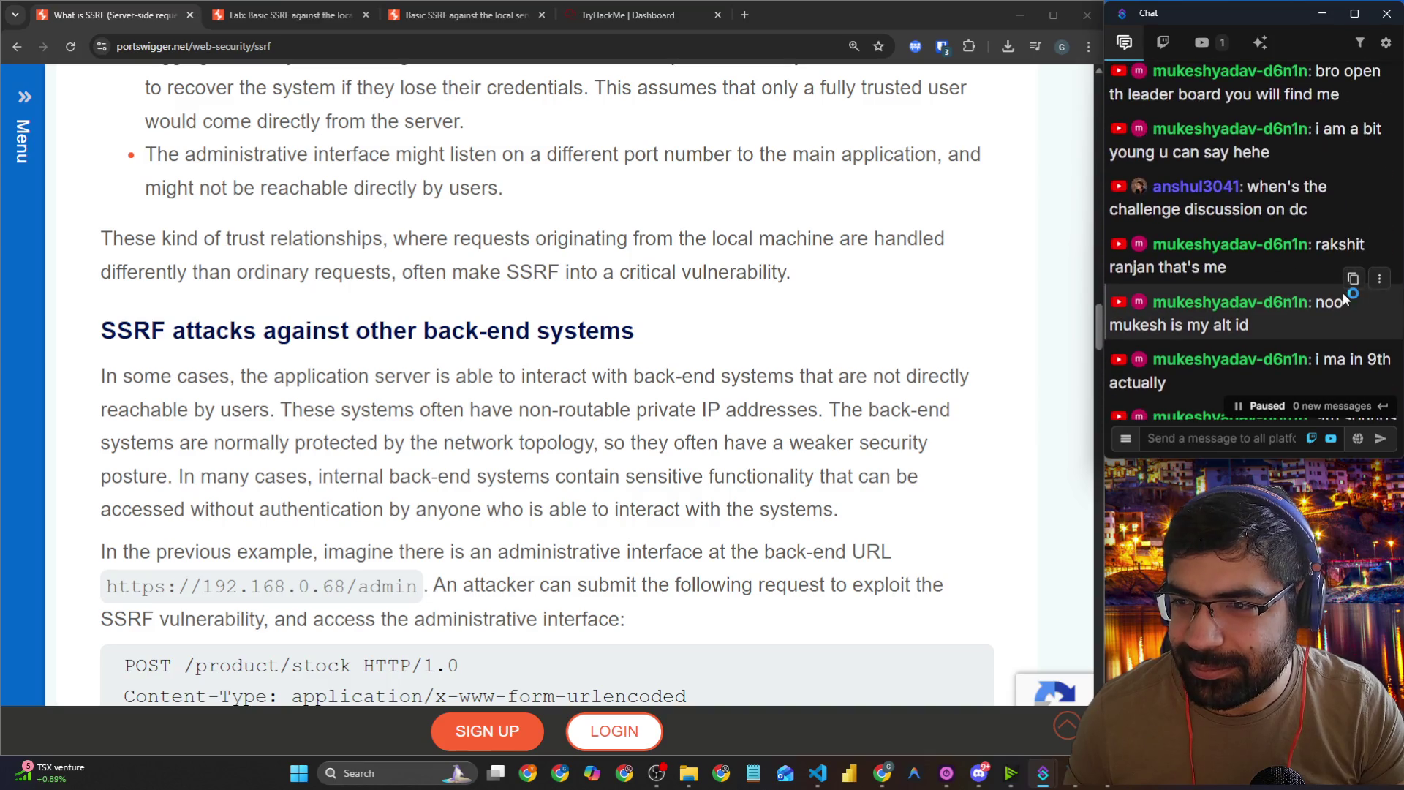
pyautogui.scroll(2, 1328, 282)
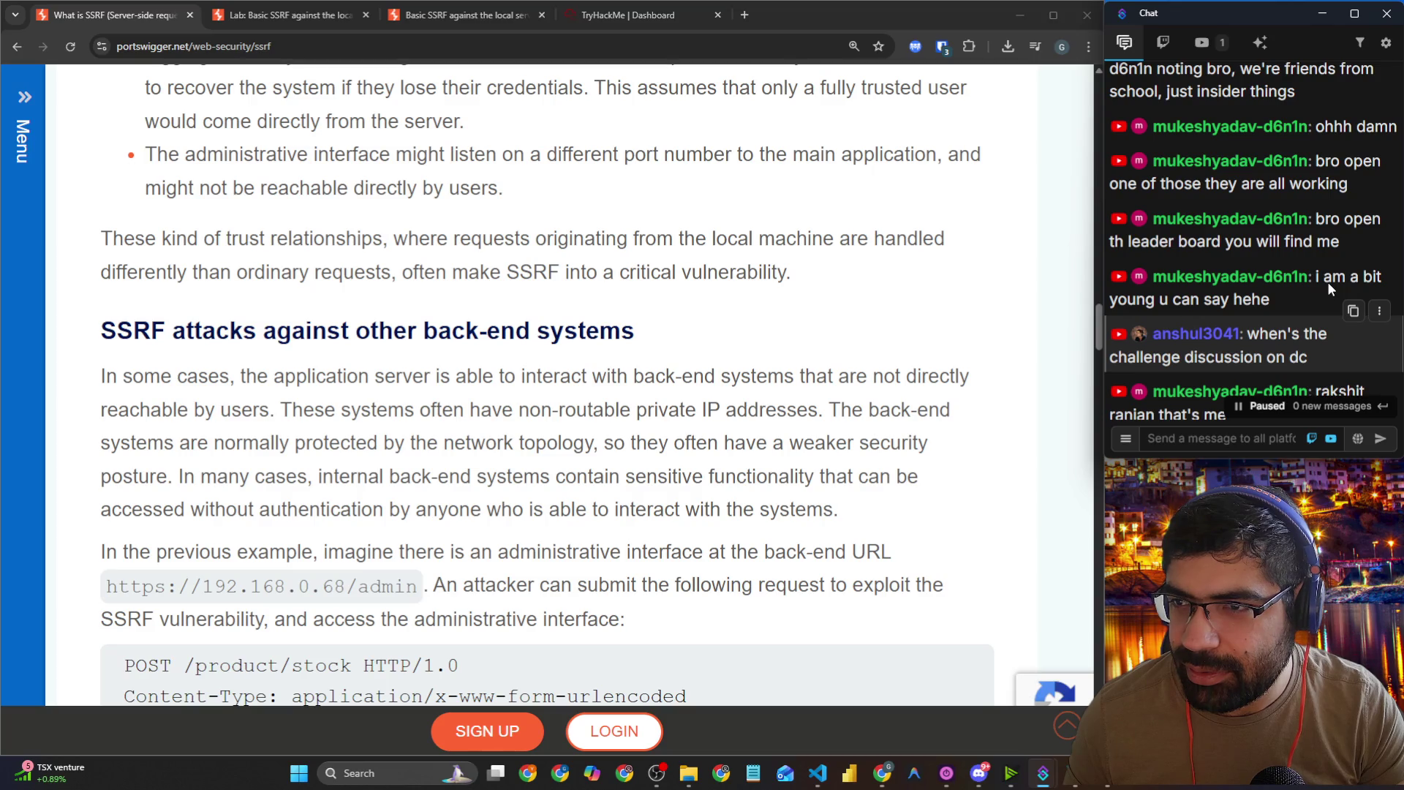
pyautogui.scroll(-3, 1327, 283)
pyautogui.scroll(-3, 1329, 287)
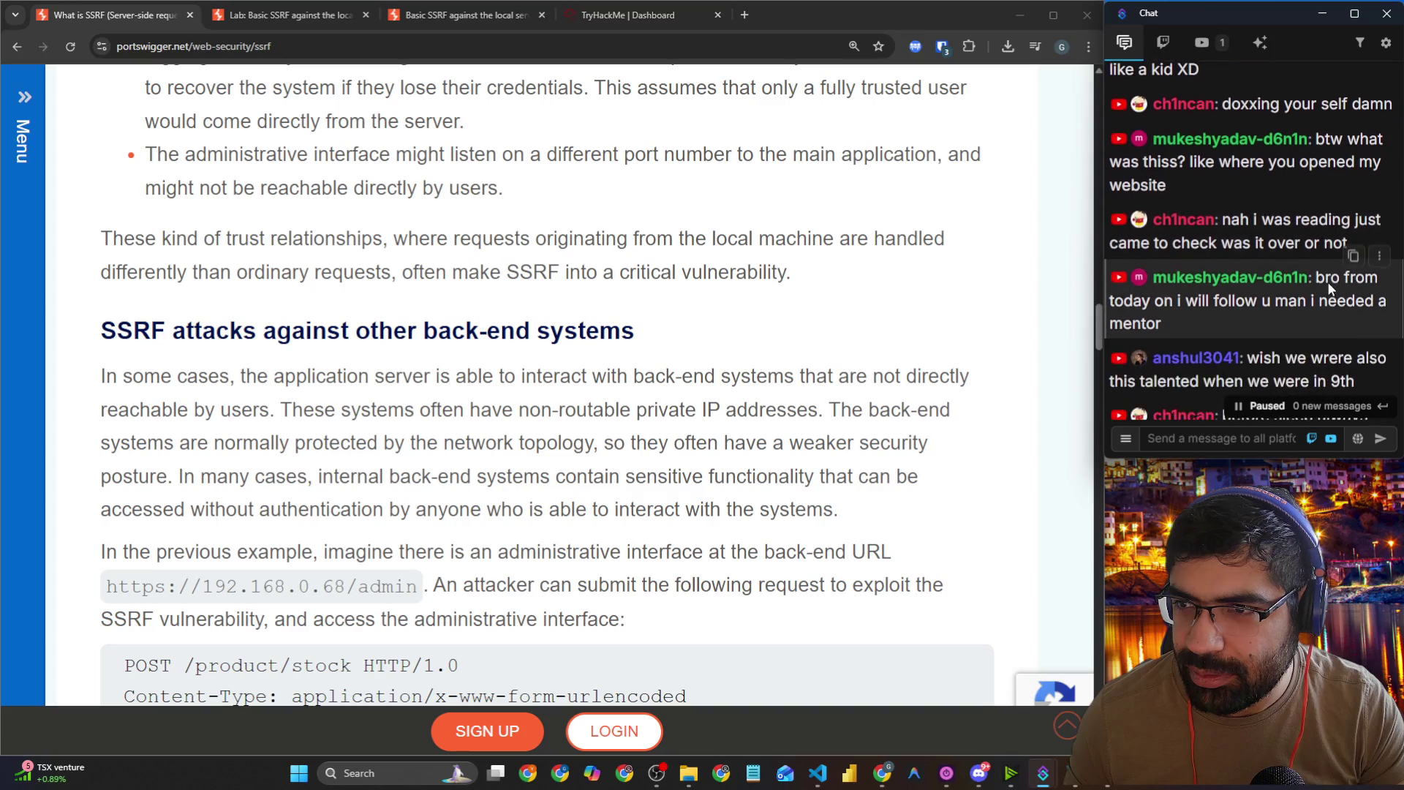
# Step: Open the shared browserling.com/browser-sandbox chat link in a new tab, then close it
pyautogui.moveTo(1232, 304); pyautogui.dragTo(1357, 305)
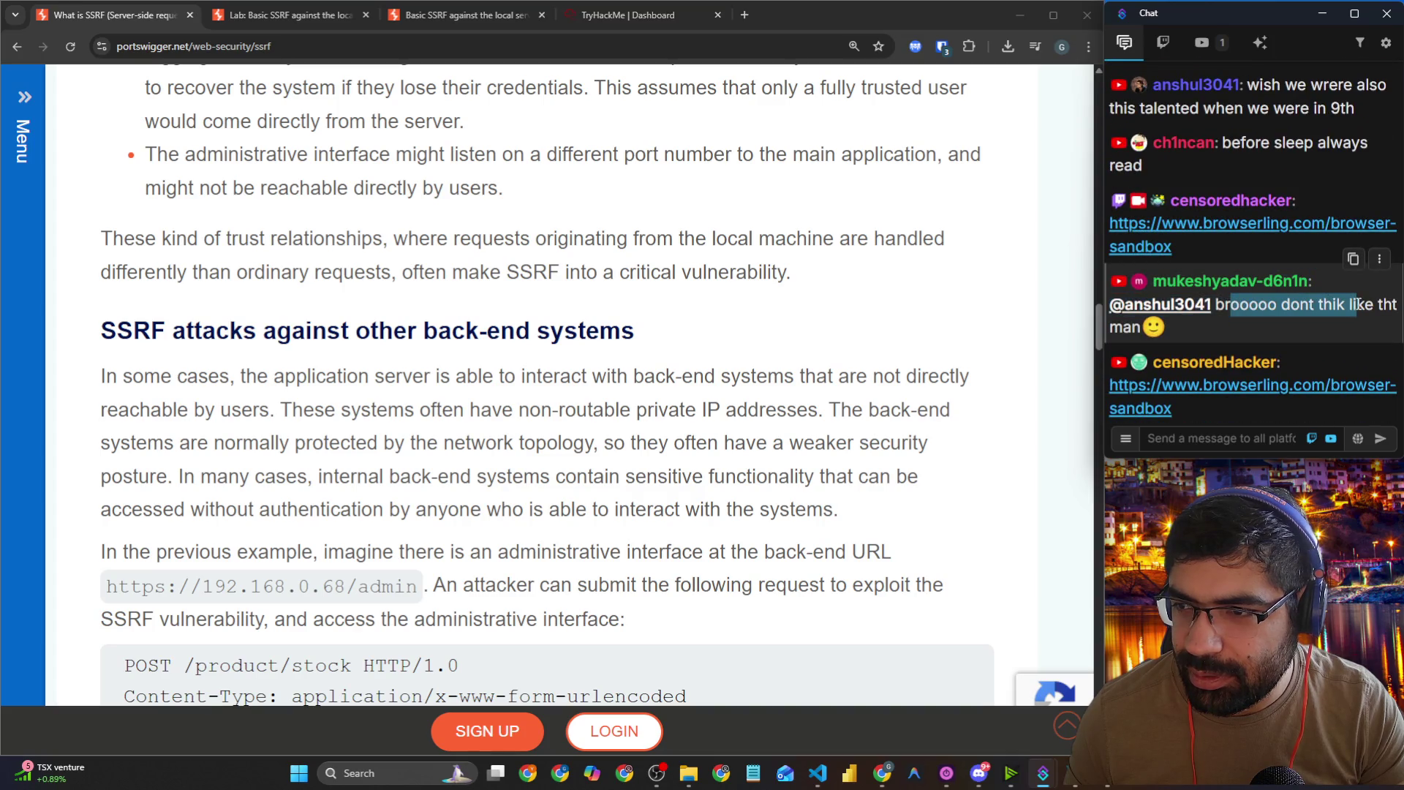
pyautogui.click(1258, 328)
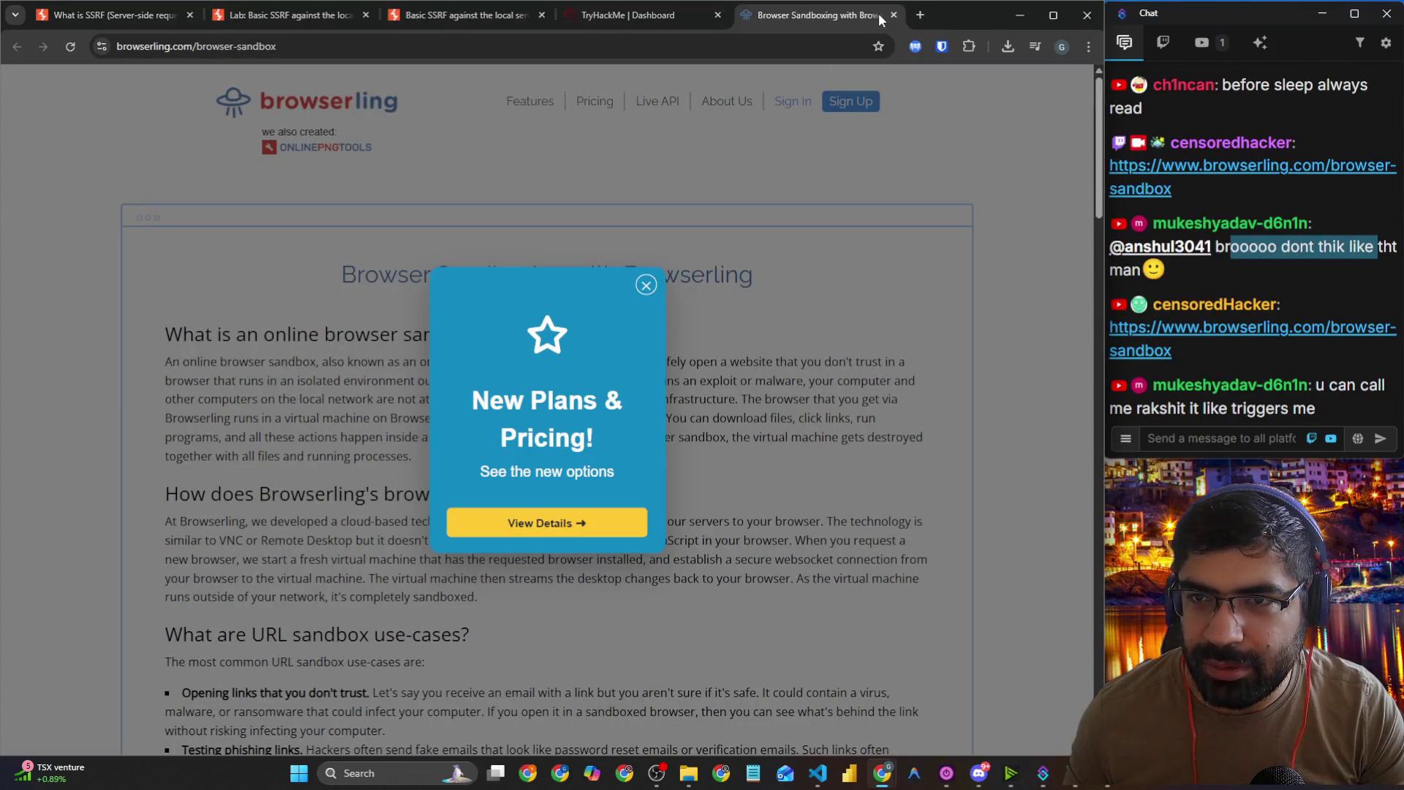
pyautogui.click(895, 15)
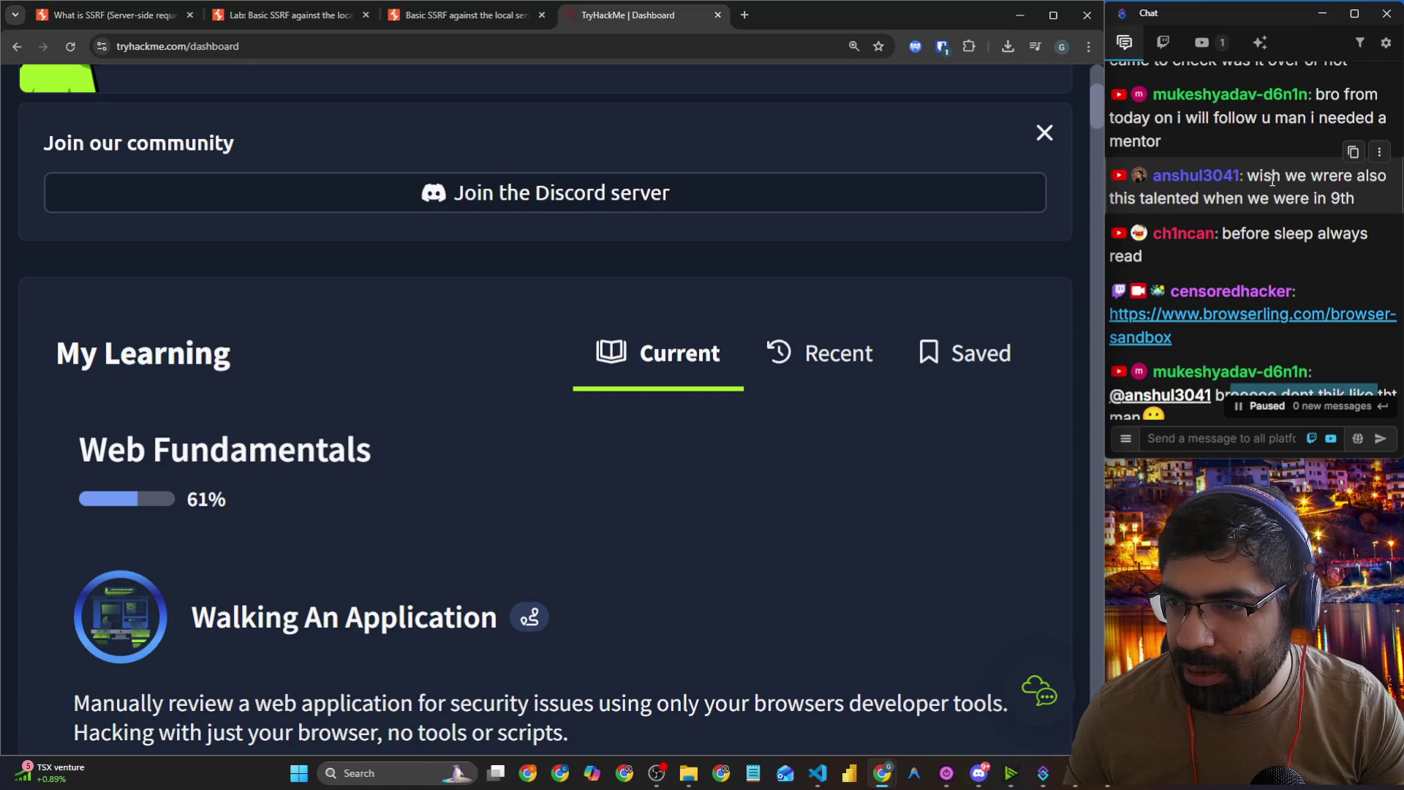
# Step: Highlight several phrases in viewers' chat messages, then focus the chat message box
pyautogui.moveTo(1274, 179); pyautogui.dragTo(1357, 178)
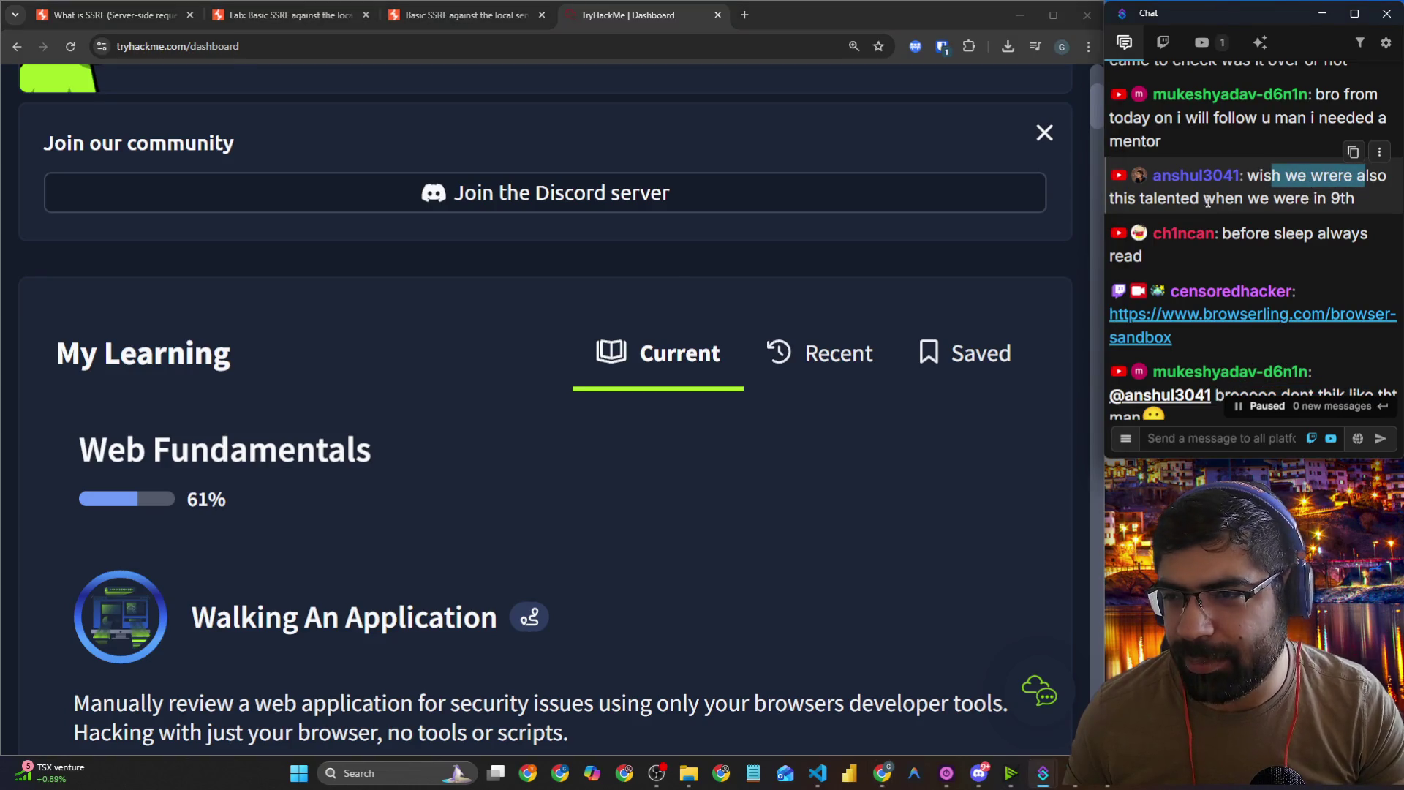
pyautogui.moveTo(1209, 200); pyautogui.dragTo(1340, 201)
pyautogui.click(1378, 205)
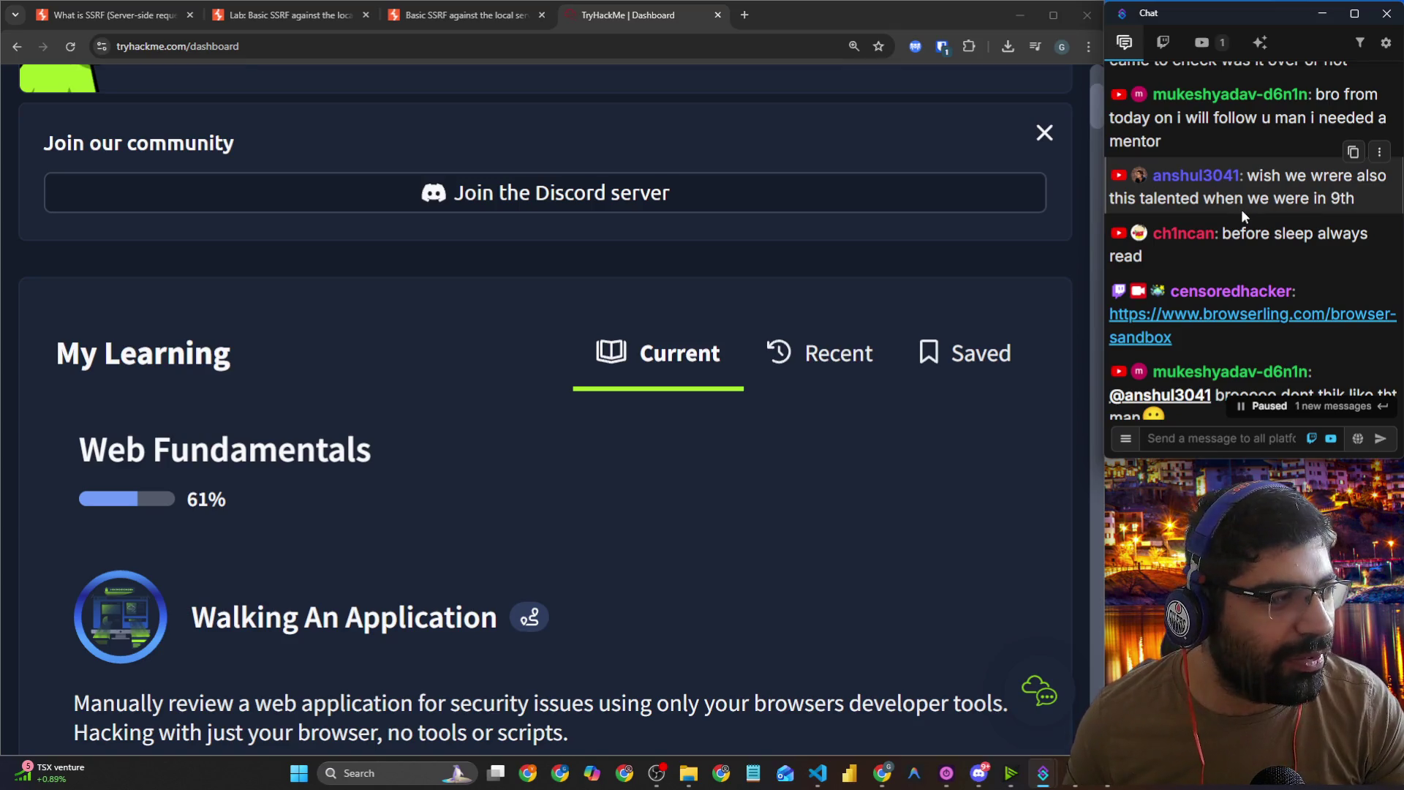
pyautogui.moveTo(1241, 233); pyautogui.dragTo(1376, 238)
pyautogui.scroll(-3, 1288, 255)
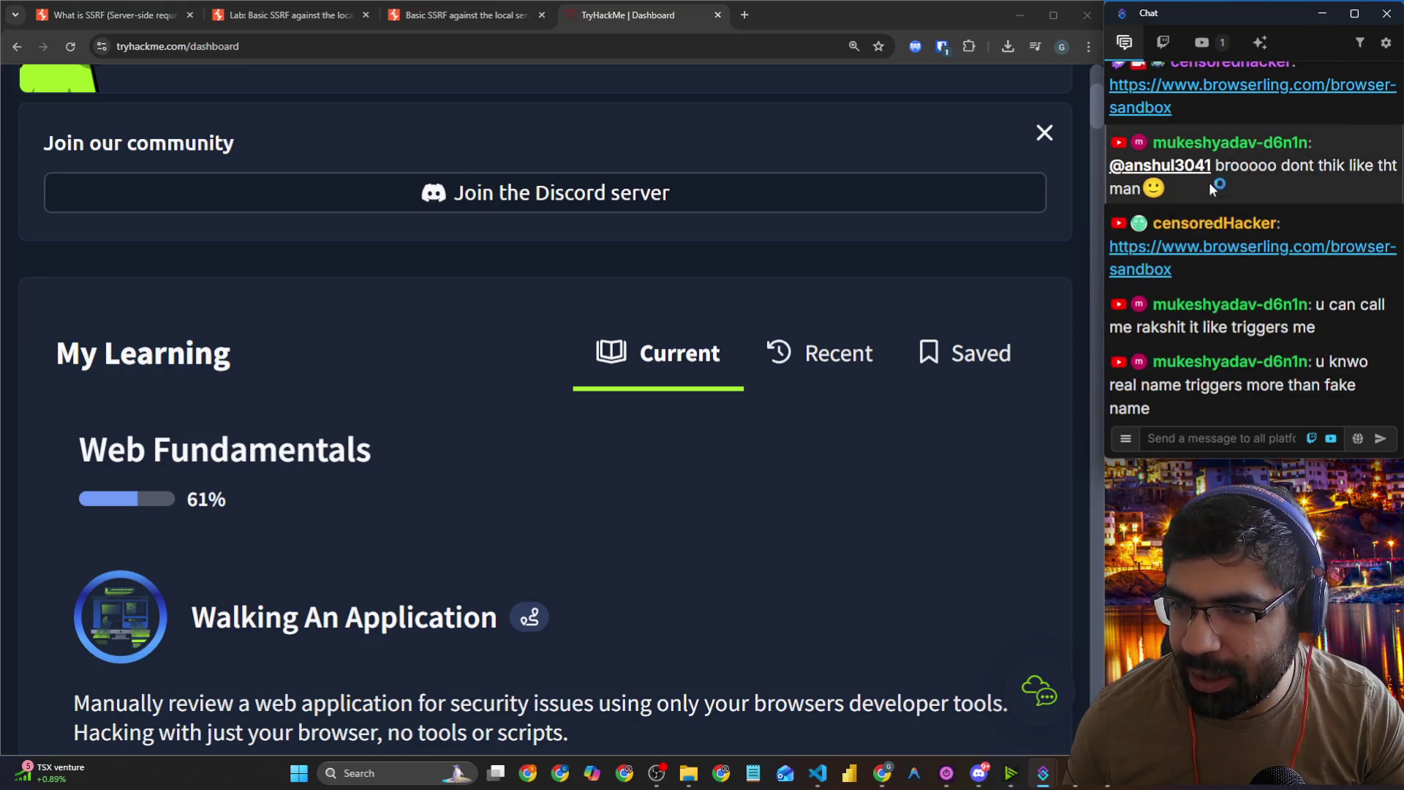
pyautogui.moveTo(1240, 166); pyautogui.dragTo(1395, 166)
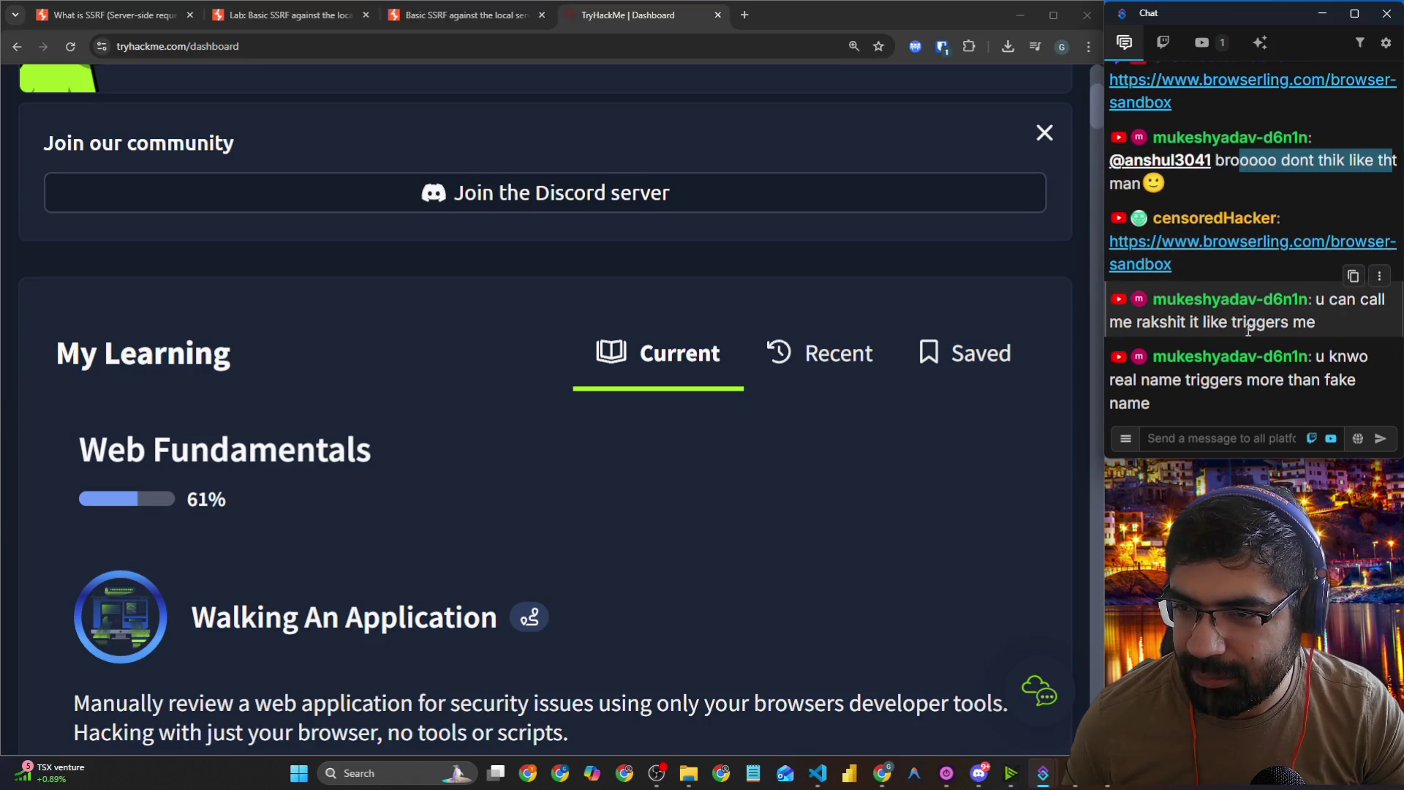
pyautogui.moveTo(1200, 324); pyautogui.dragTo(1244, 325)
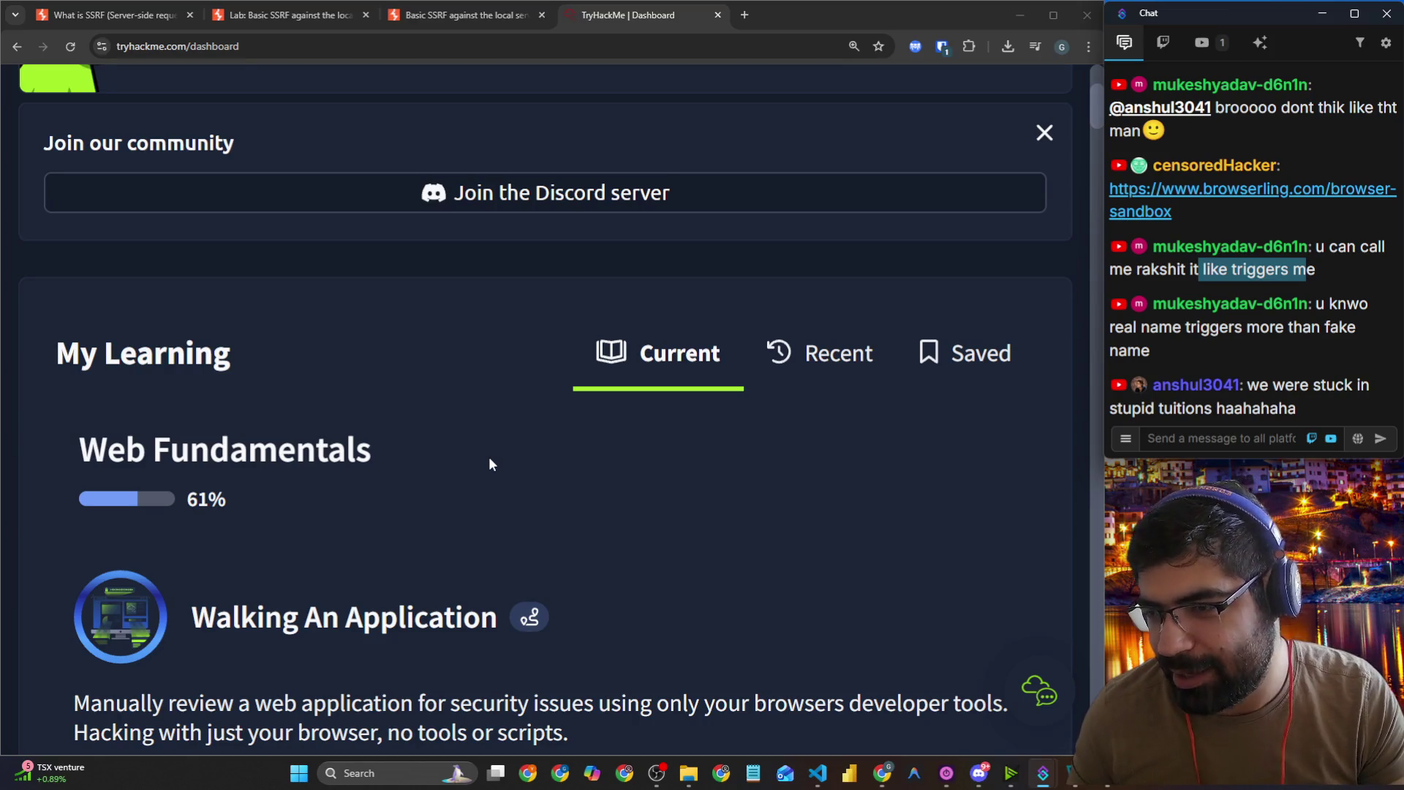
pyautogui.click(1197, 437)
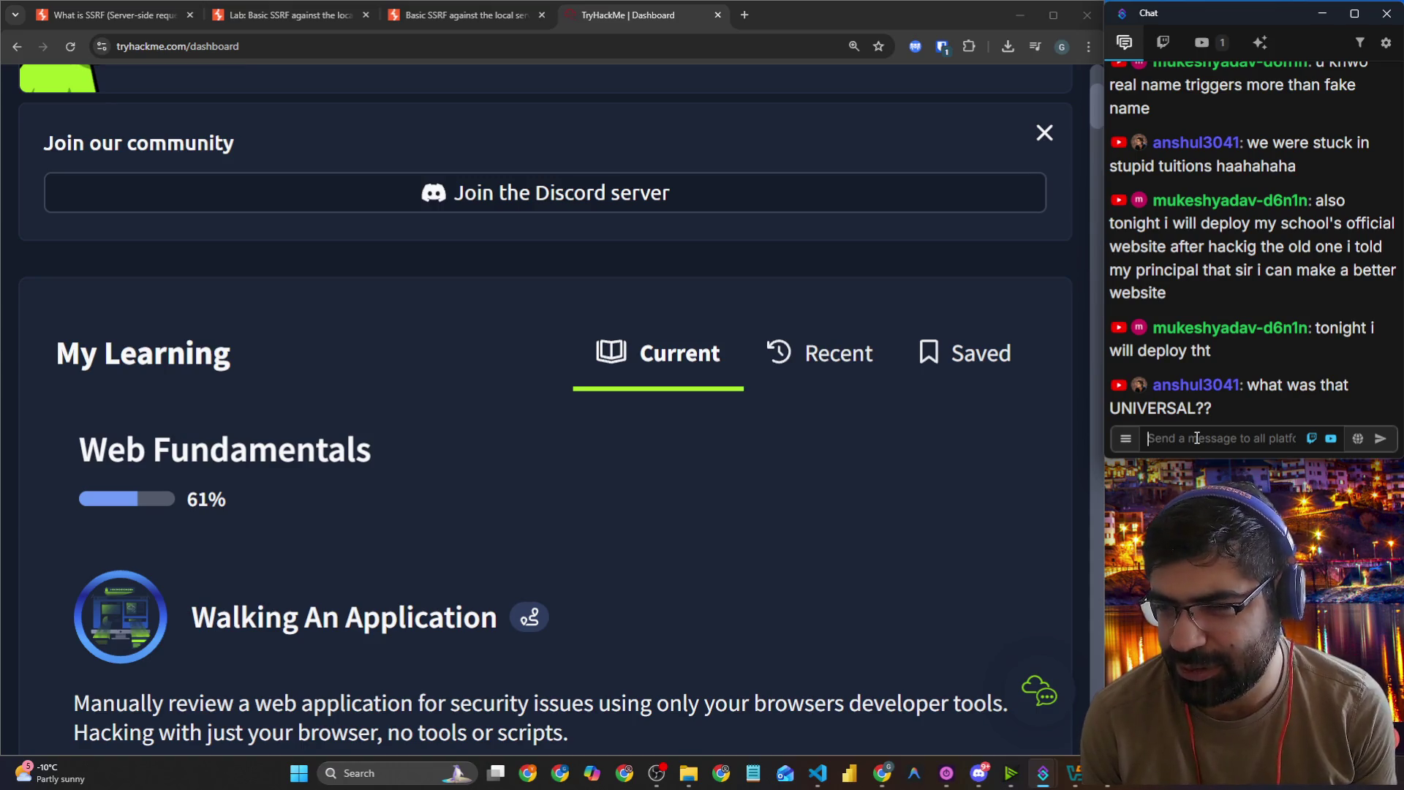
pyautogui.click(1197, 437)
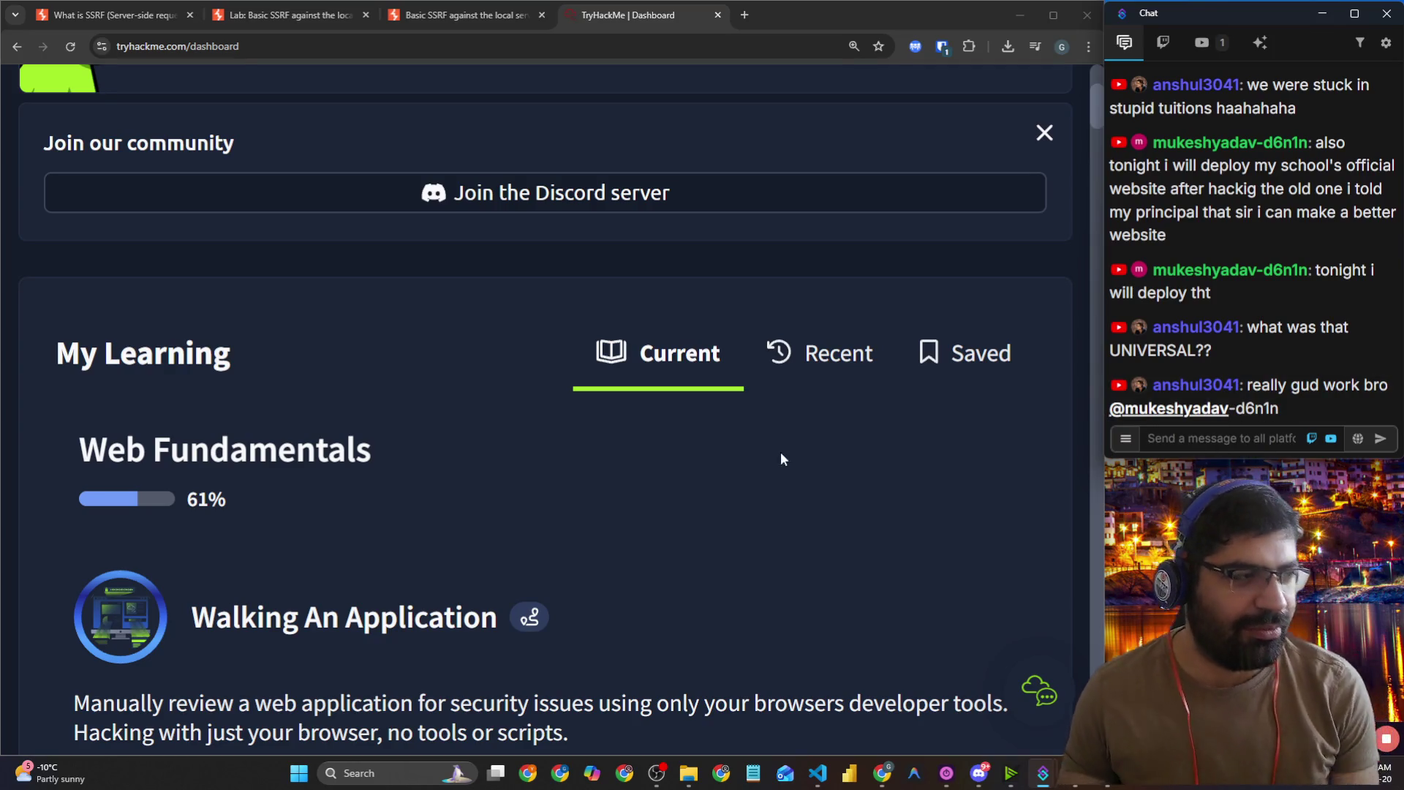
pyautogui.scroll(-3, 790, 426)
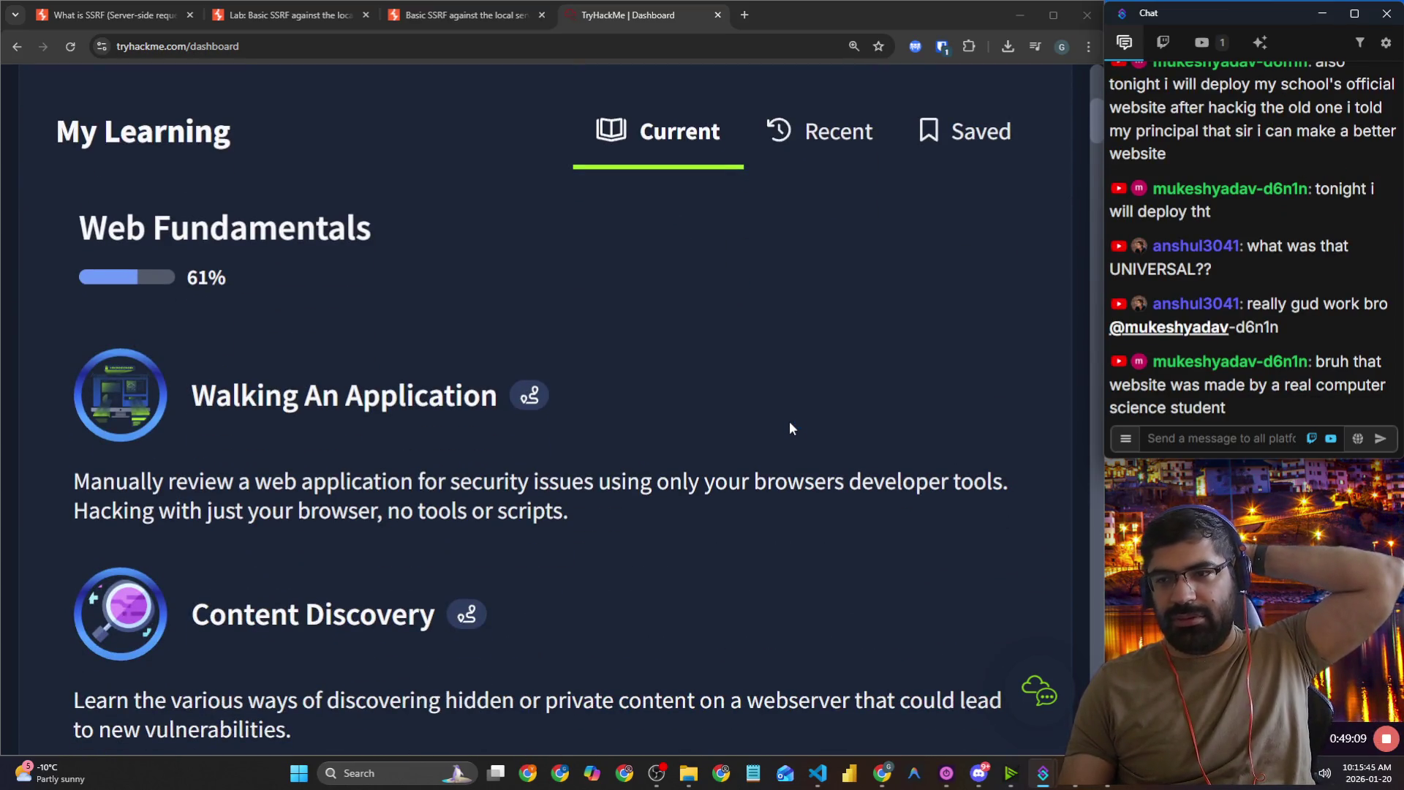
# Step: Zoom out the TryHackMe dashboard and scroll My Learning to Intro to SSRF at 100%
pyautogui.moveTo(790, 429)
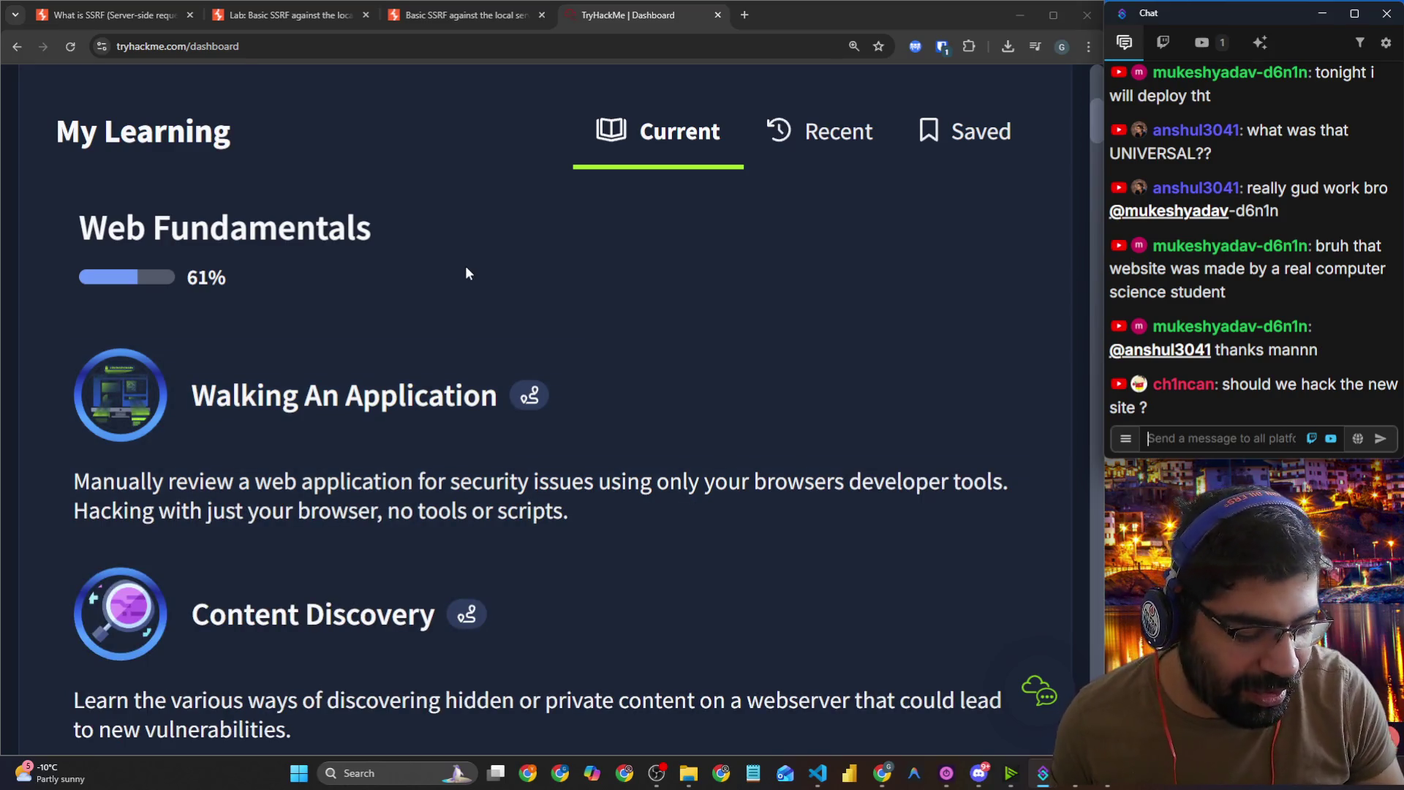
pyautogui.hotkey('ctrl', '-')
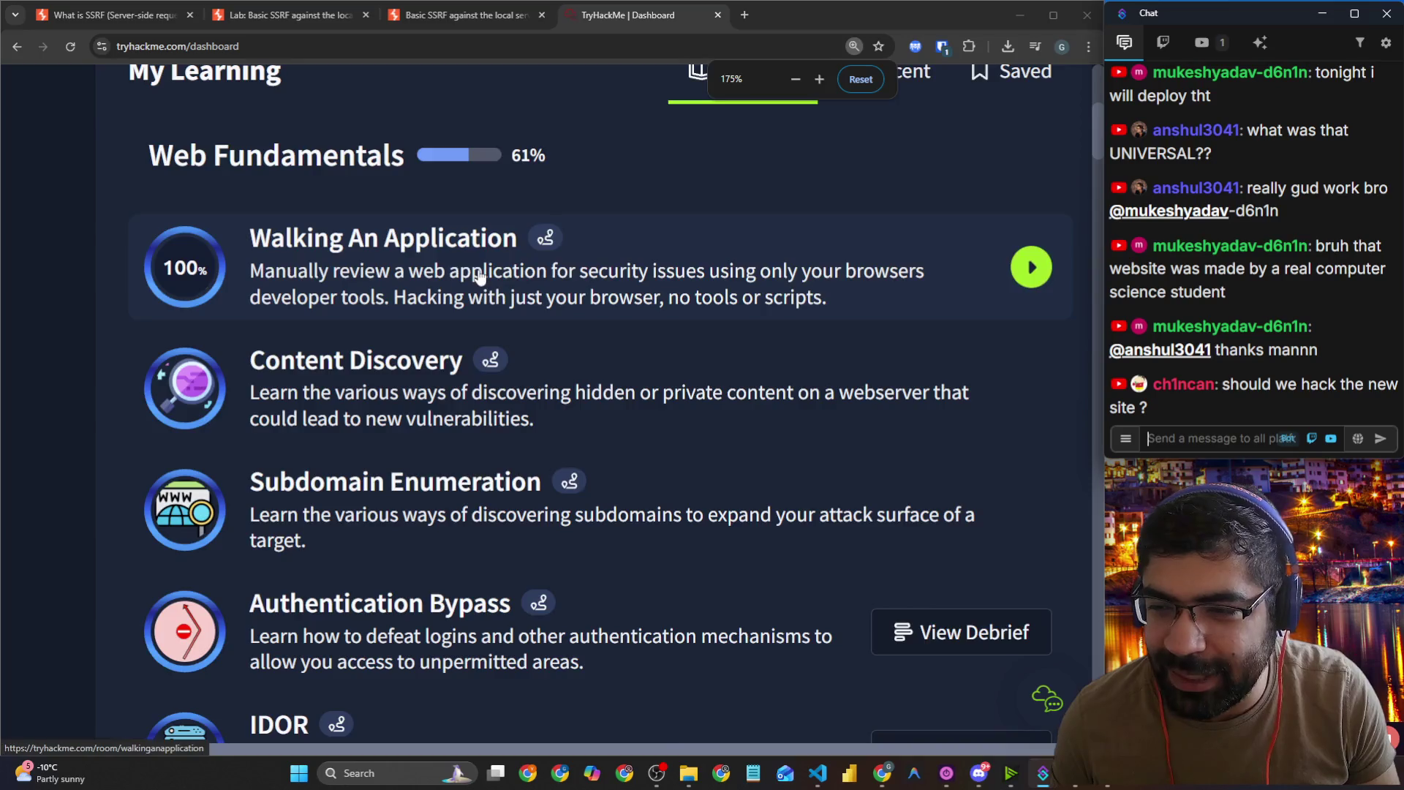
pyautogui.hotkey('ctrl', '+')
pyautogui.scroll(-6, 480, 276)
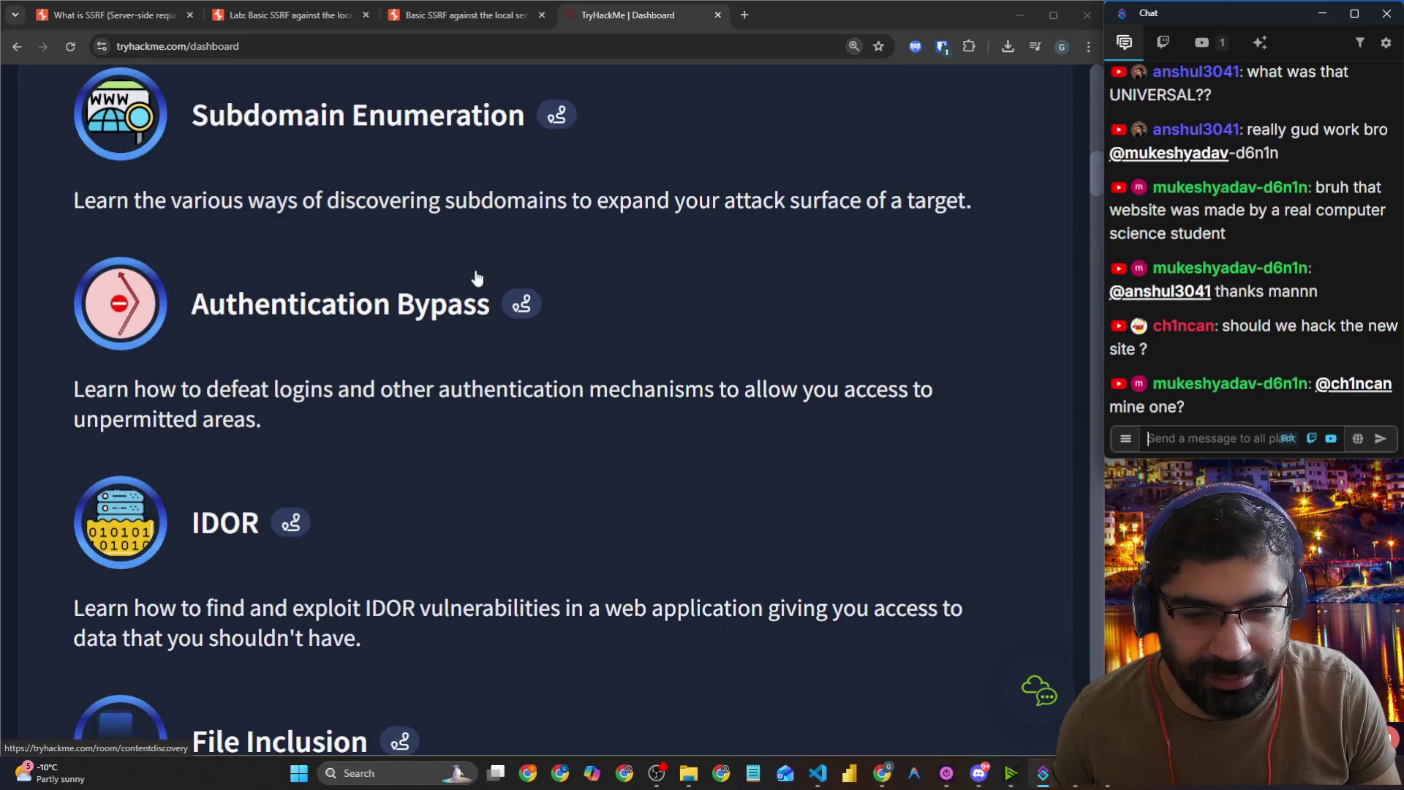
pyautogui.hotkey('ctrl', '-')
pyautogui.scroll(-4, 520, 315)
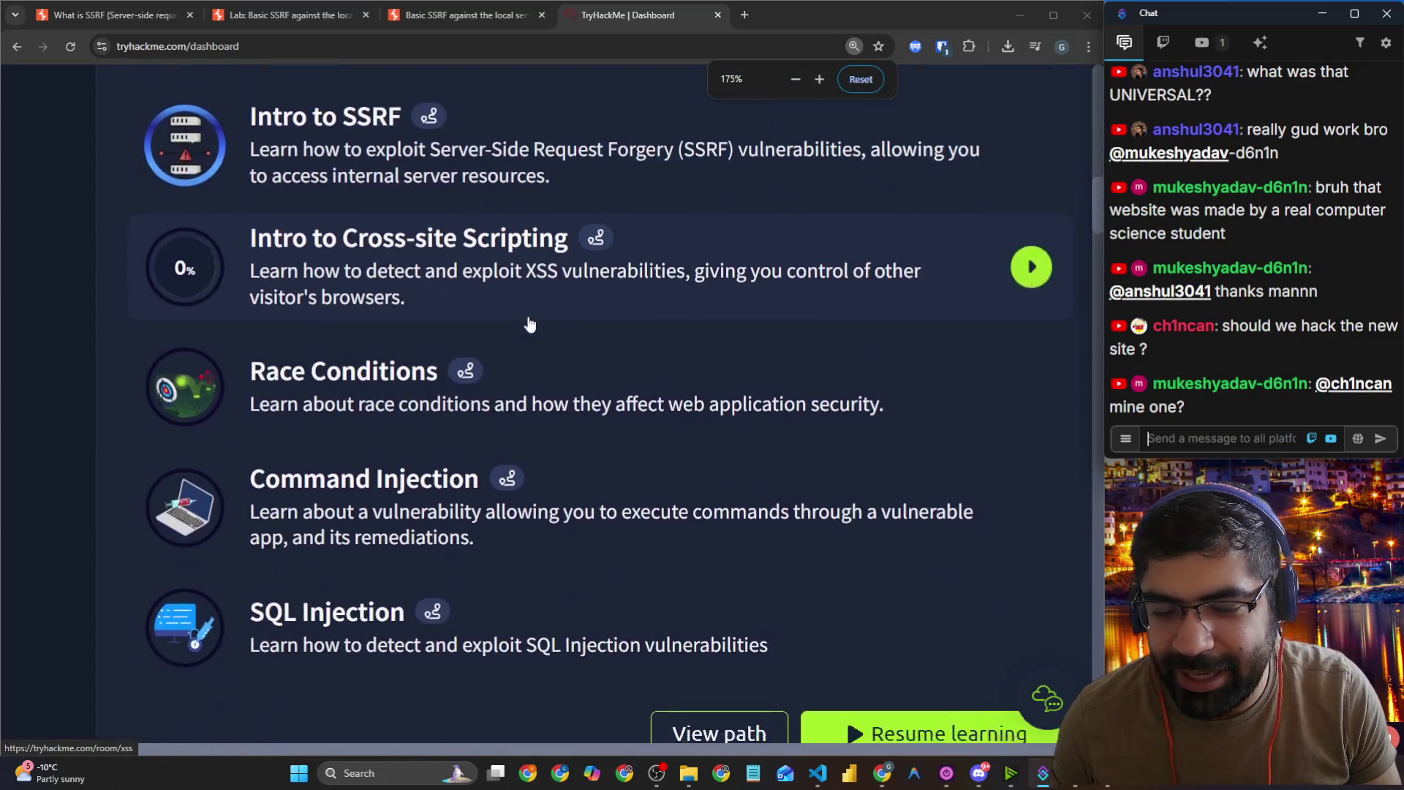
pyautogui.scroll(4, 658, 277)
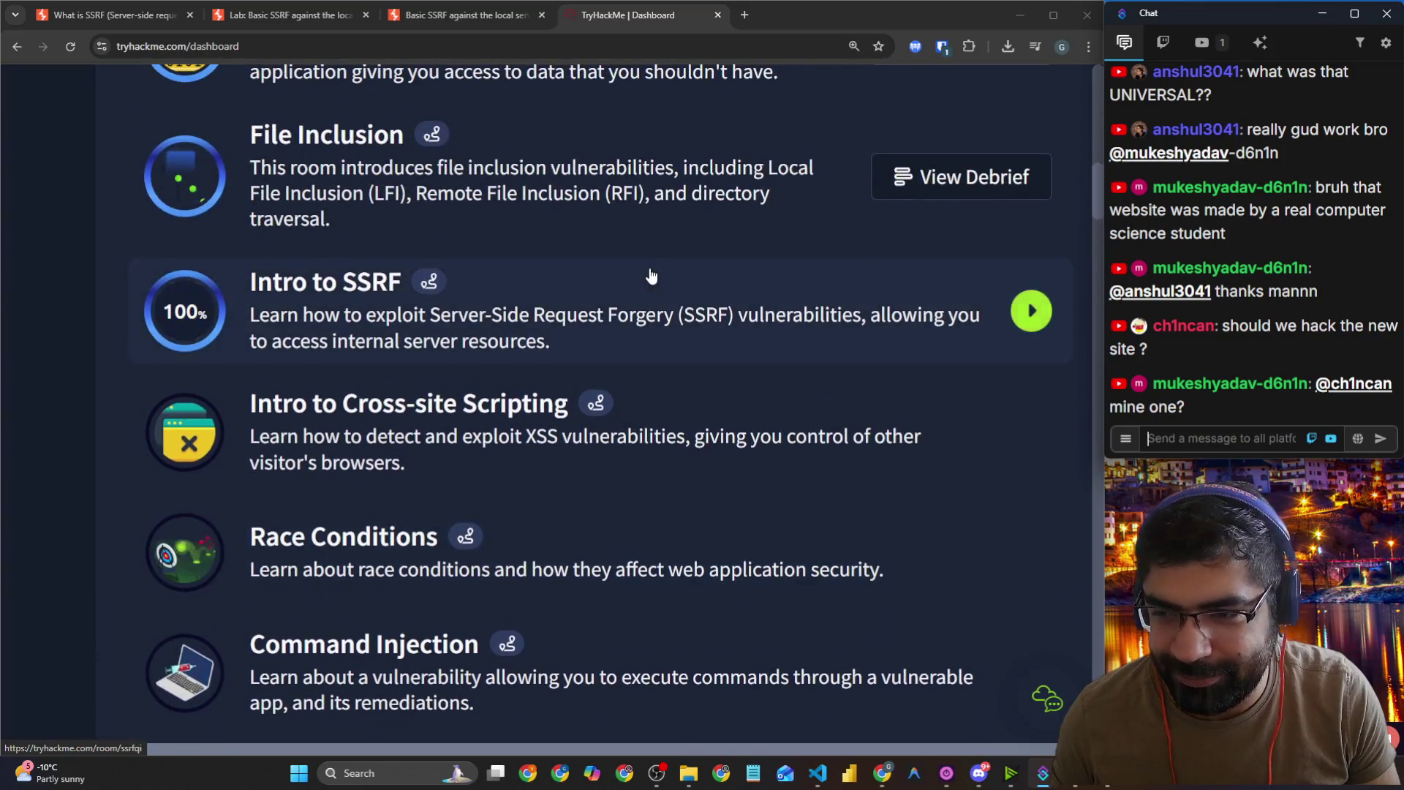
pyautogui.scroll(1, 651, 277)
pyautogui.scroll(-1, 651, 277)
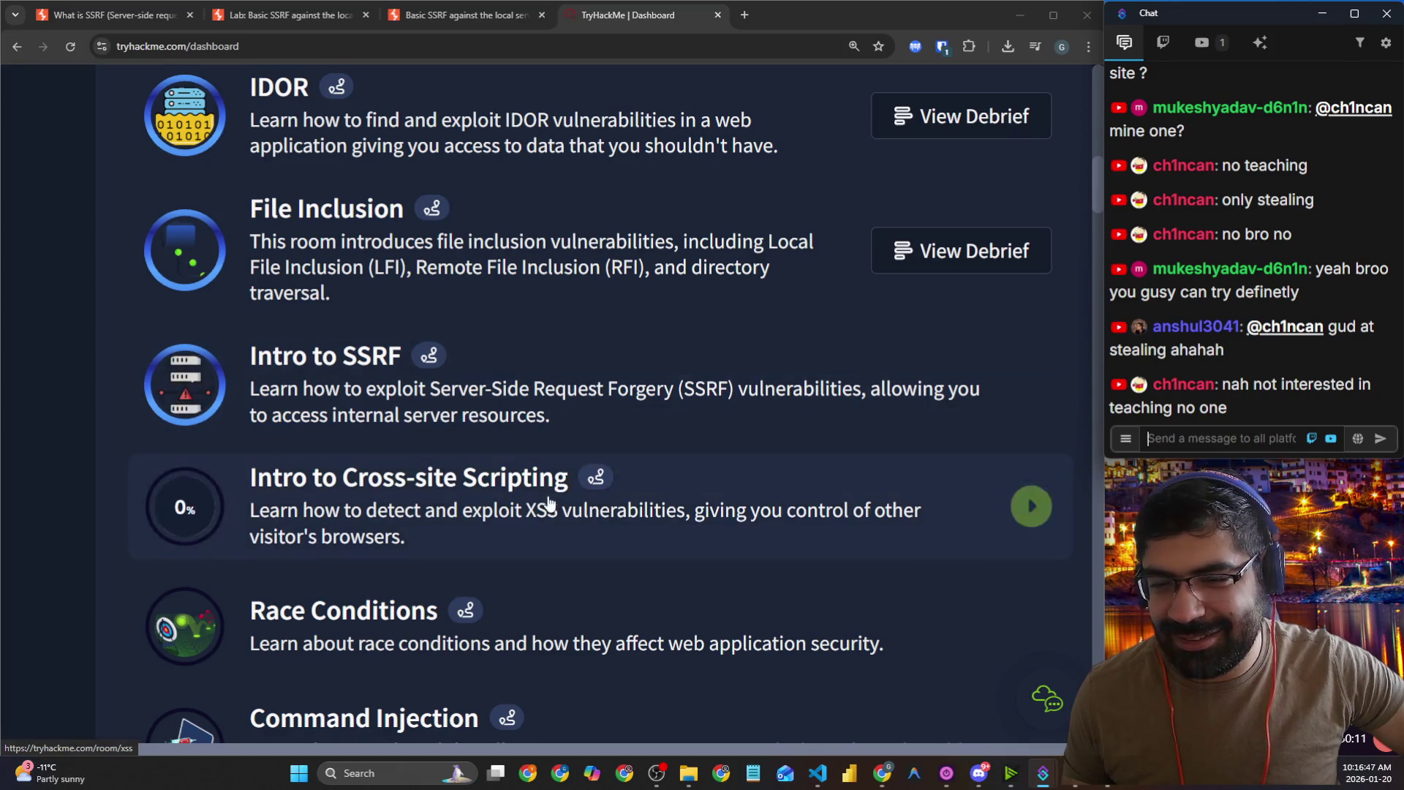
pyautogui.scroll(4, 545, 503)
pyautogui.scroll(10, 547, 497)
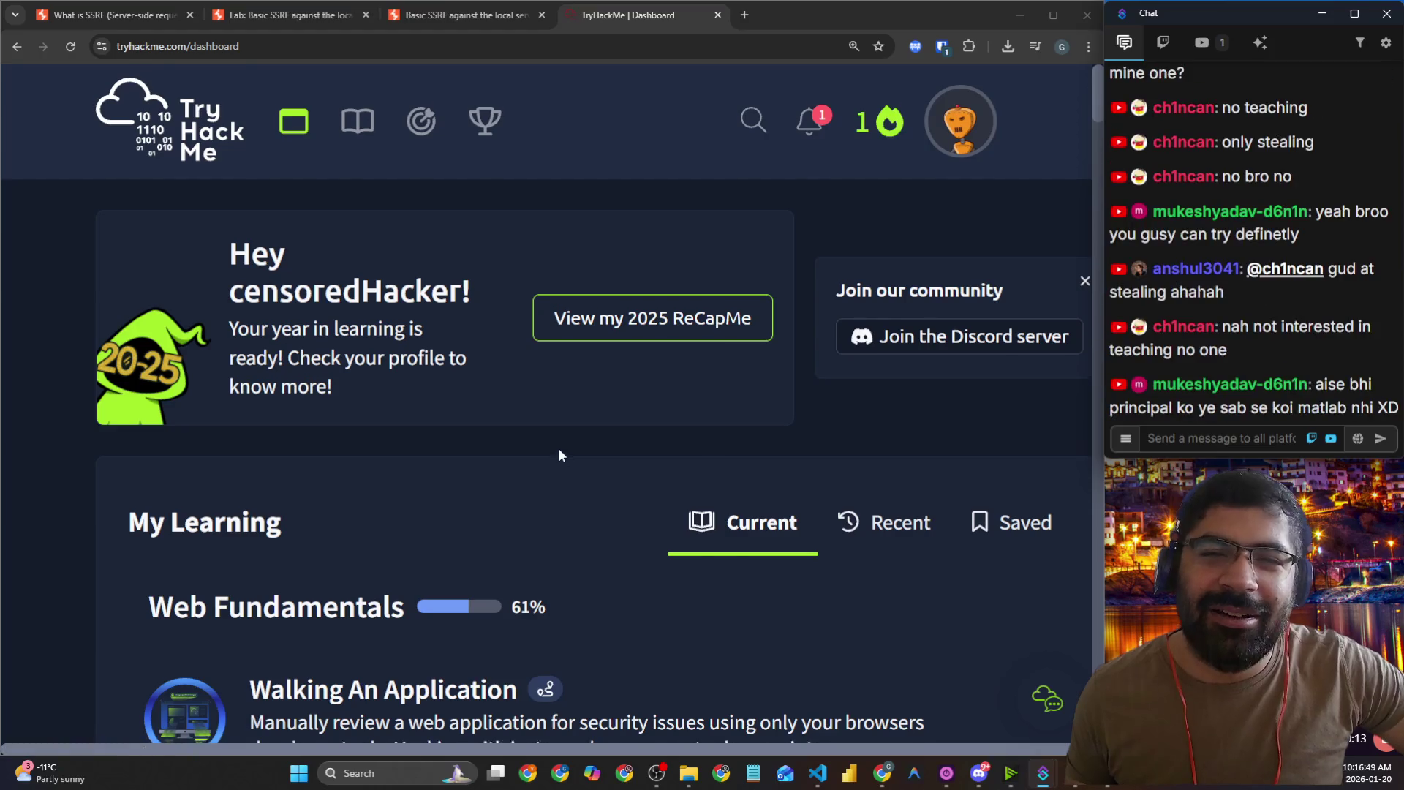
pyautogui.scroll(-6, 559, 448)
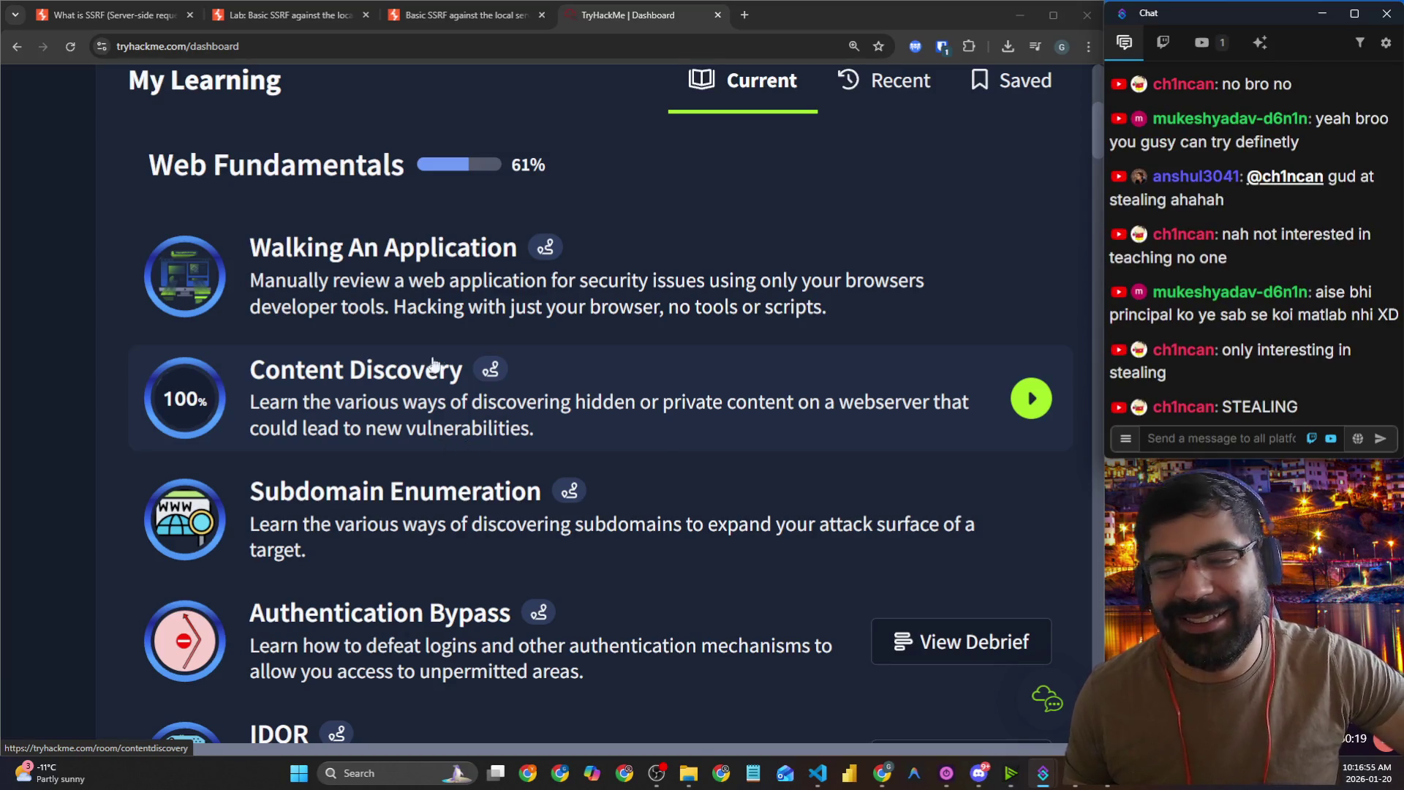
# Step: Return to the PortSwigger Lab: Basic SSRF against the local server page
pyautogui.click(292, 4)
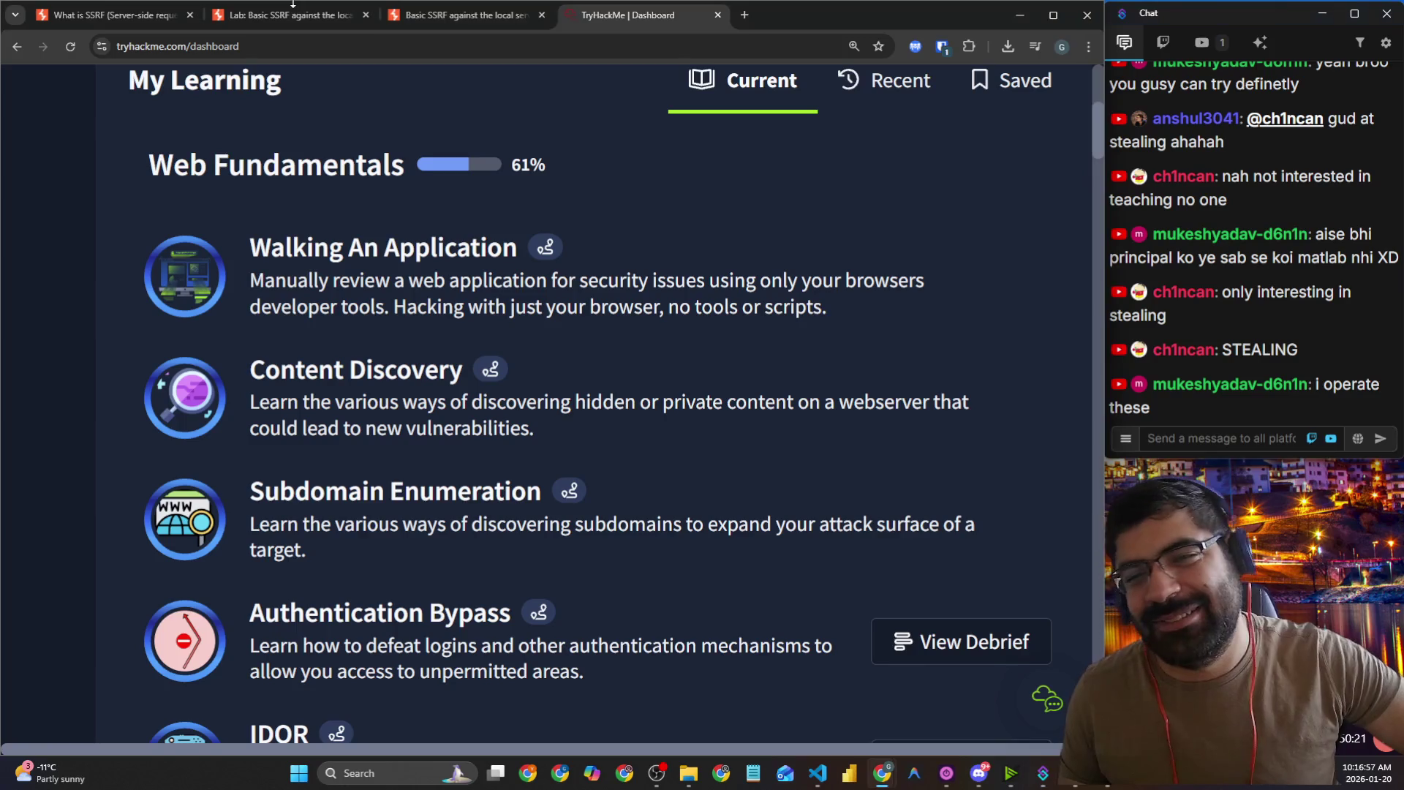
pyautogui.click(292, 7)
pyautogui.scroll(-1, 307, 199)
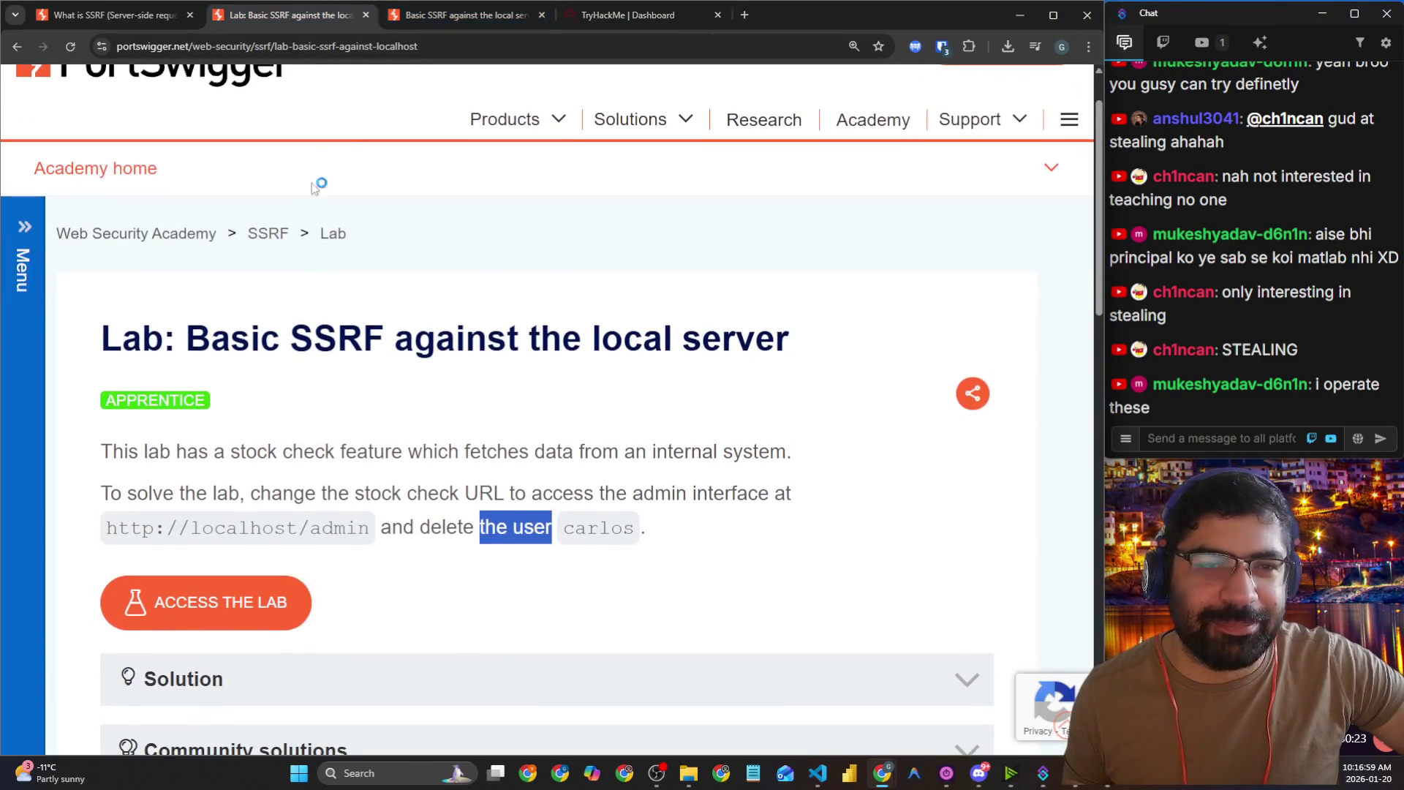
# Step: Copy the What is SSRF article URL, portswigger.net/web-security/ssrf, and send it in chat
pyautogui.click(98, 16)
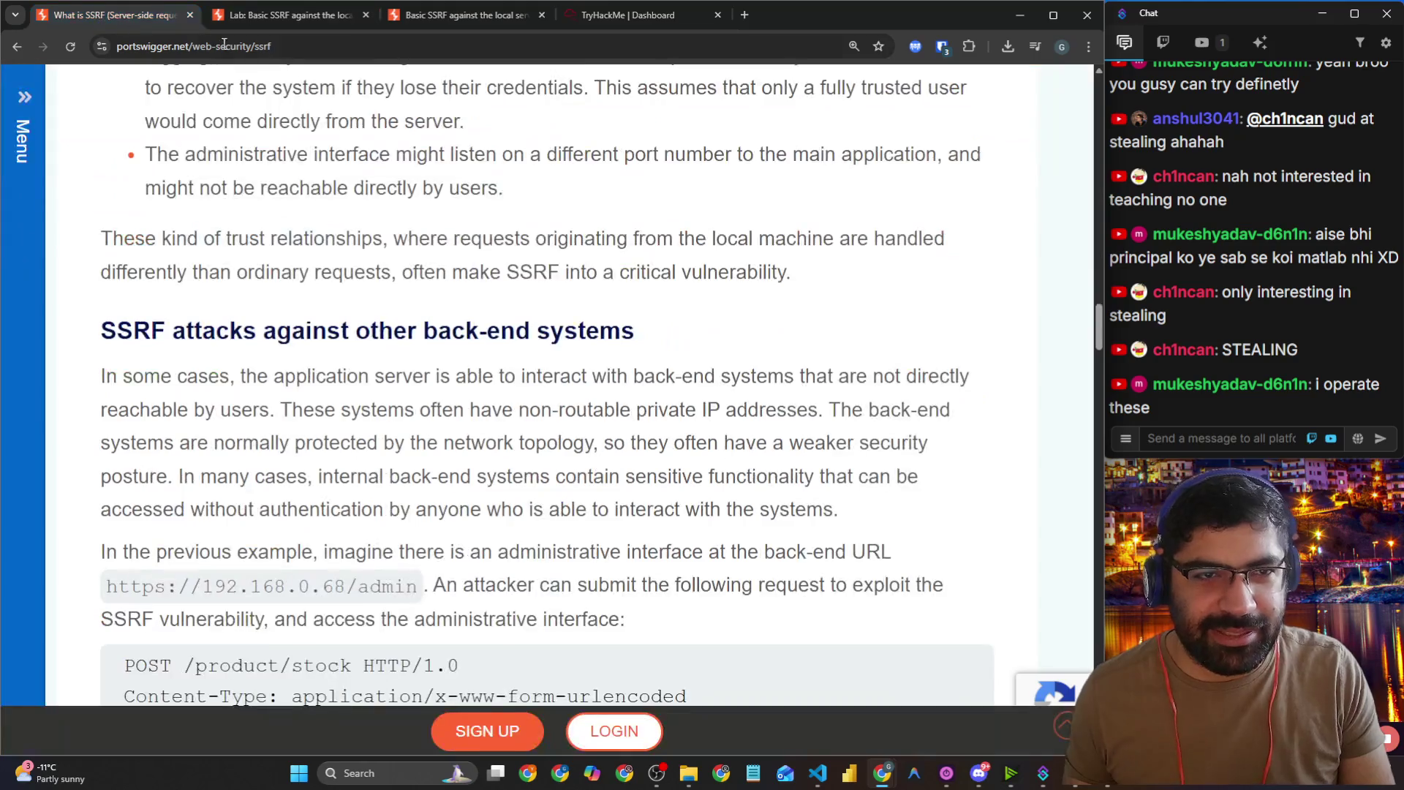
pyautogui.click(199, 41)
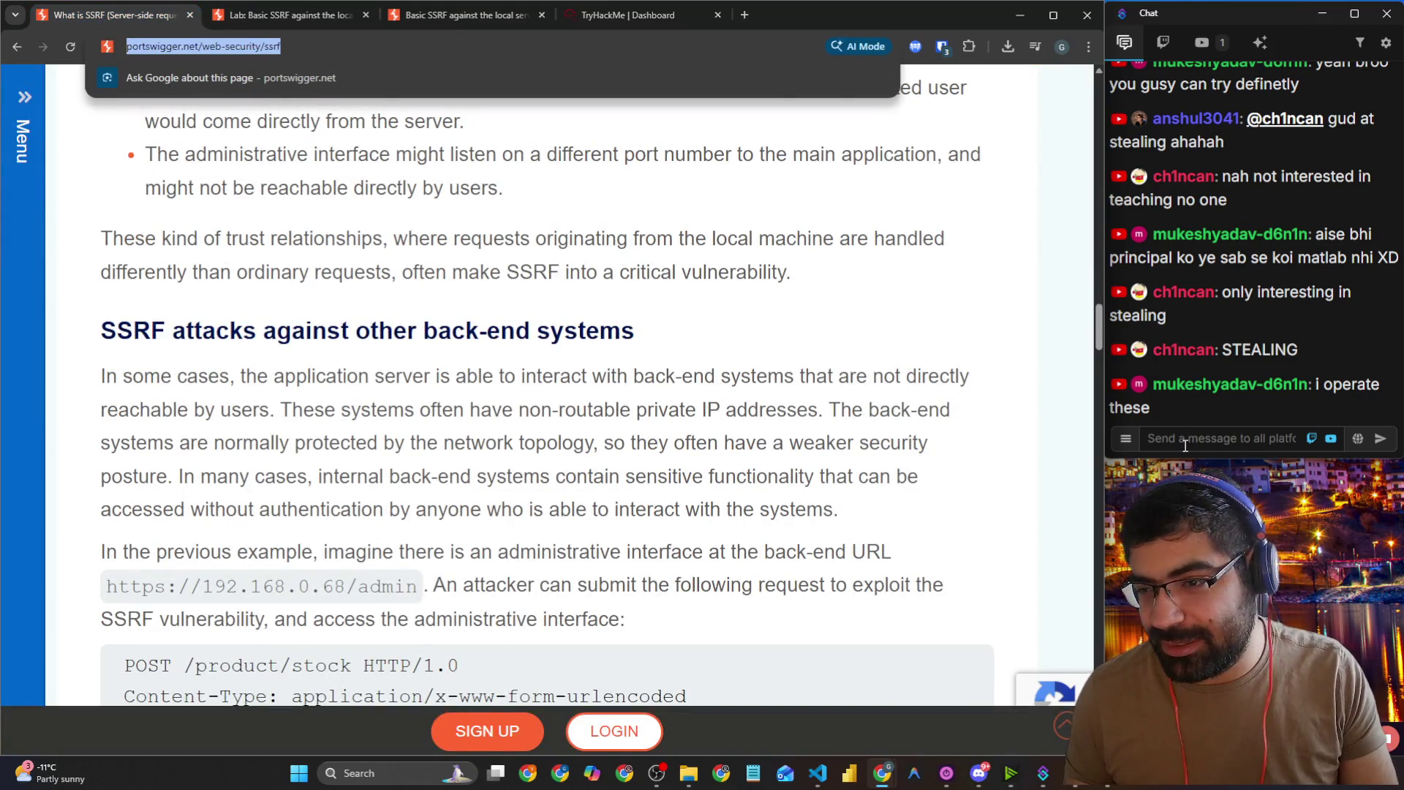
pyautogui.hotkey('ctrl', 'c')
pyautogui.click(1185, 439)
pyautogui.hotkey('ctrl', 'v')
pyautogui.press('Return')
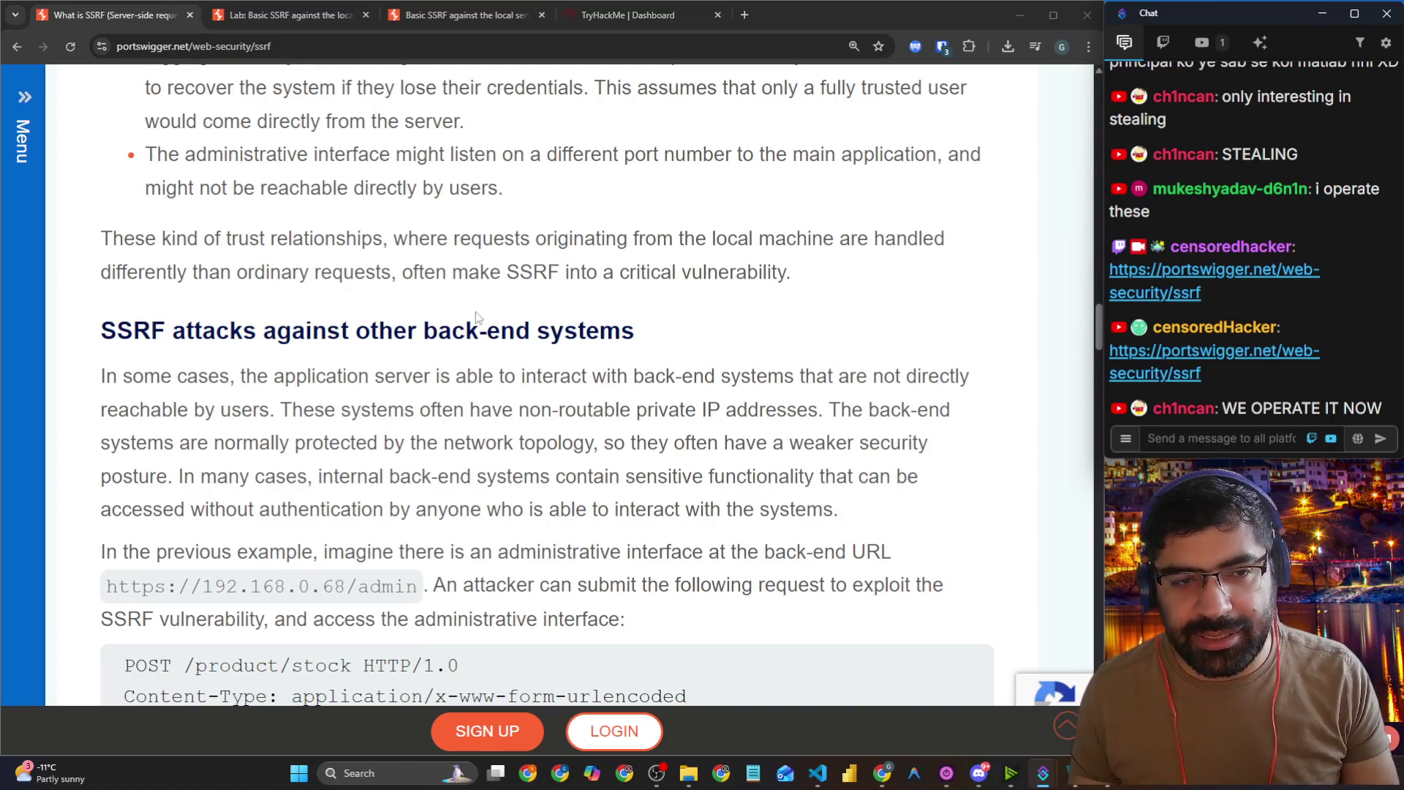
# Step: Scroll down the SSRF article, highlighting passages along the way
pyautogui.scroll(-8, 293, 349)
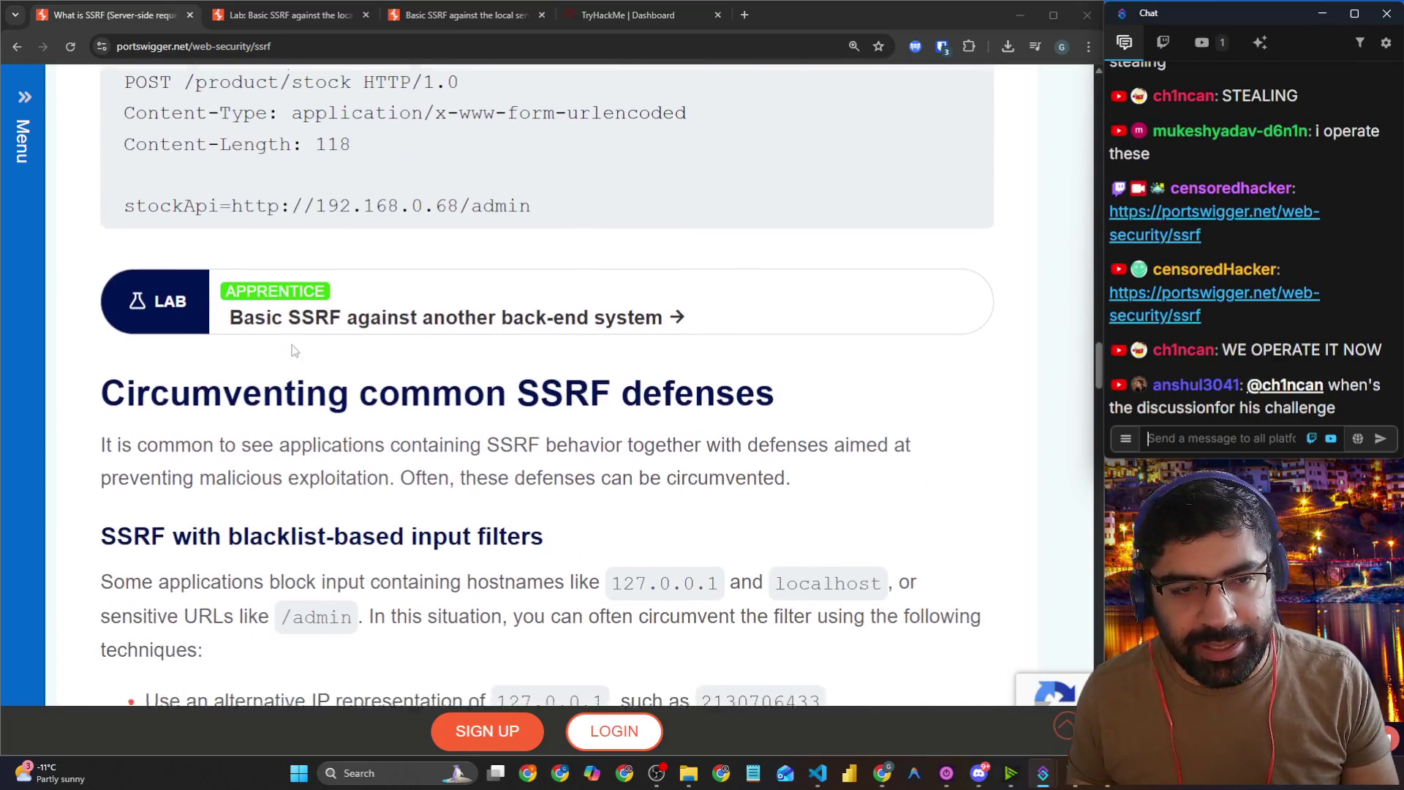
pyautogui.scroll(14, 261, 334)
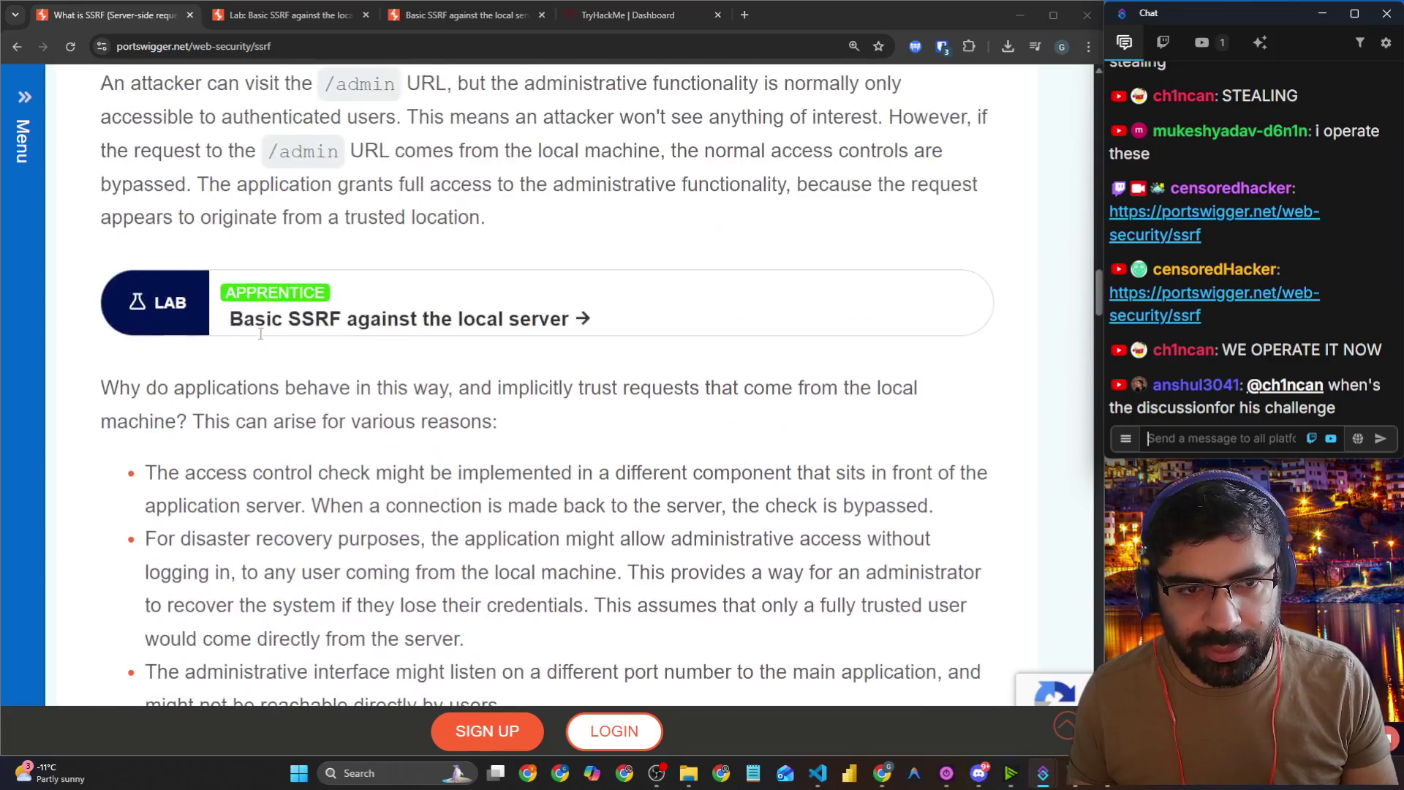
pyautogui.scroll(-6, 260, 335)
pyautogui.moveTo(101, 404); pyautogui.dragTo(636, 408)
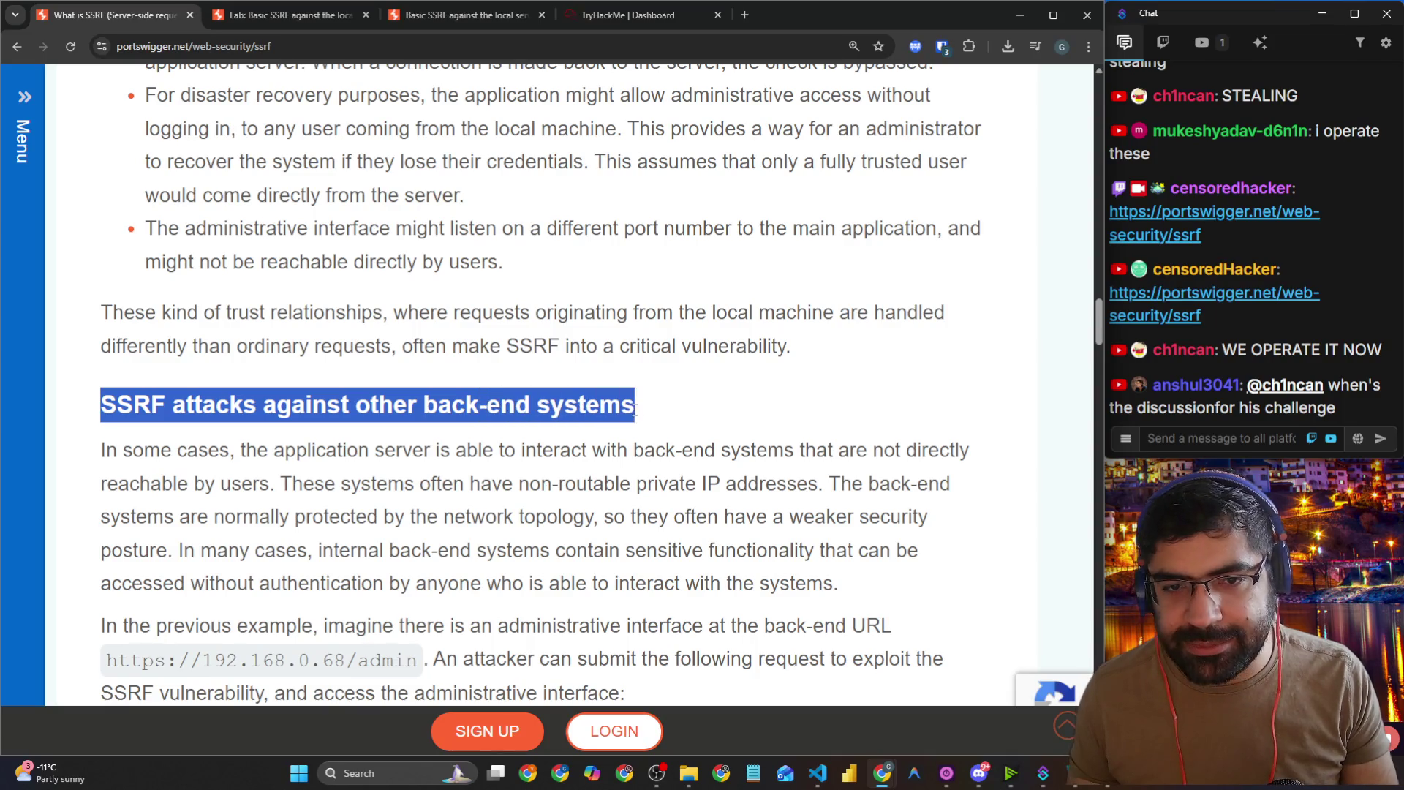
pyautogui.scroll(-10, 599, 398)
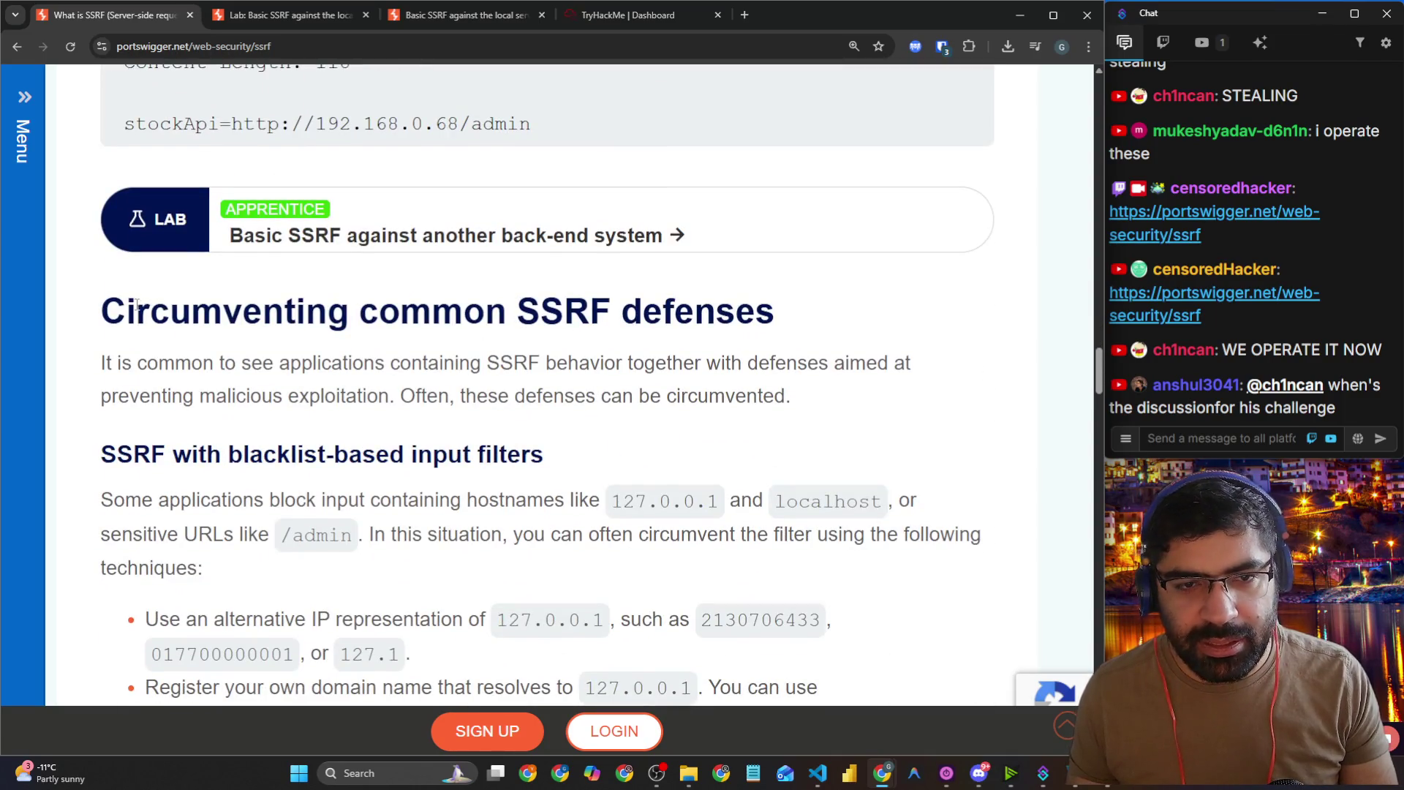
pyautogui.moveTo(136, 305); pyautogui.dragTo(721, 315)
pyautogui.scroll(-6, 417, 322)
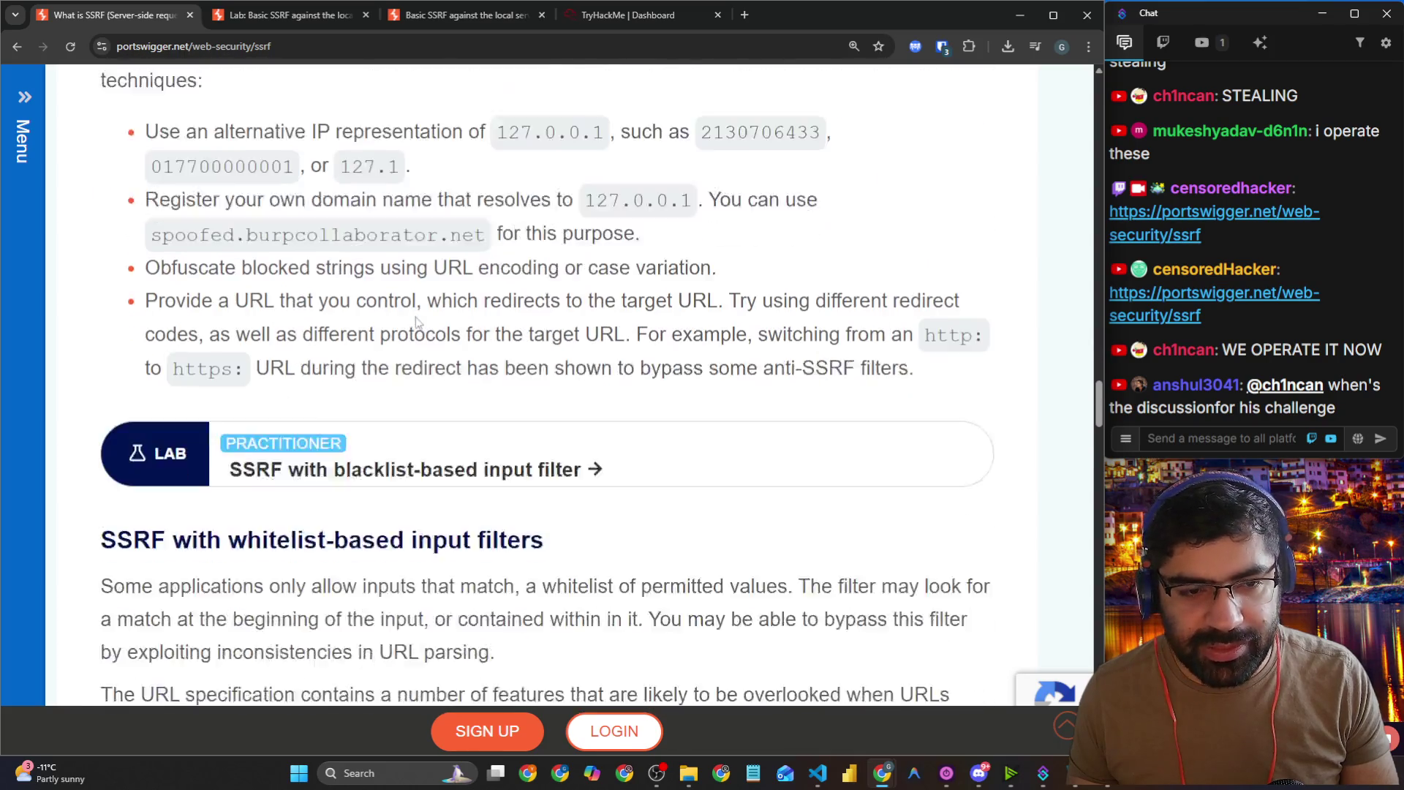
pyautogui.scroll(-4, 417, 321)
# Step: Highlight the whitelist-based input filters and open redirection bypass headings
pyautogui.moveTo(296, 289); pyautogui.dragTo(544, 288)
pyautogui.scroll(-6, 352, 286)
pyautogui.scroll(-5, 352, 287)
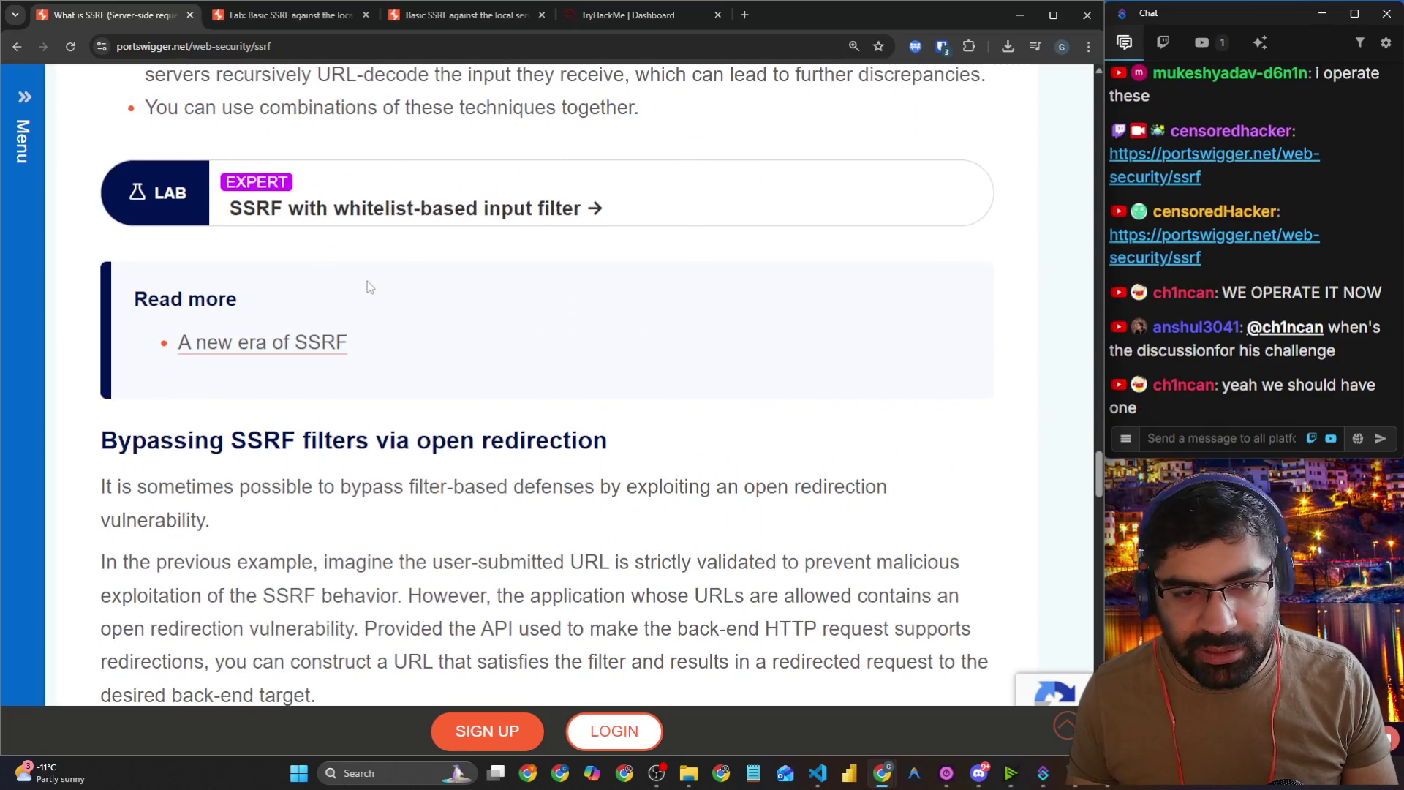
pyautogui.scroll(-2, 107, 329)
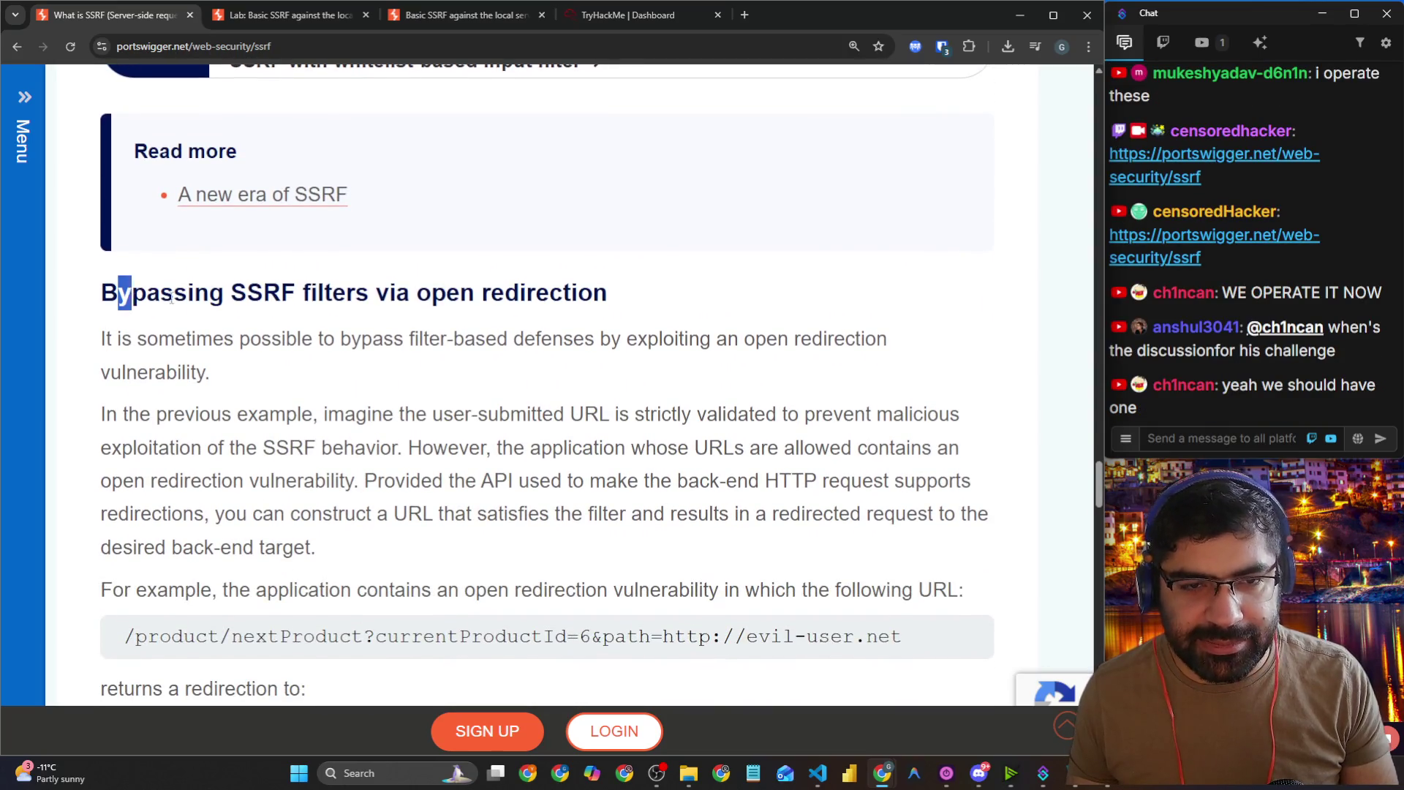
pyautogui.moveTo(147, 301); pyautogui.dragTo(468, 289)
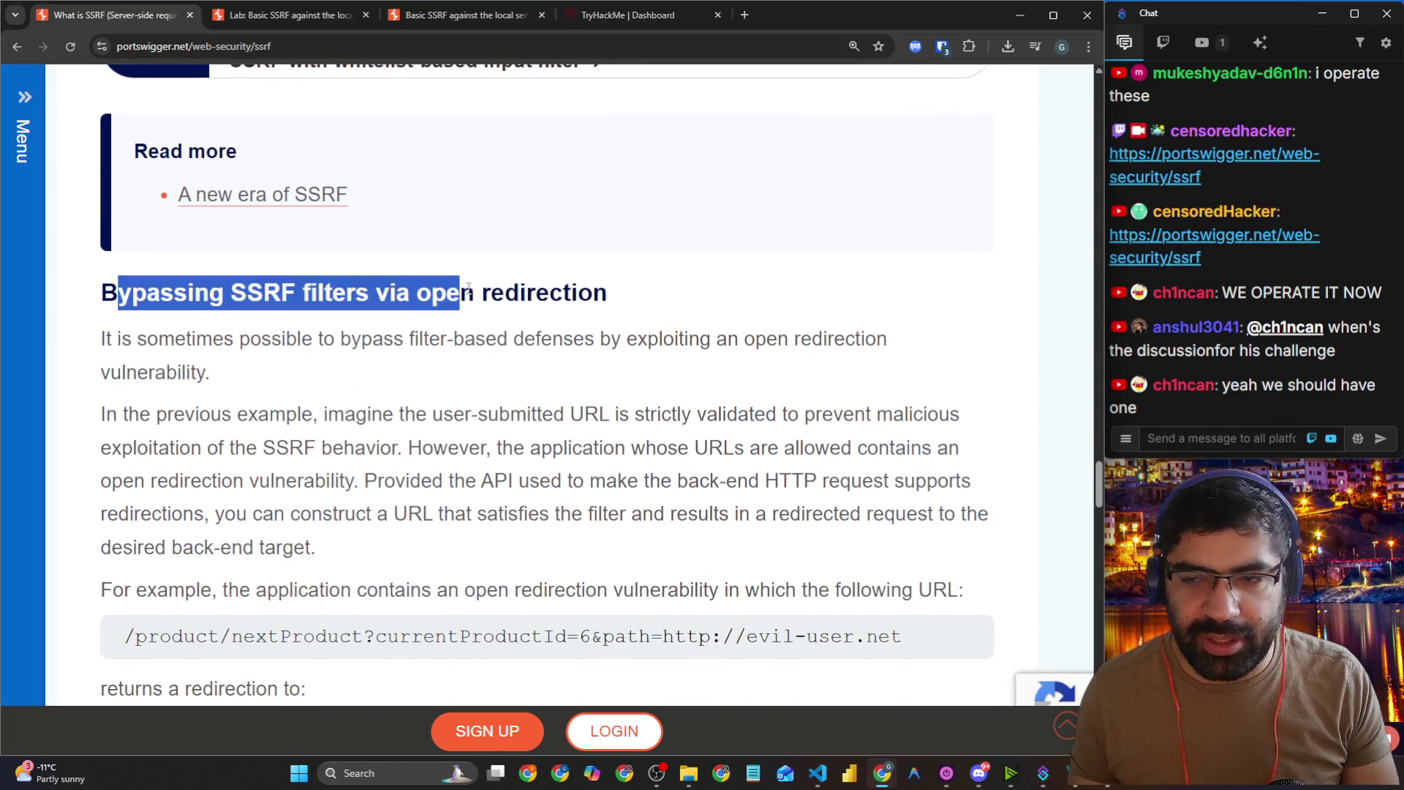
# Step: Highlight parts of viewers' chat messages, then paste and send the article link in chat
pyautogui.click(1273, 435)
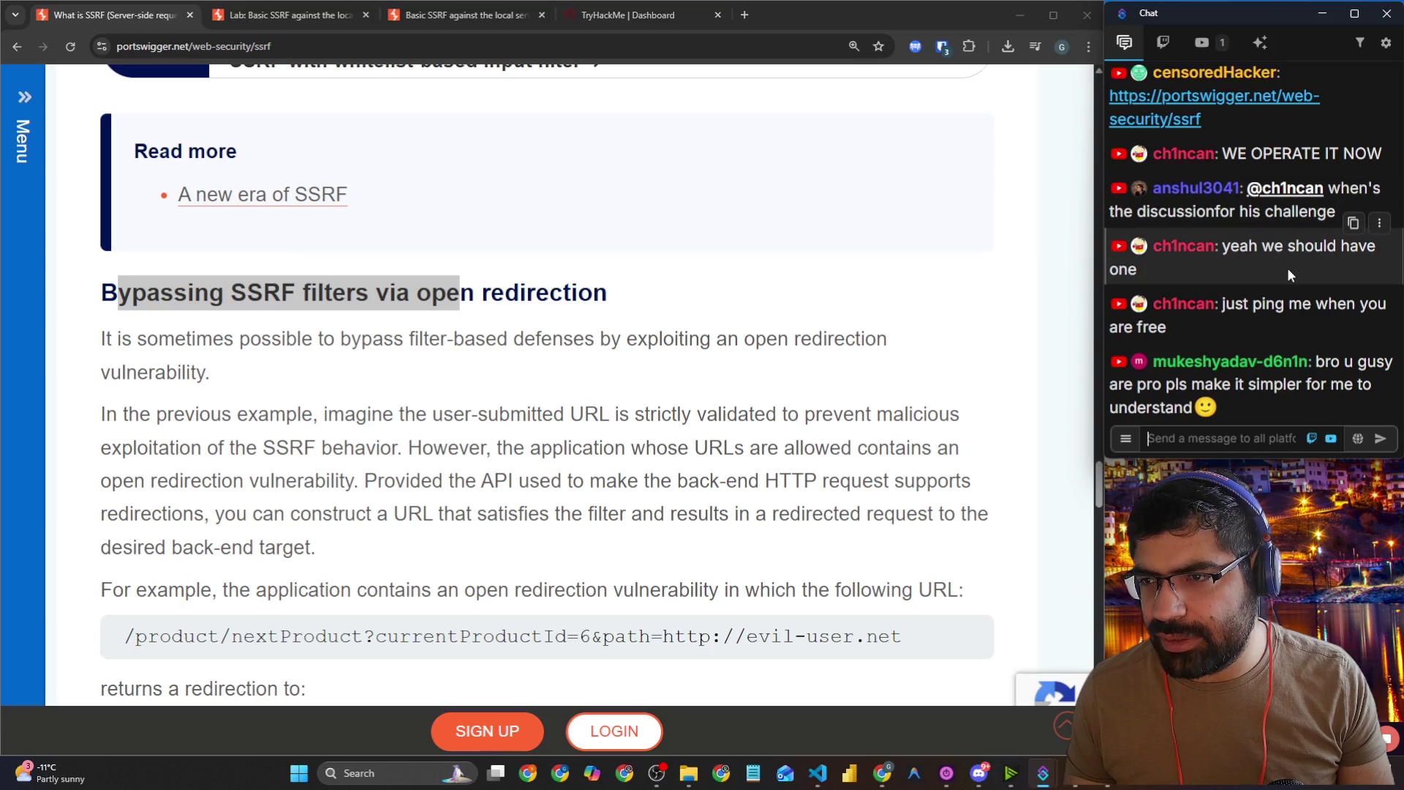
pyautogui.moveTo(1231, 247); pyautogui.dragTo(1375, 254)
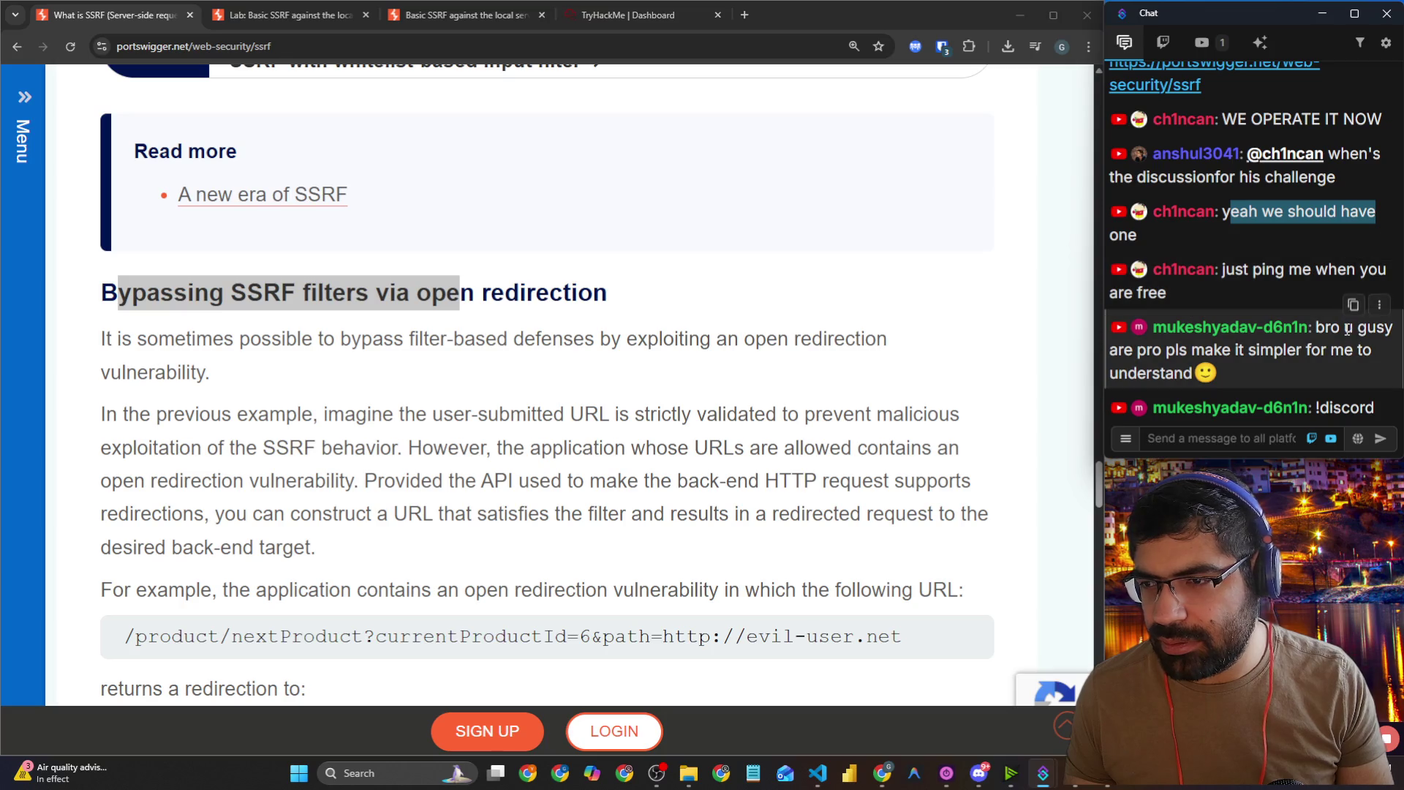
pyautogui.moveTo(1317, 327); pyautogui.dragTo(1378, 331)
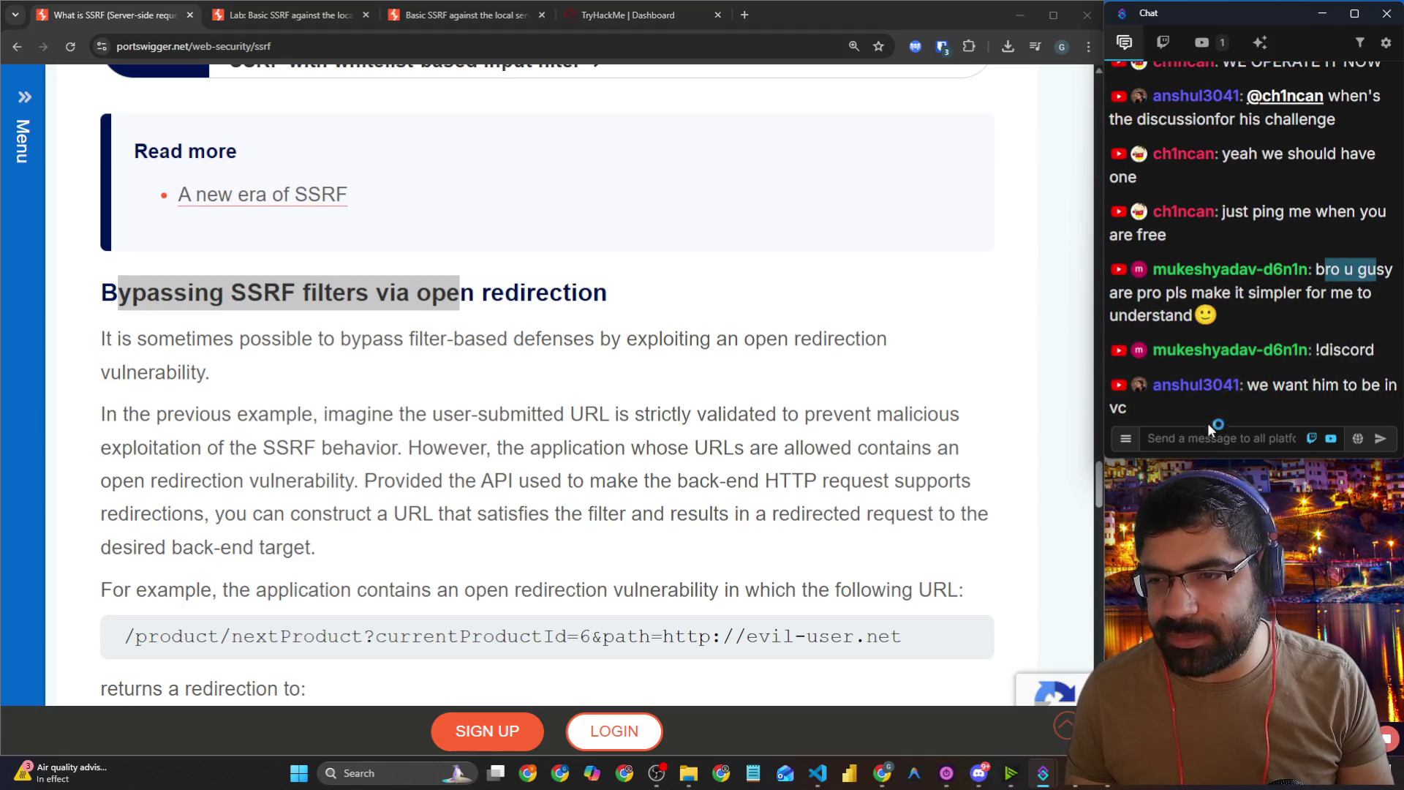
pyautogui.click(1216, 440)
pyautogui.hotkey('ctrl', 'v')
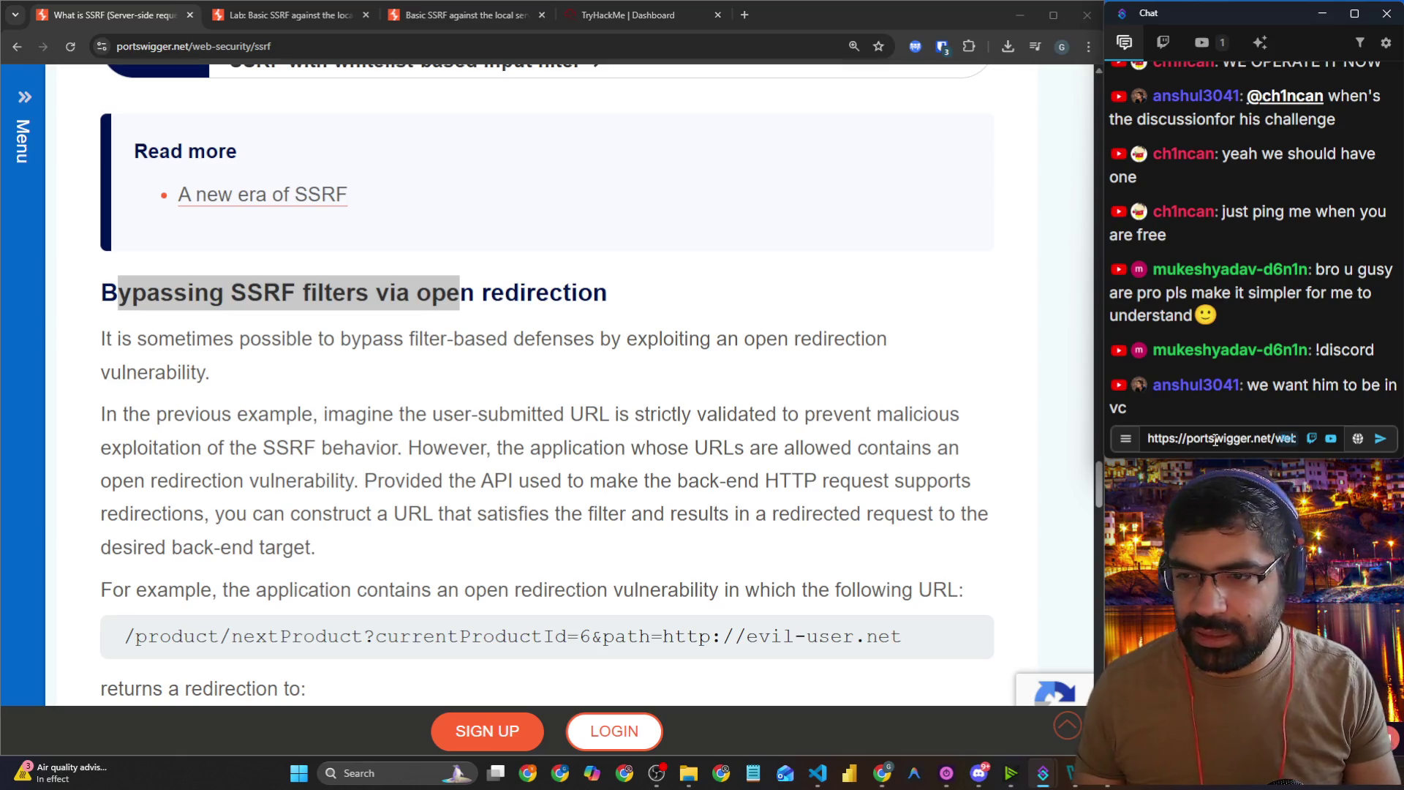
pyautogui.press('Return')
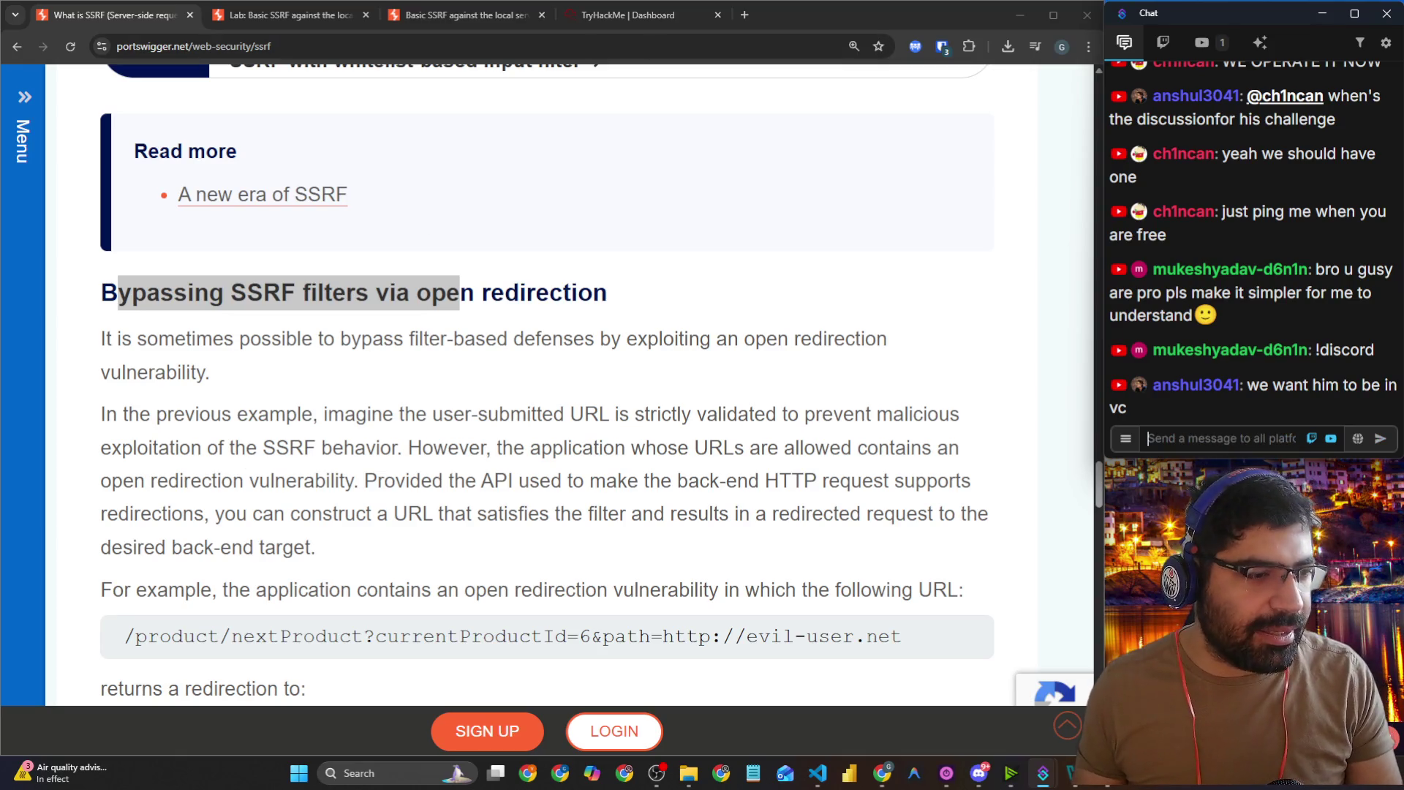